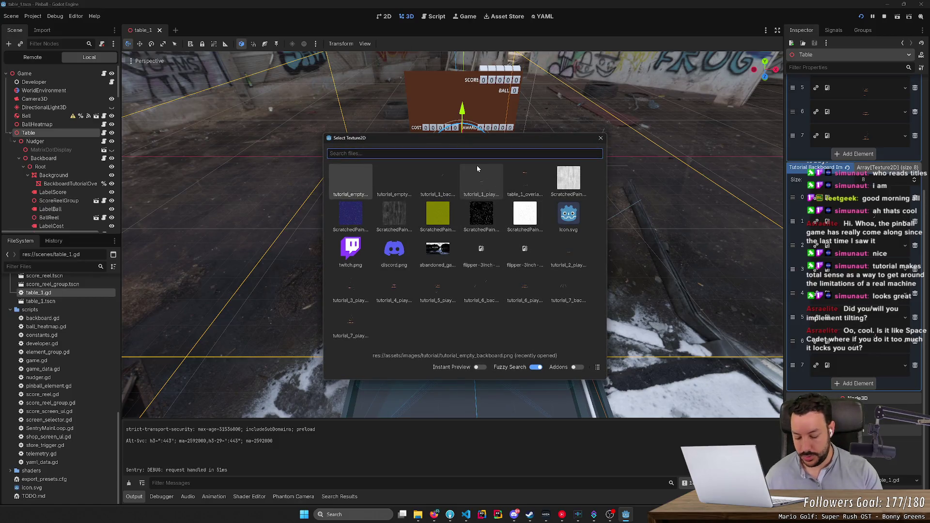
# - Assign the tutorial_7 backboard image to element 7, then playtest the table and stop the game
pyautogui.write('7')
pyautogui.doubleClick(346, 174)
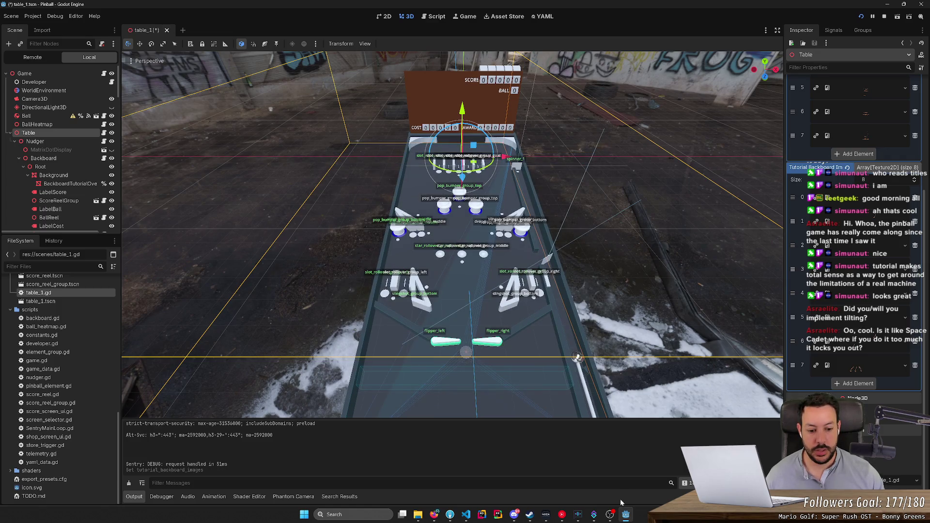
pyautogui.click(463, 17)
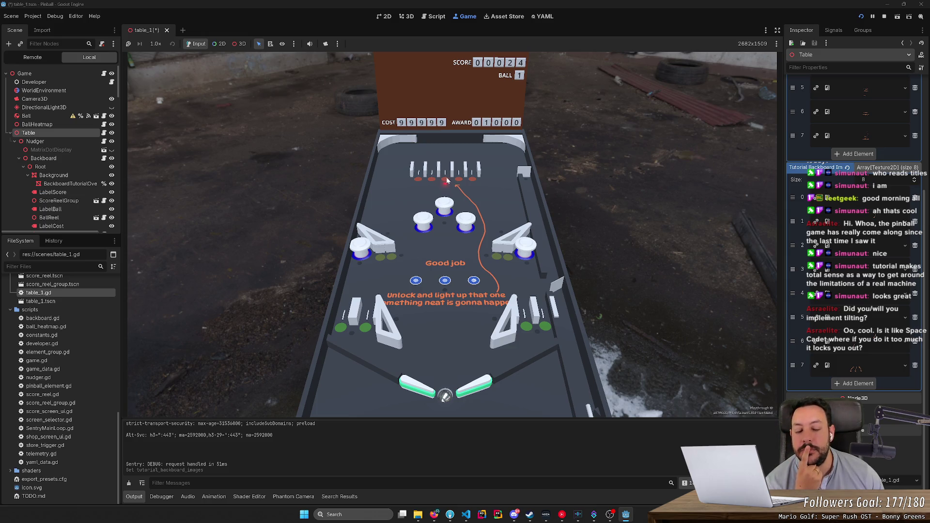
pyautogui.click(883, 21)
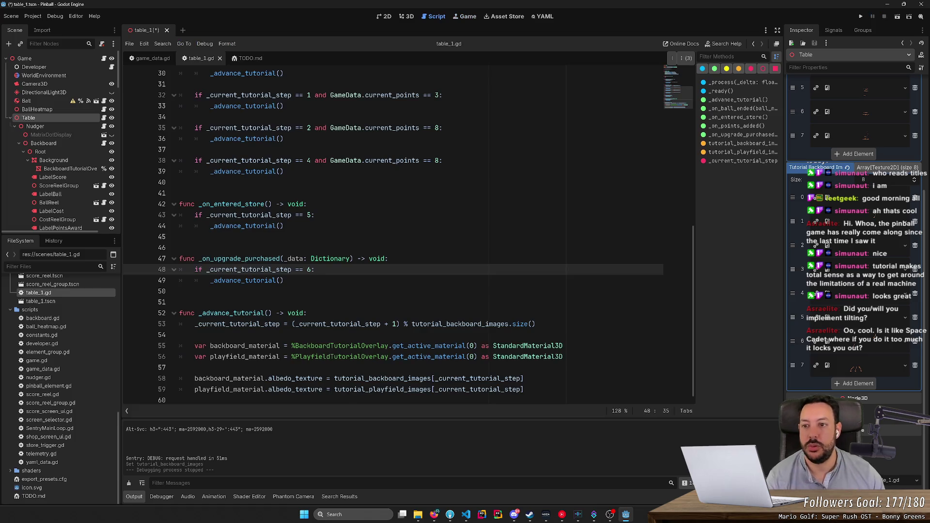
# - Save table_1.gd and go to the signal declarations in game_data.gd
pyautogui.click(285, 138)
pyautogui.hotkey('ctrl', 's')
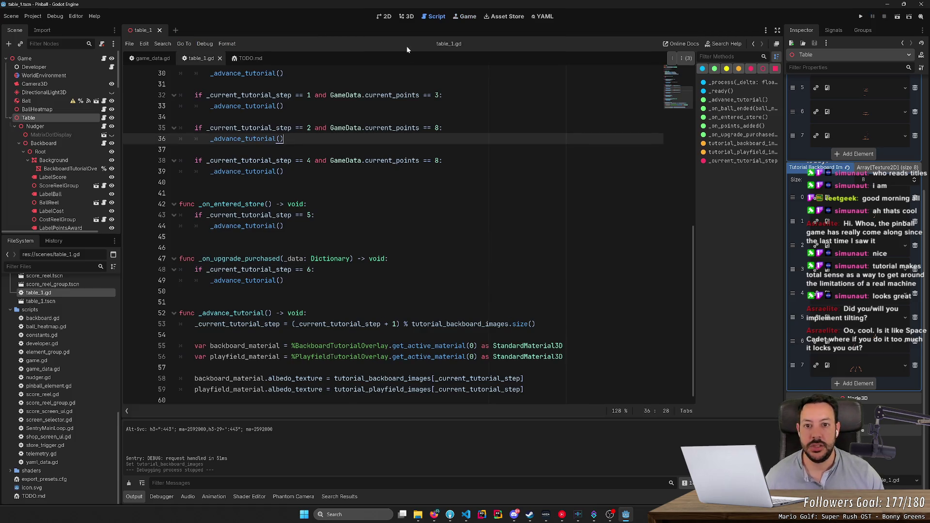
pyautogui.click(148, 60)
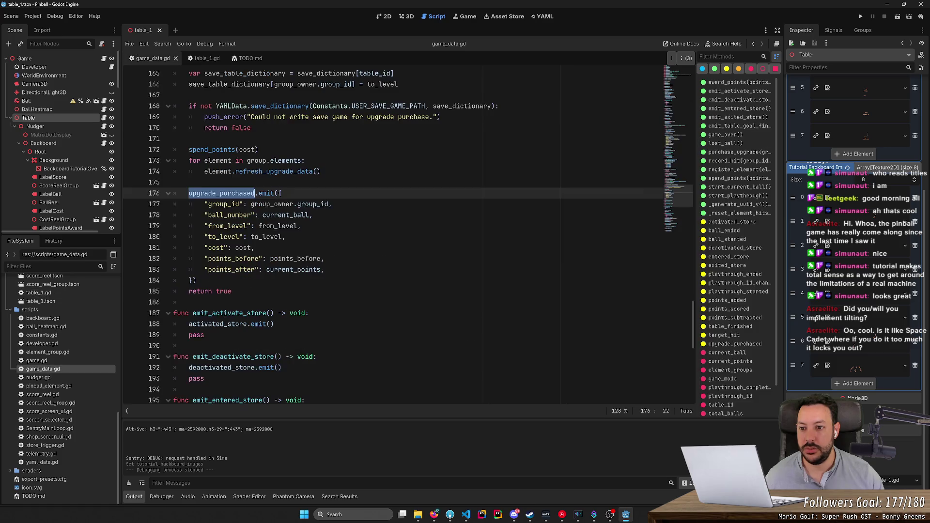
pyautogui.click(663, 87)
pyautogui.scroll(4, 663, 87)
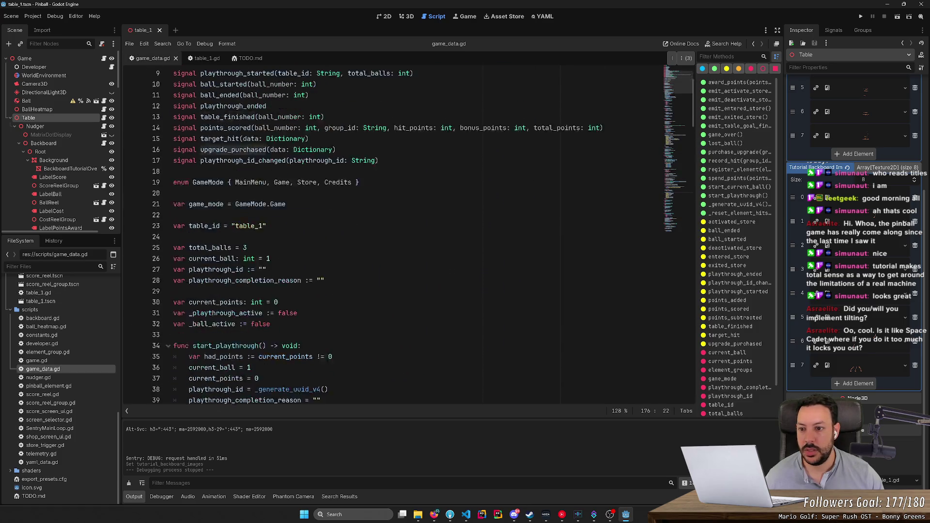
pyautogui.click(378, 248)
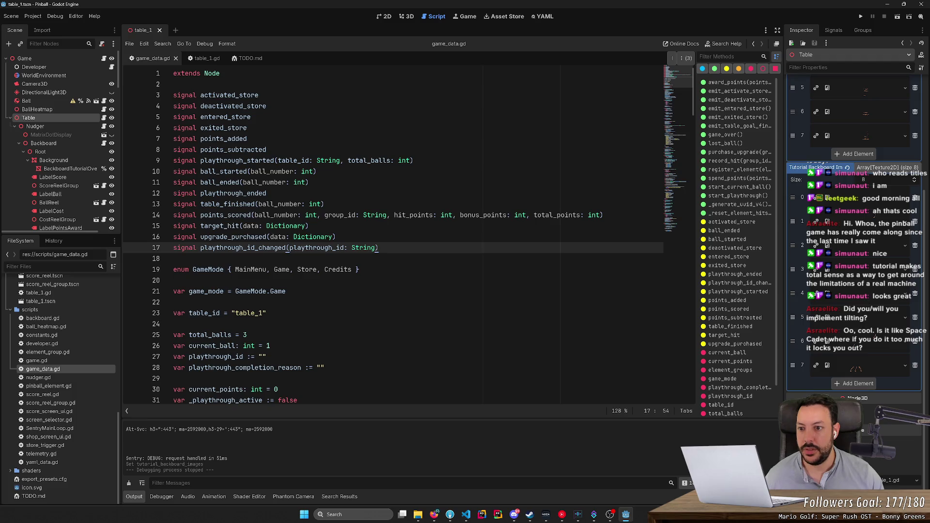
# - Declare signal upgrade_shown(name: String) right after upgrade_purchased and save the script
pyautogui.press('Return')
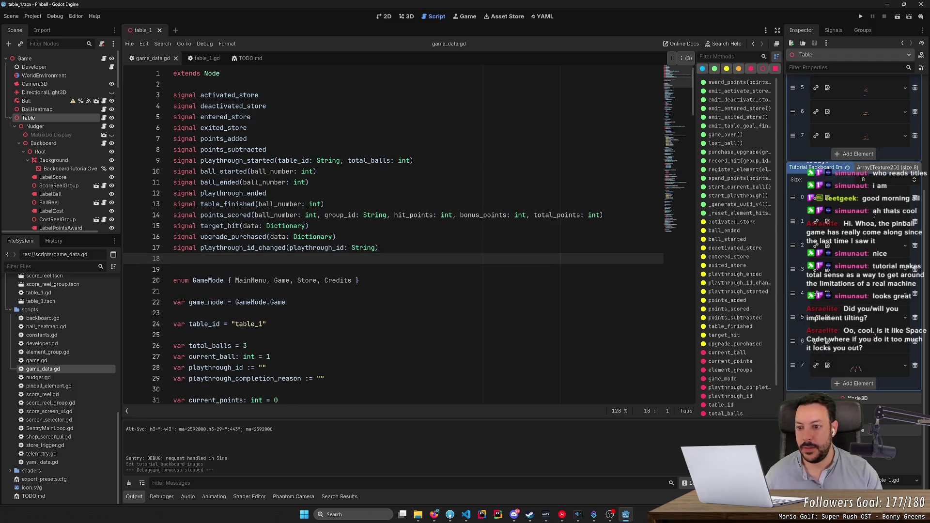
pyautogui.write('signal u')
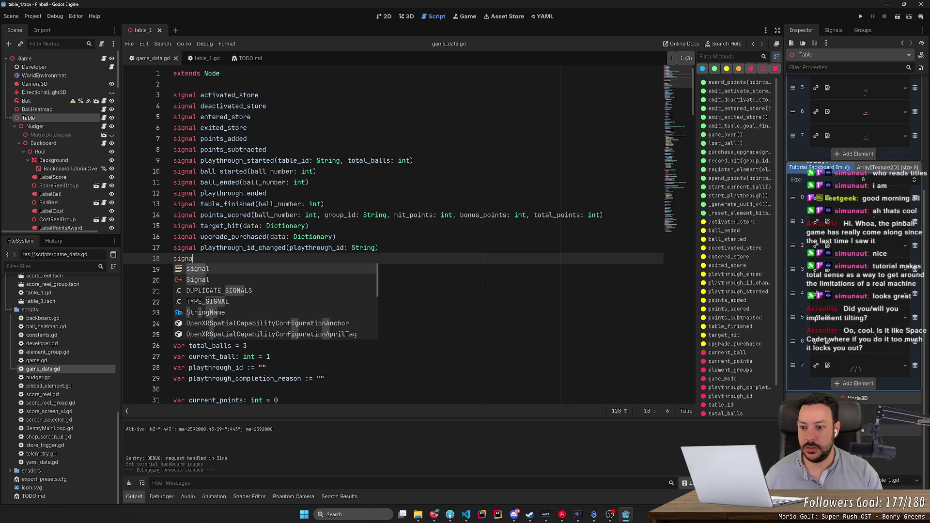
pyautogui.write('pgrade_')
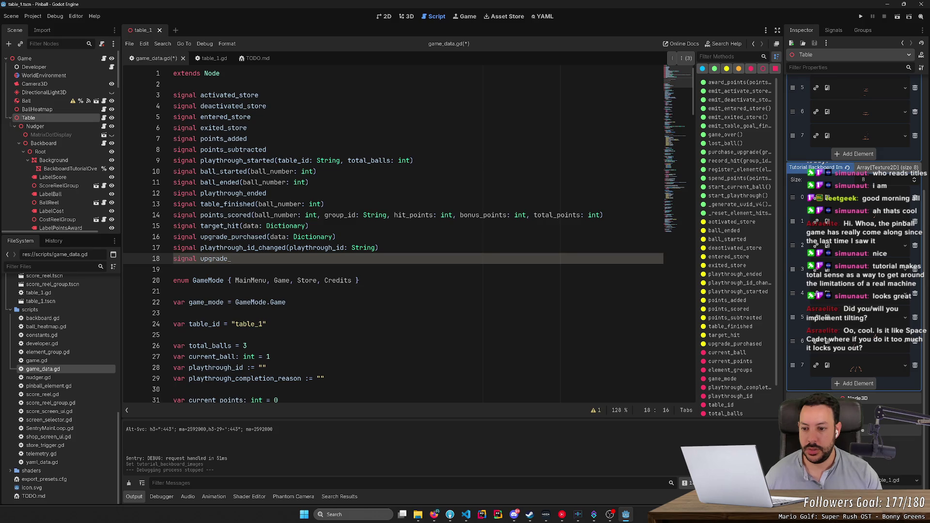
pyautogui.hotkey('alt', 'Up')
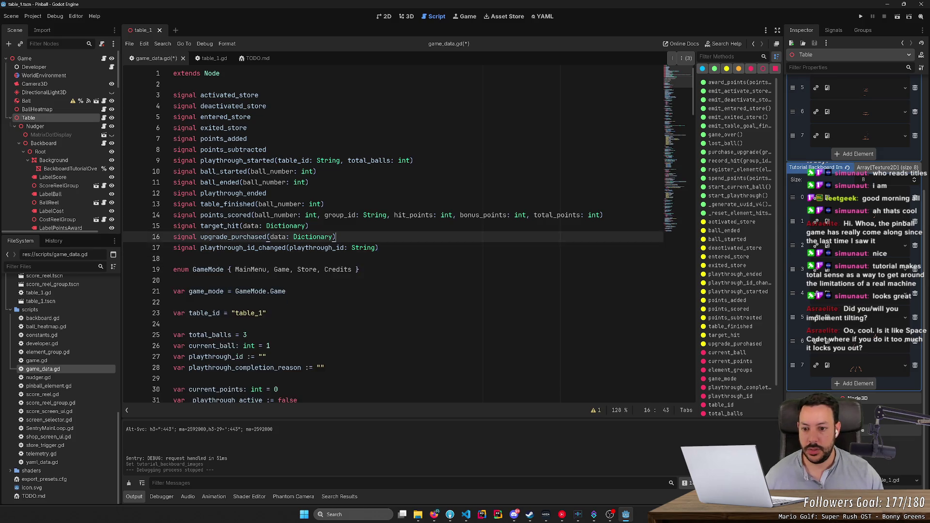
pyautogui.write('shown')
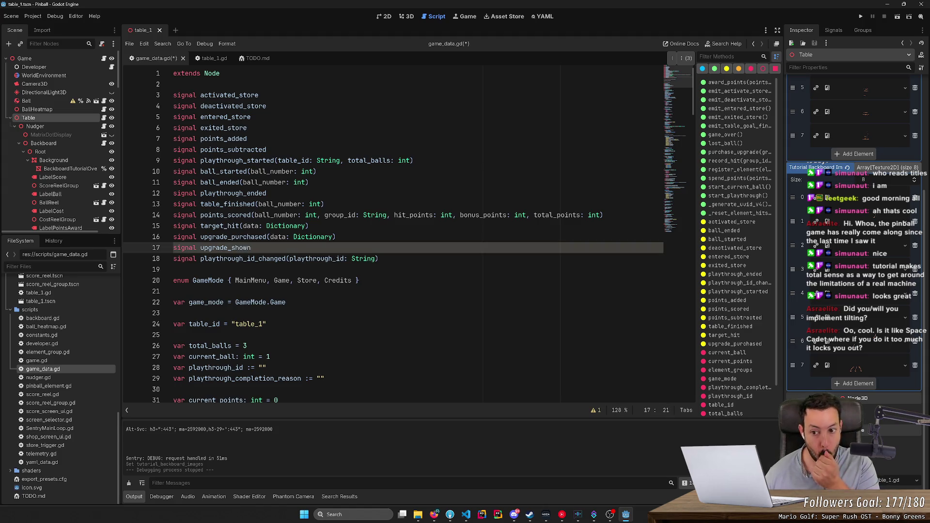
pyautogui.write('(')
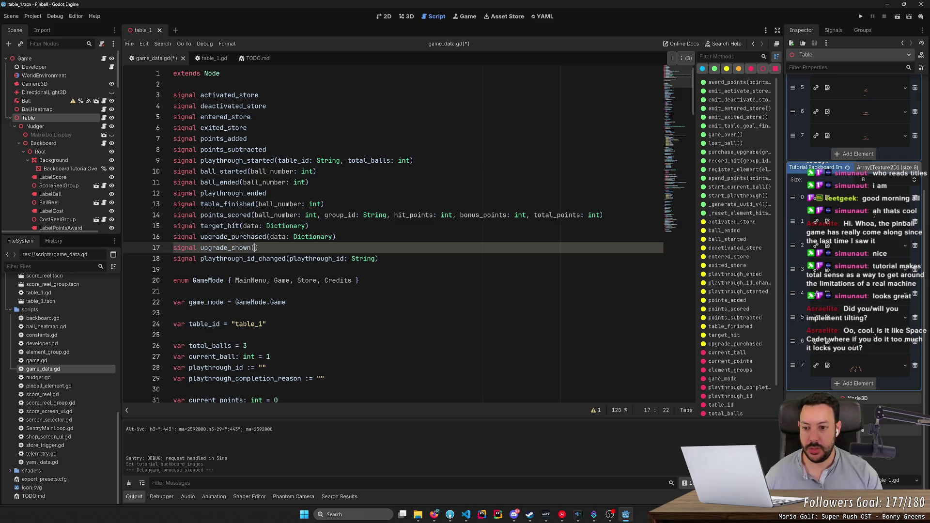
pyautogui.write('name: String')
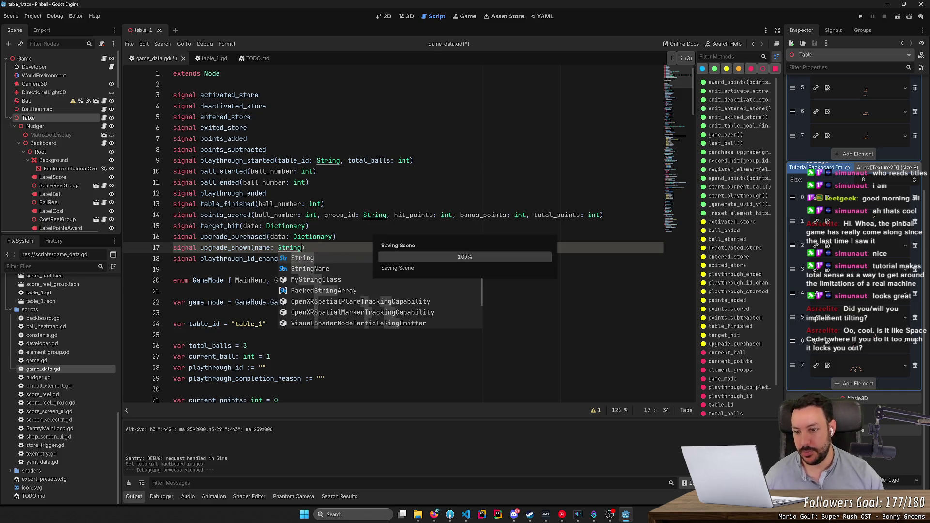
pyautogui.press('Return')
pyautogui.hotkey('ctrl', 's')
pyautogui.doubleClick(225, 248)
pyautogui.doubleClick(235, 237)
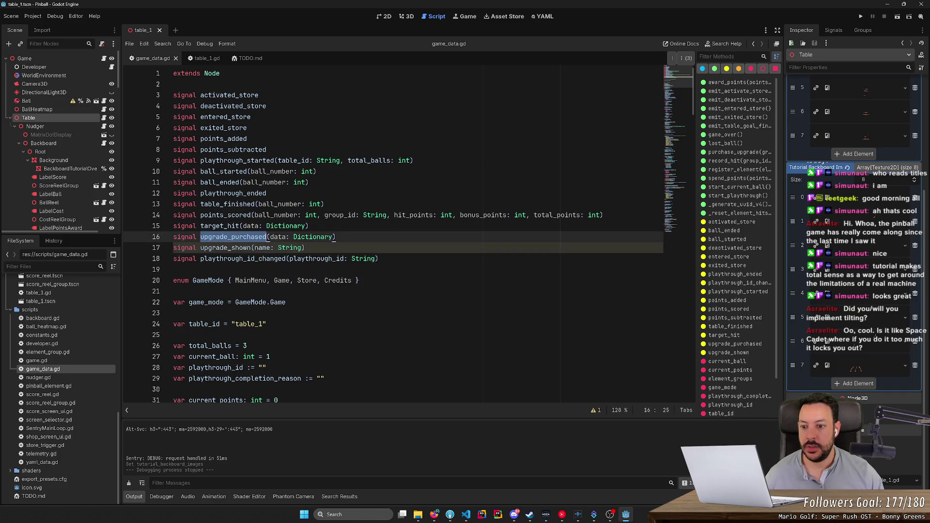
# - Search the project for upgrade_purchased and follow it to the purchase_upgrade function
pyautogui.hotkey('ctrl', 'shift', 'f')
pyautogui.click(464, 297)
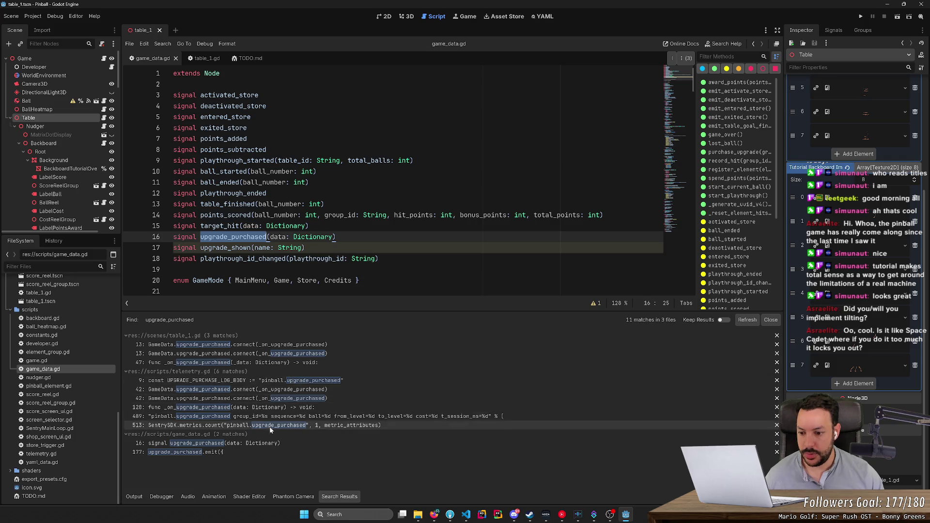
pyautogui.click(266, 451)
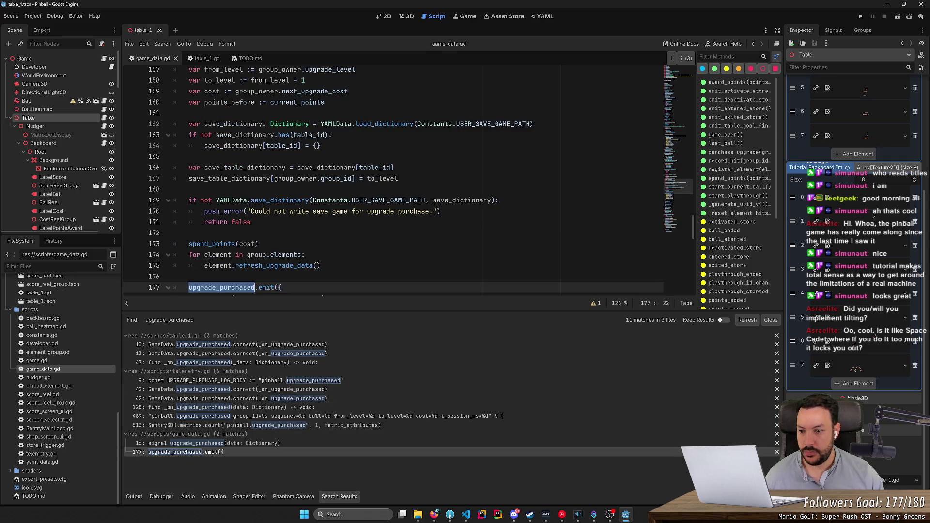
pyautogui.click(262, 244)
pyautogui.scroll(5, 407, 179)
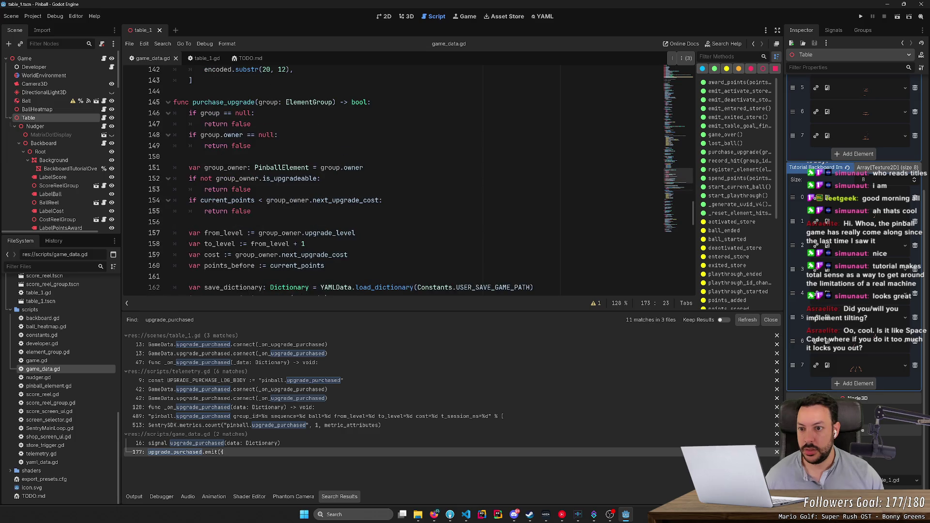
pyautogui.doubleClick(224, 102)
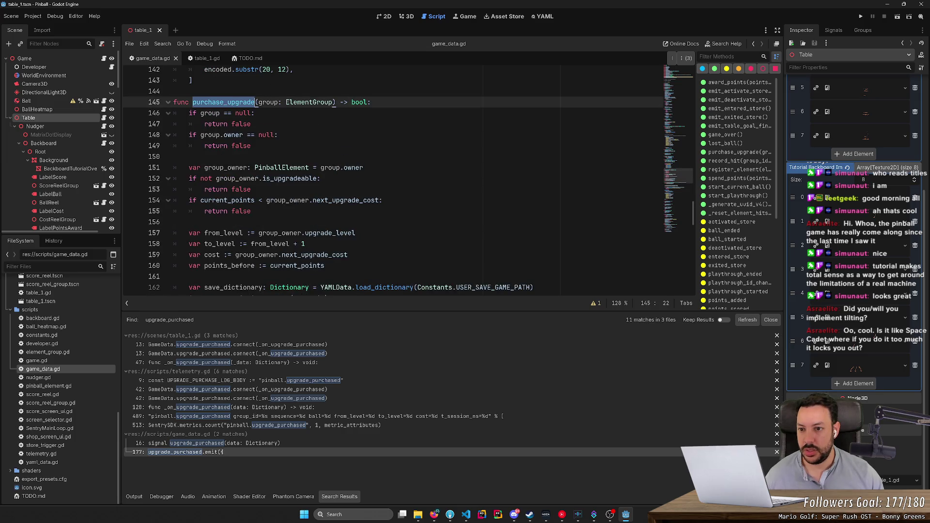
# - Find all three purchase_upgrade uses and open the call in backboard.gd
pyautogui.hotkey('ctrl', 'shift', 'f')
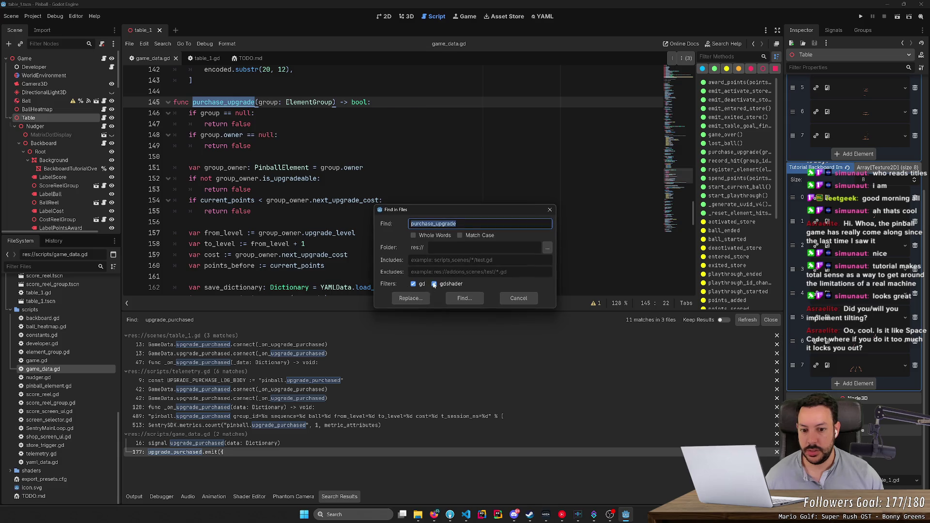
pyautogui.click(463, 298)
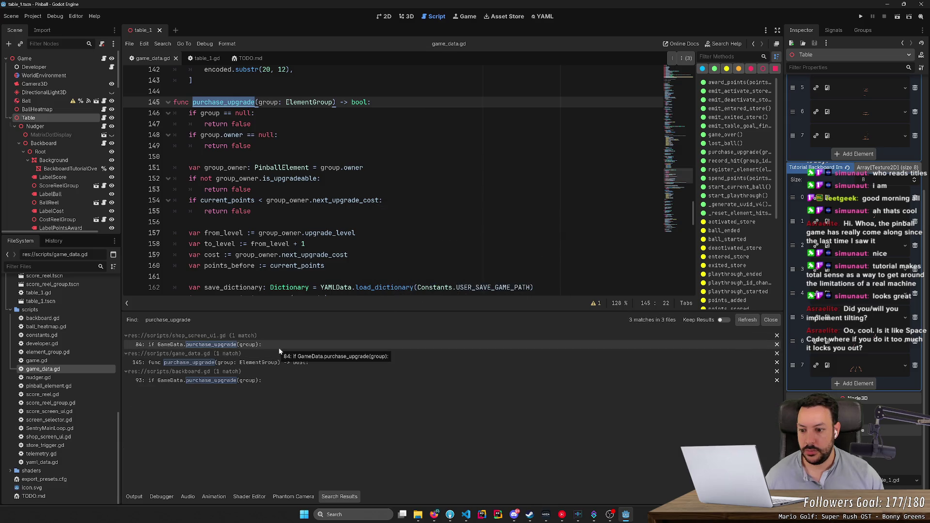
pyautogui.click(271, 380)
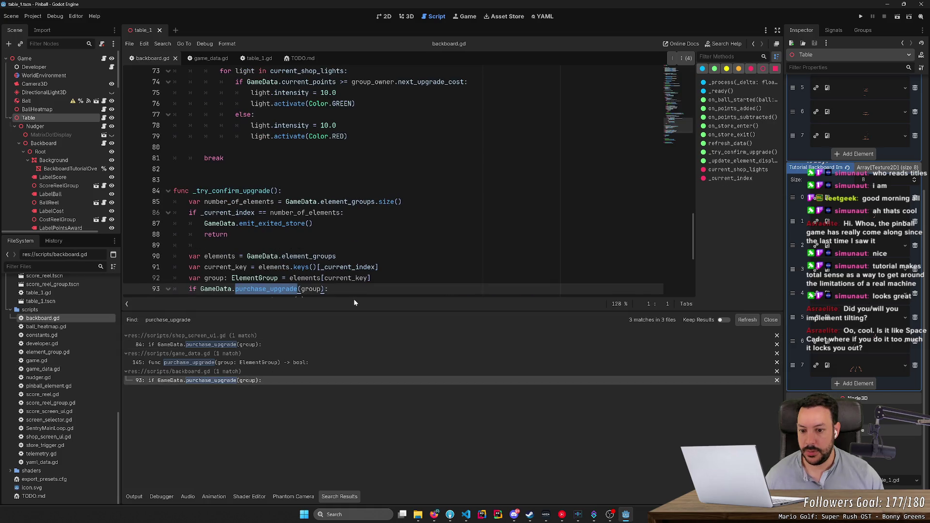
# - Review backboard.gd around _update_element_display to locate where the new call goes
pyautogui.press('Down')
pyautogui.press('End')
pyautogui.hotkey('ctrl', 'shift', 'End')
pyautogui.press('Up')
pyautogui.press('Up')
pyautogui.press('Up')
pyautogui.scroll(5, 393, 181)
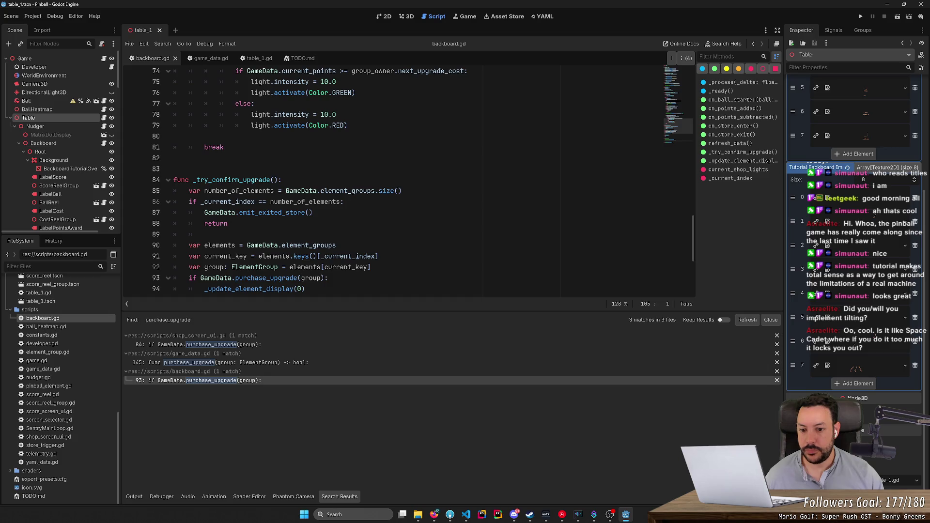
pyautogui.scroll(14, 409, 182)
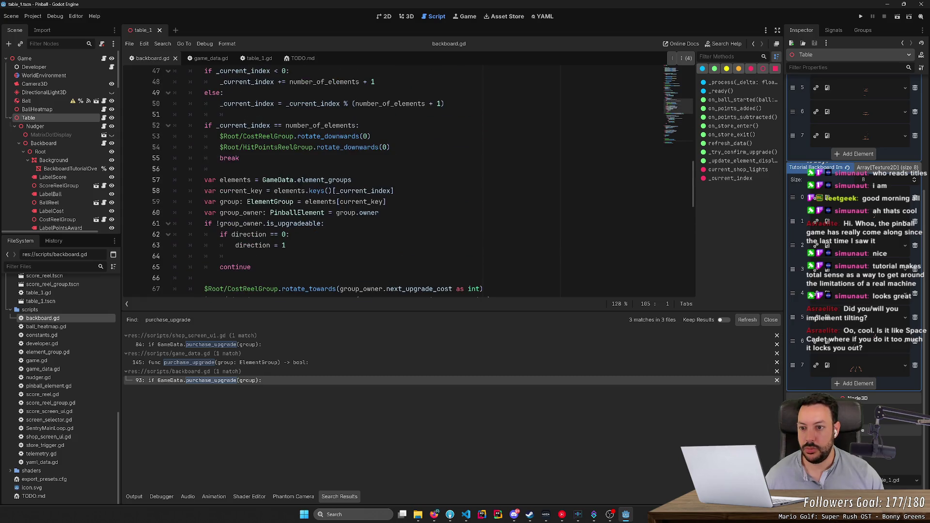
pyautogui.doubleClick(238, 136)
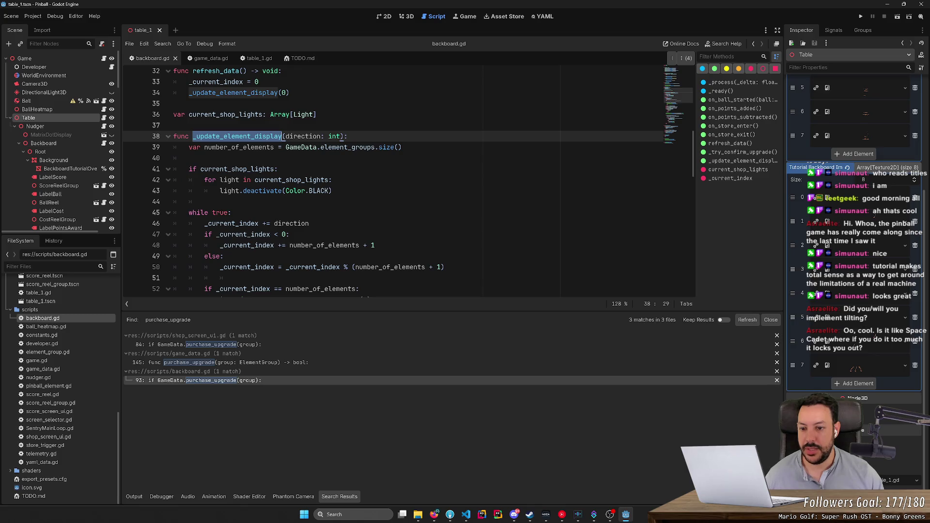
pyautogui.scroll(-3, 342, 137)
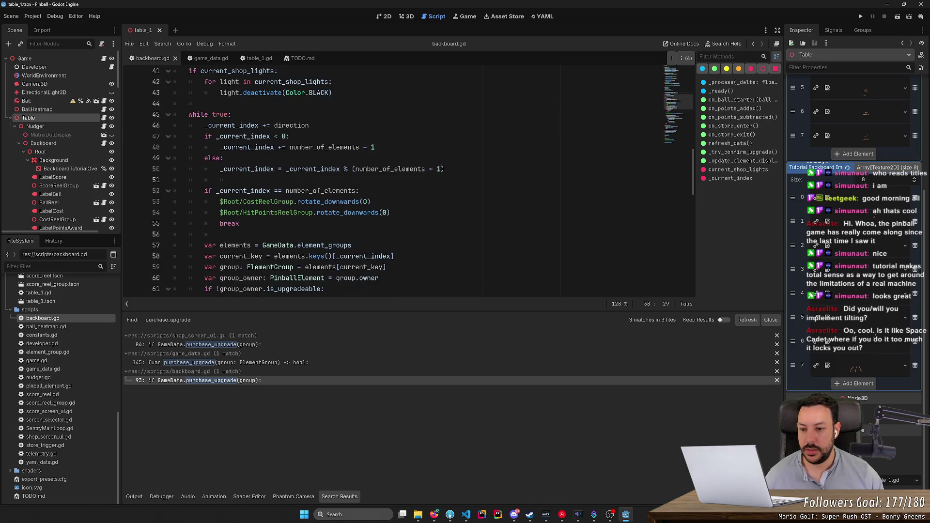
pyautogui.scroll(-3, 409, 182)
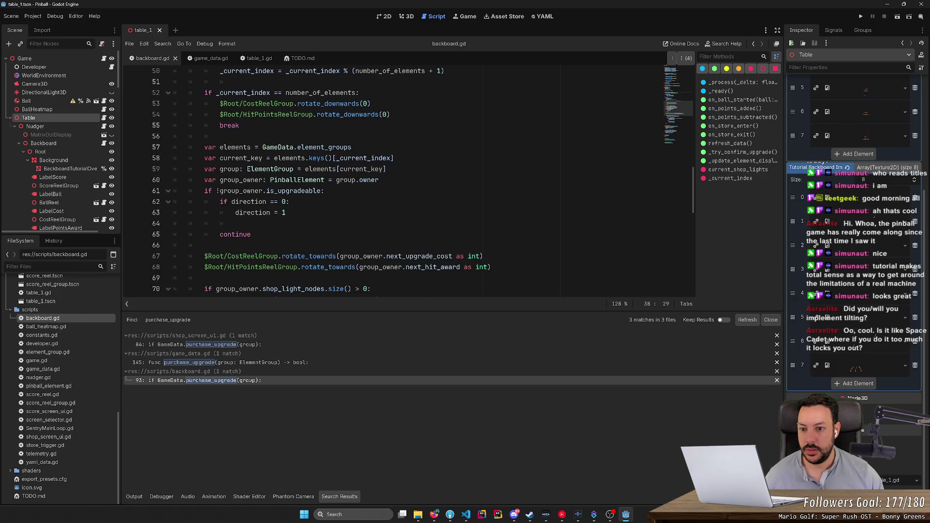
pyautogui.scroll(-3, 409, 181)
pyautogui.scroll(-4, 409, 182)
pyautogui.scroll(4, 410, 181)
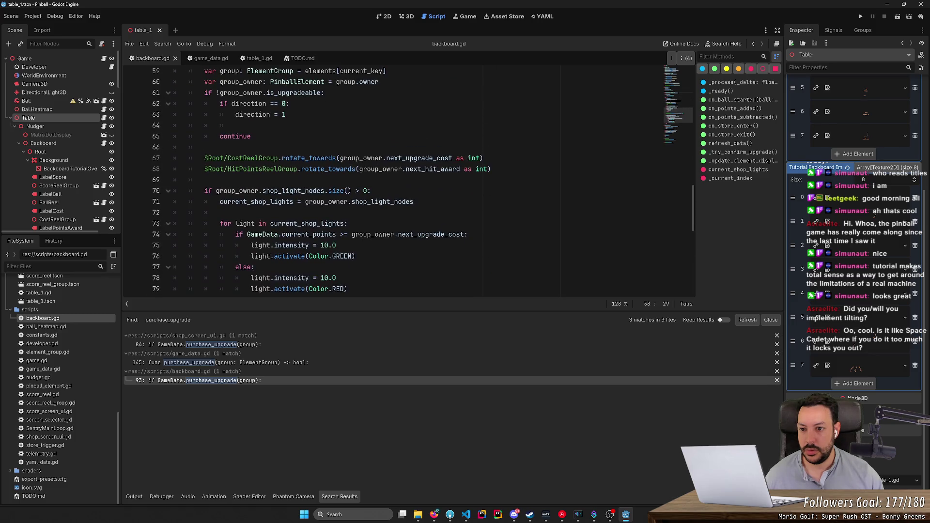
# - Add GameData.upgrade_shown(group_owner.group_id) on a new line 70
pyautogui.click(204, 180)
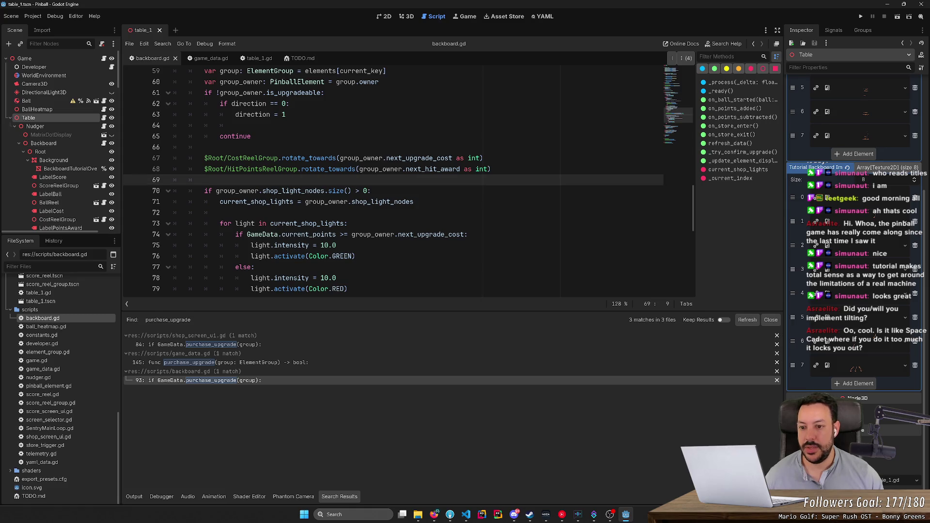
pyautogui.press('Return')
pyautogui.write('upgrade_shown')
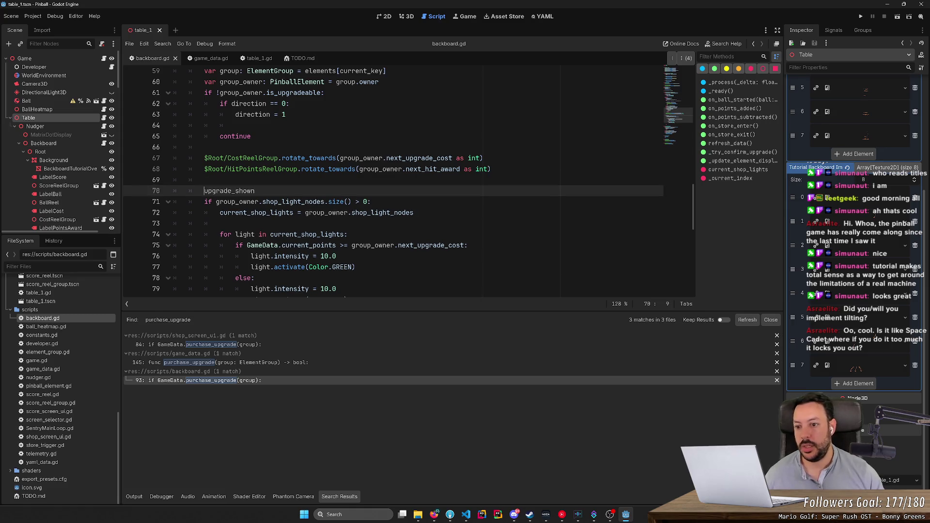
pyautogui.press('Home')
pyautogui.write('GameData.')
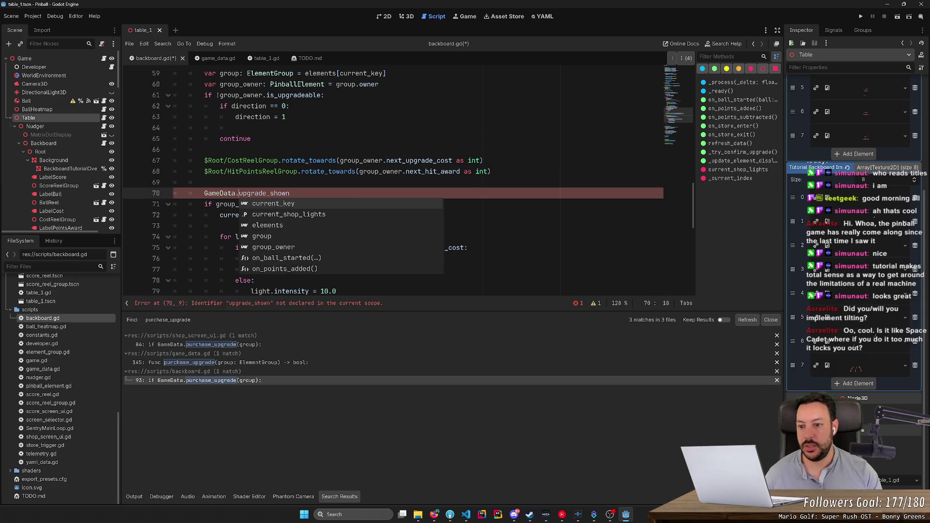
pyautogui.press('End')
pyautogui.write('(grou')
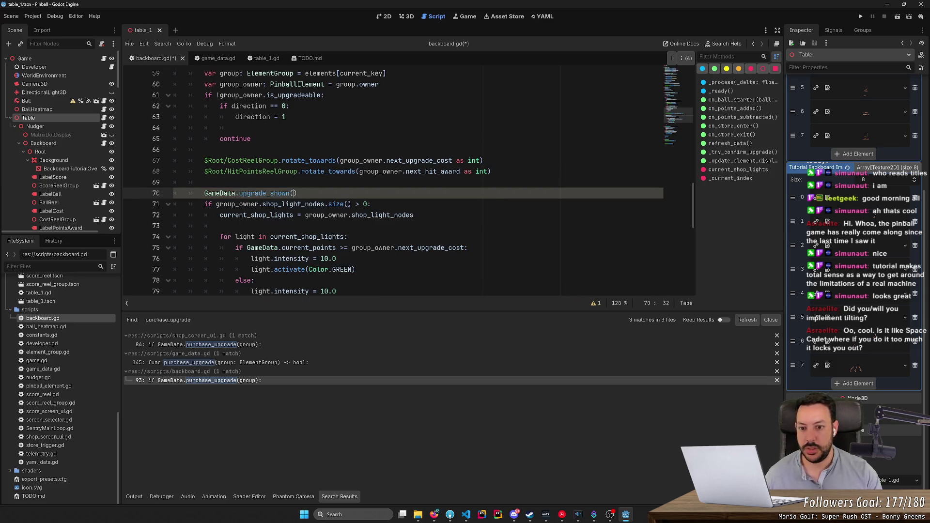
pyautogui.write('p')
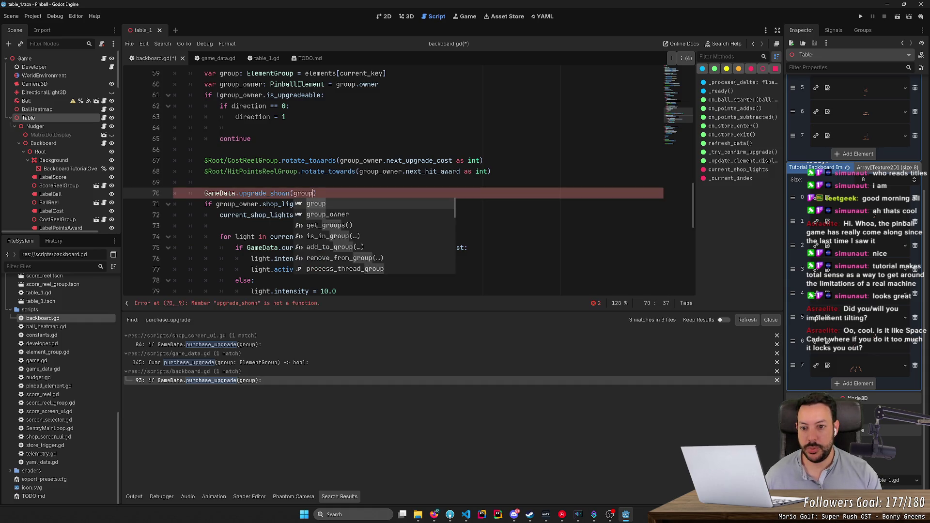
pyautogui.write('_owner.')
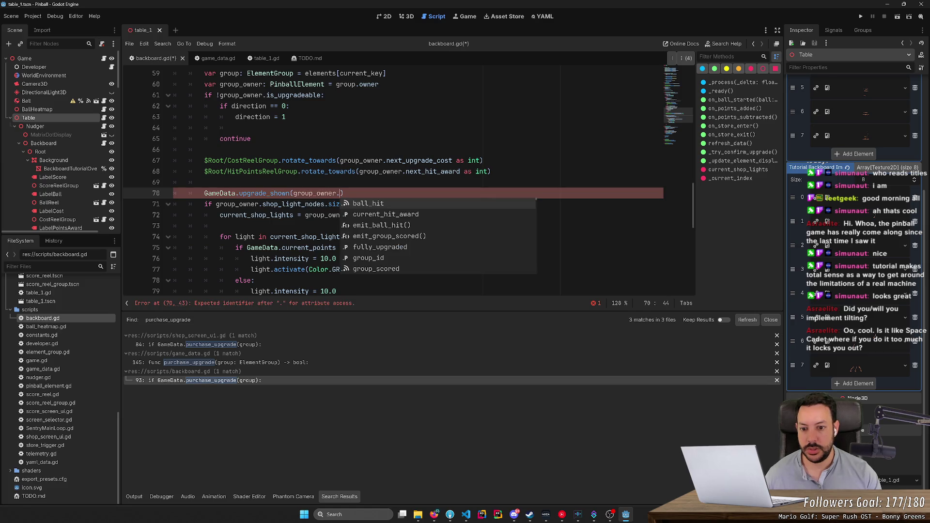
pyautogui.write('group_id')
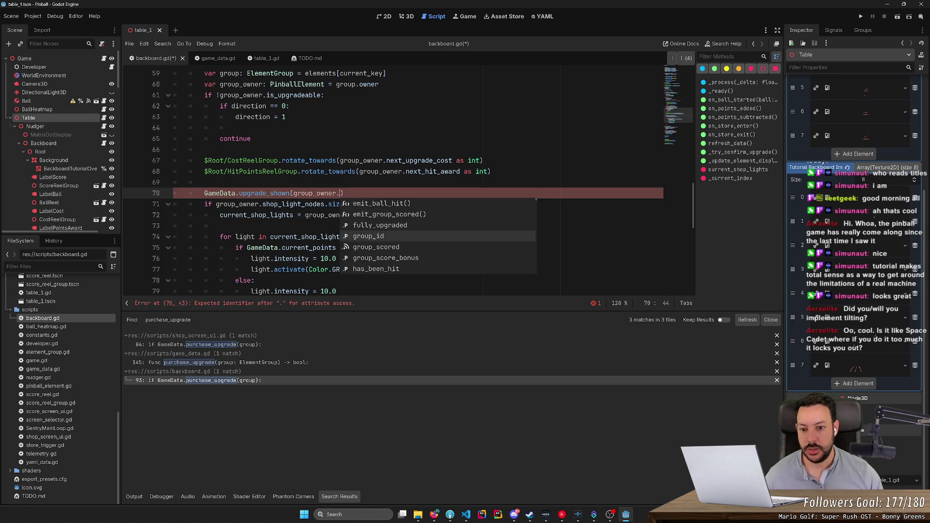
pyautogui.press('Return')
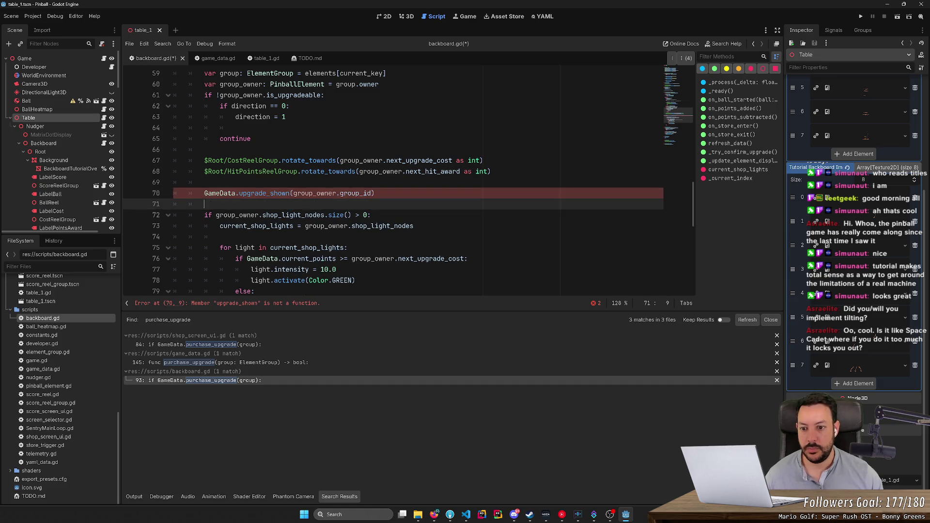
# - Rename the upgrade_shown signal's parameter to group_id: String
pyautogui.keyDown('ctrl'); pyautogui.click(272, 193); pyautogui.keyUp('ctrl')
pyautogui.hotkey('ctrl', 'z')
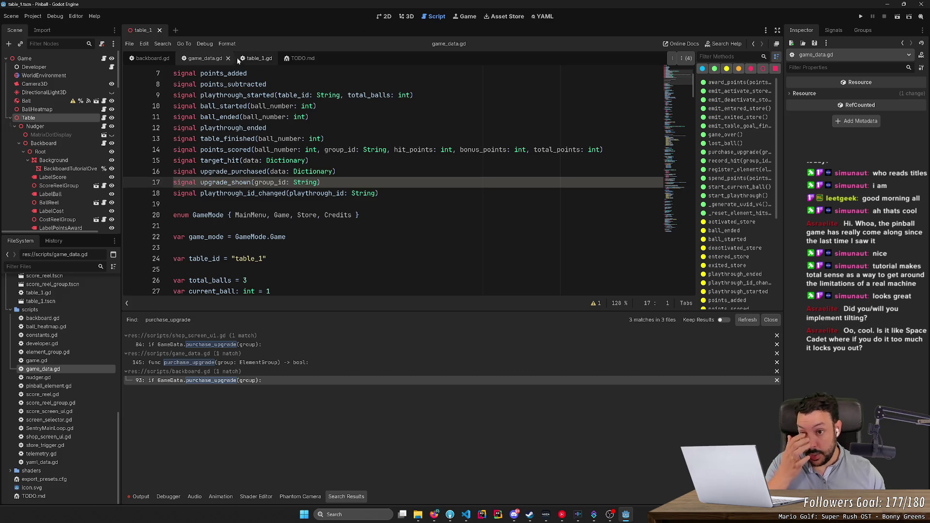
pyautogui.click(256, 58)
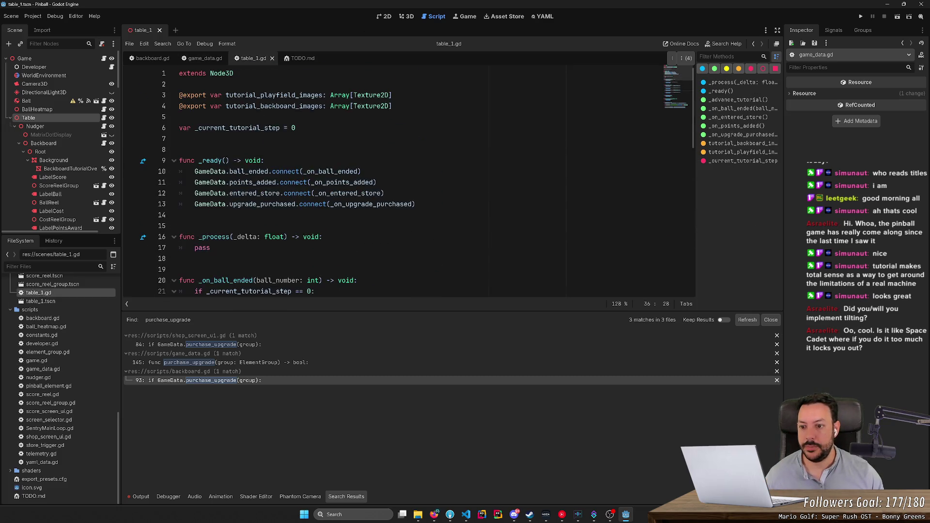
# - Duplicate the connect line to connect upgrade_shown to _on_upgrade_shown
pyautogui.hotkey('ctrl', 'shift', 'd')
pyautogui.click(262, 215)
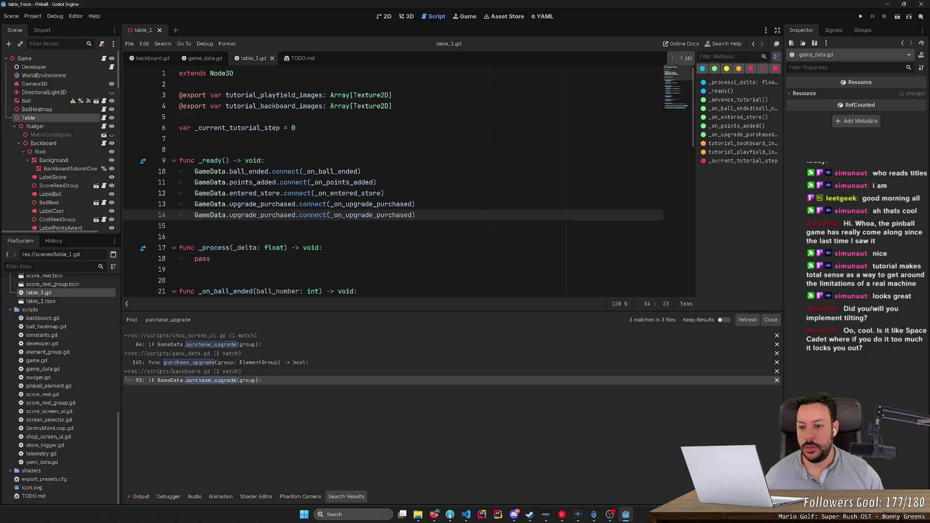
pyautogui.doubleClick(277, 215)
pyautogui.write('shown')
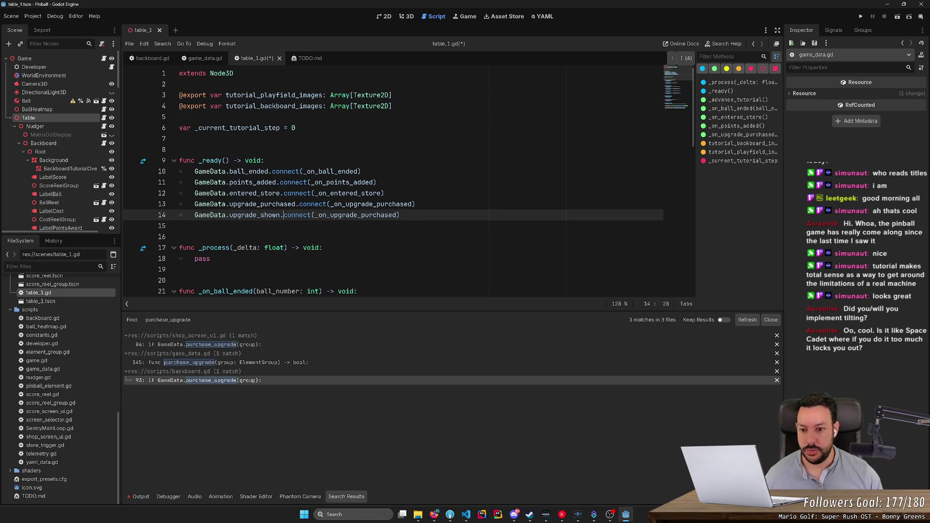
pyautogui.click(356, 215)
pyautogui.doubleClick(380, 216)
pyautogui.write('shown')
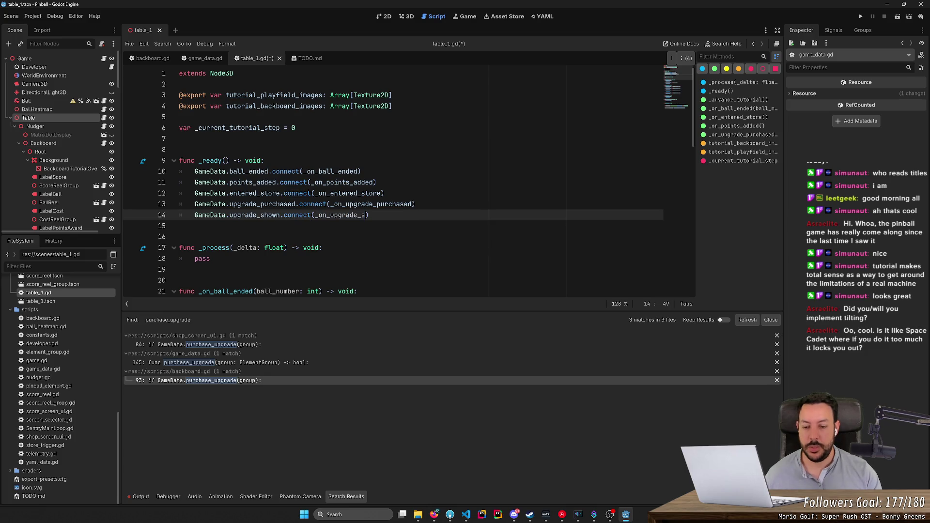
pyautogui.click(203, 236)
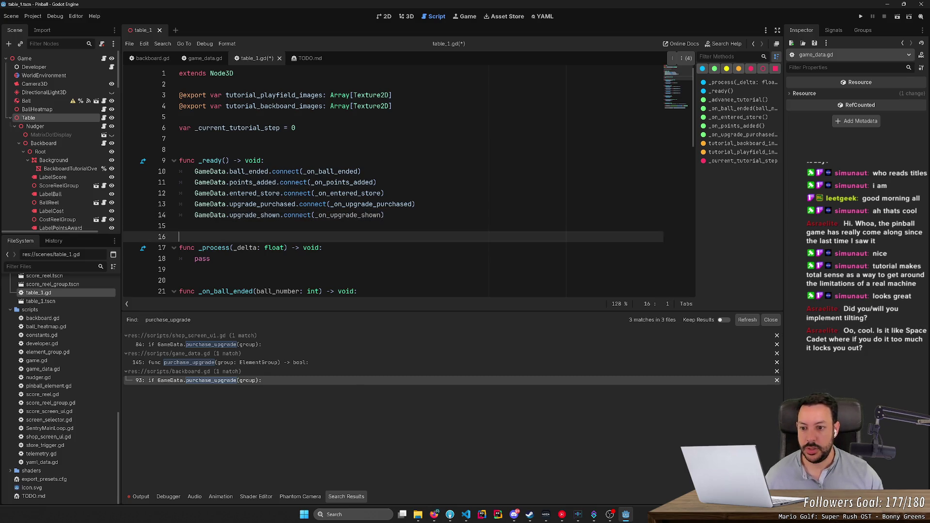
pyautogui.doubleClick(255, 215)
pyautogui.scroll(-10, 407, 184)
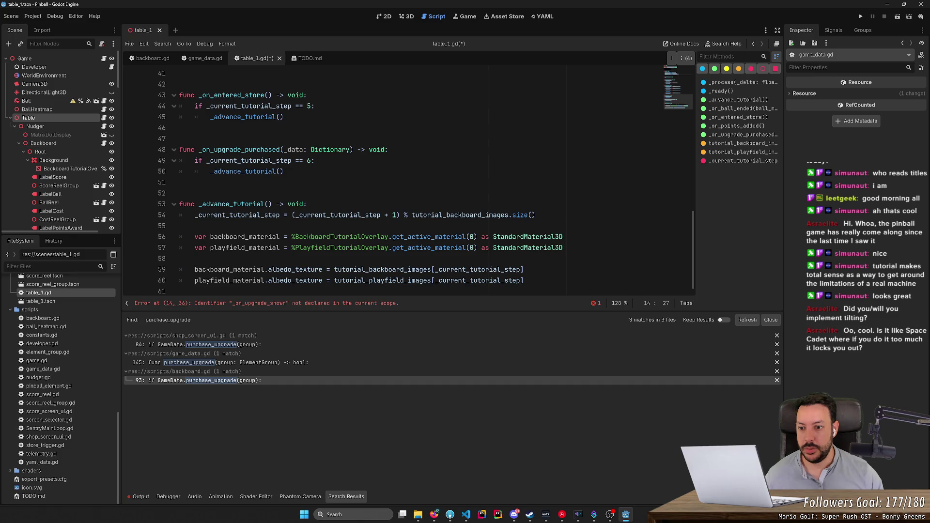
# - Add func _on_upgrade_shown(group_id: String) -> void: beginning with an 'if group_id ==' check
pyautogui.click(193, 193)
pyautogui.press('Return')
pyautogui.write('func _o')
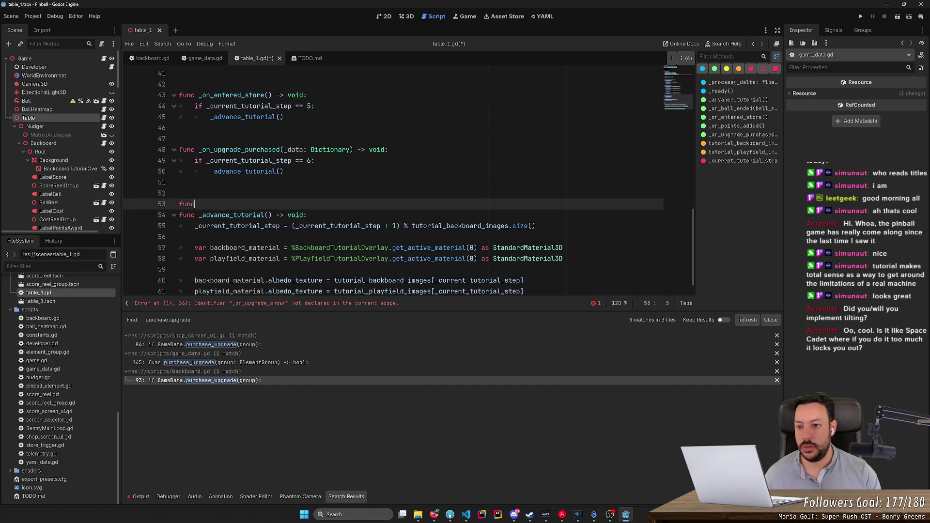
pyautogui.write('n_upgrade_')
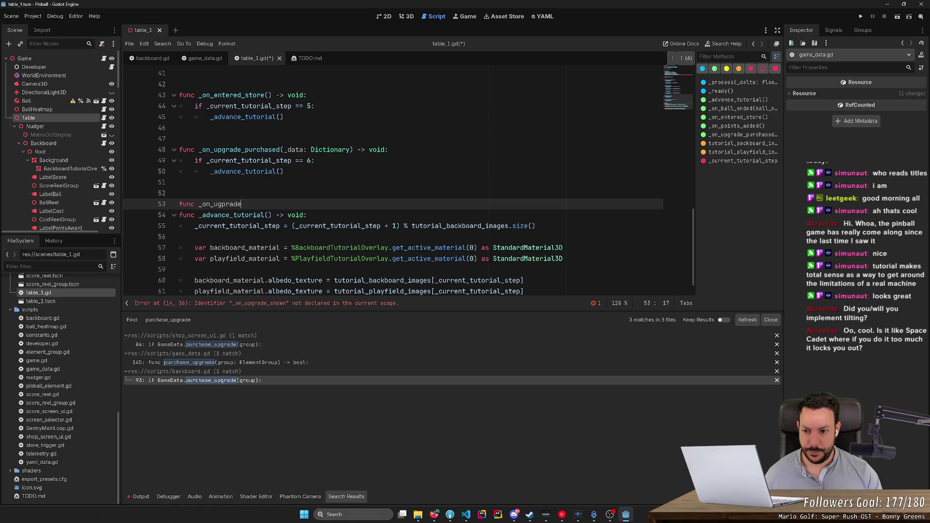
pyautogui.press('BackSpace')
pyautogui.press('BackSpace')
pyautogui.press('BackSpace')
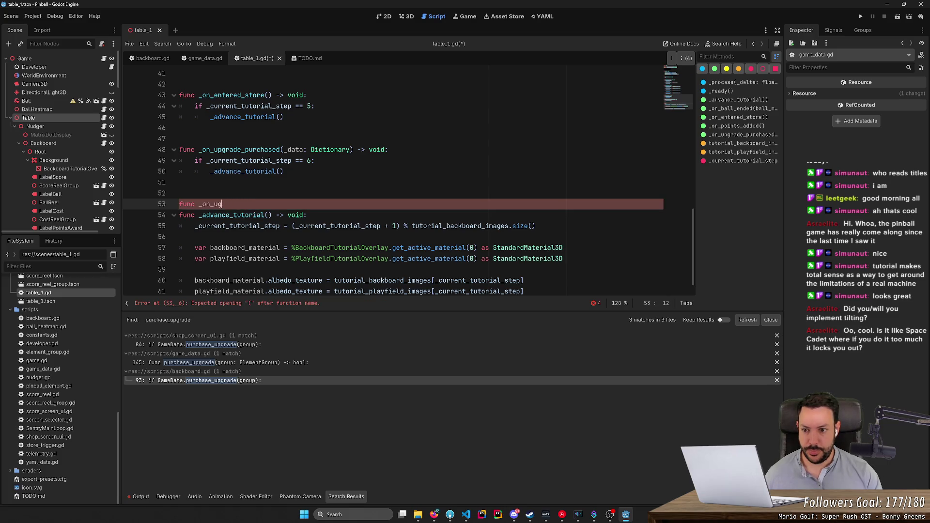
pyautogui.write('pgrade_shown')
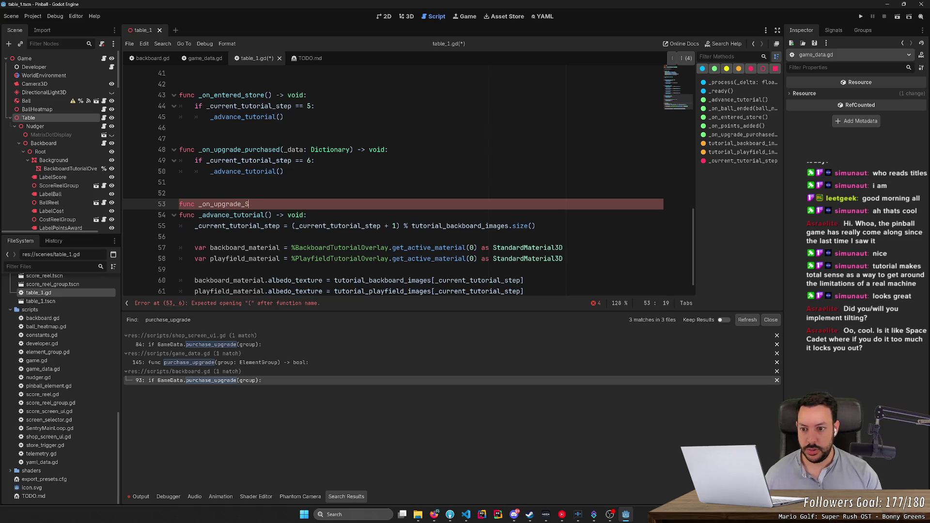
pyautogui.write('(')
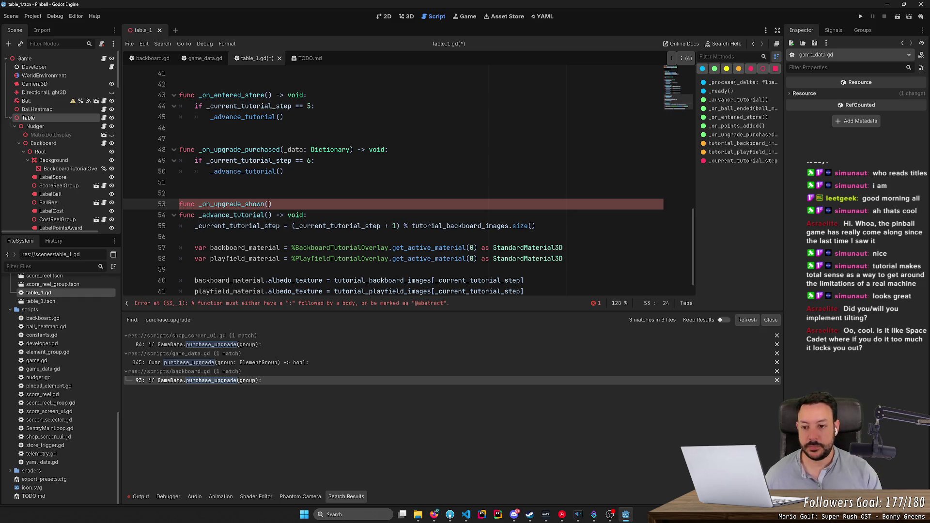
pyautogui.write('group')
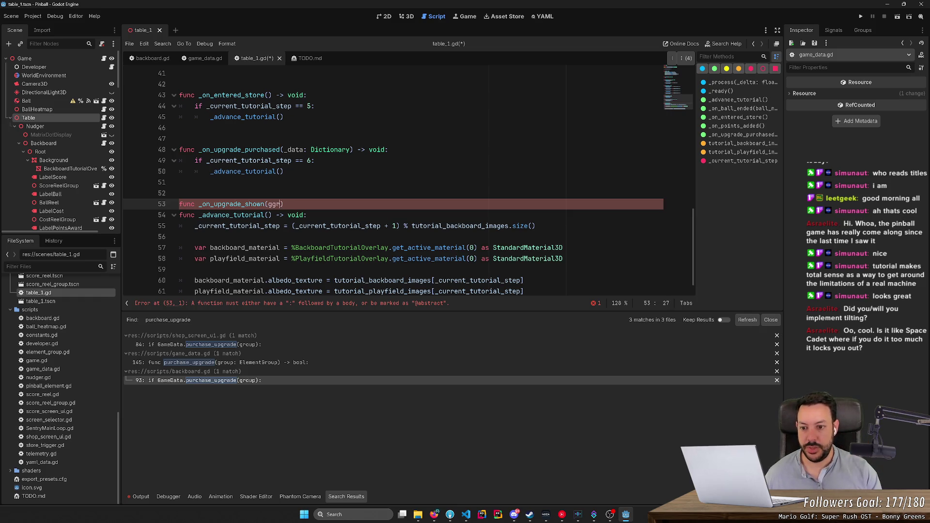
pyautogui.write('_id: ')
pyautogui.write('Strin')
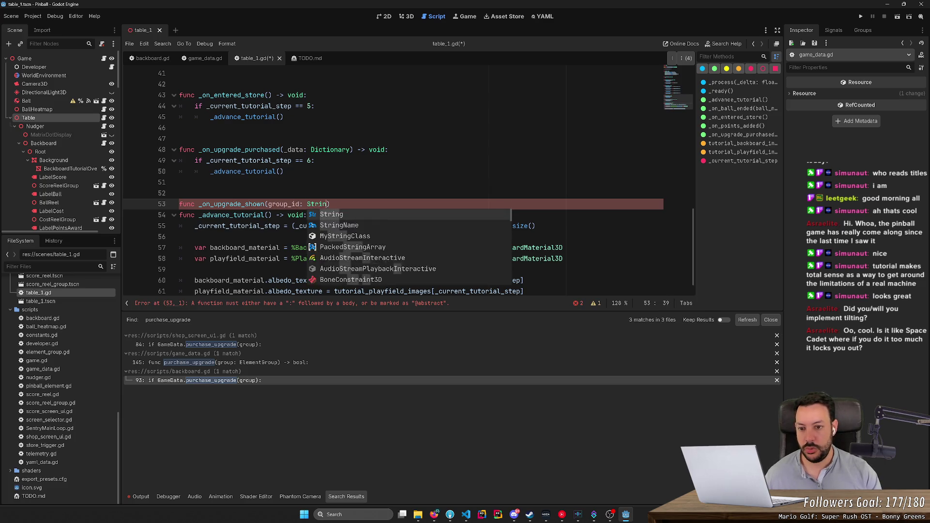
pyautogui.press('Return')
pyautogui.write(') -> void:')
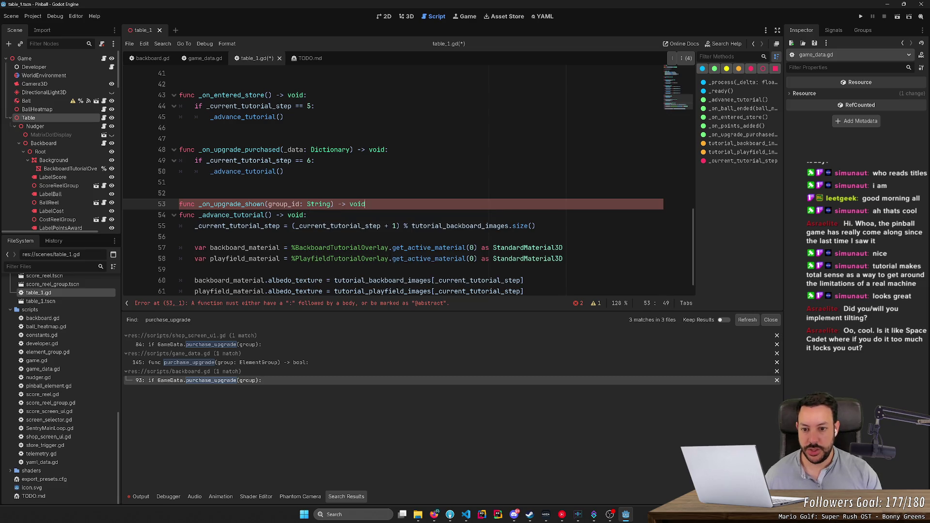
pyautogui.press('Return')
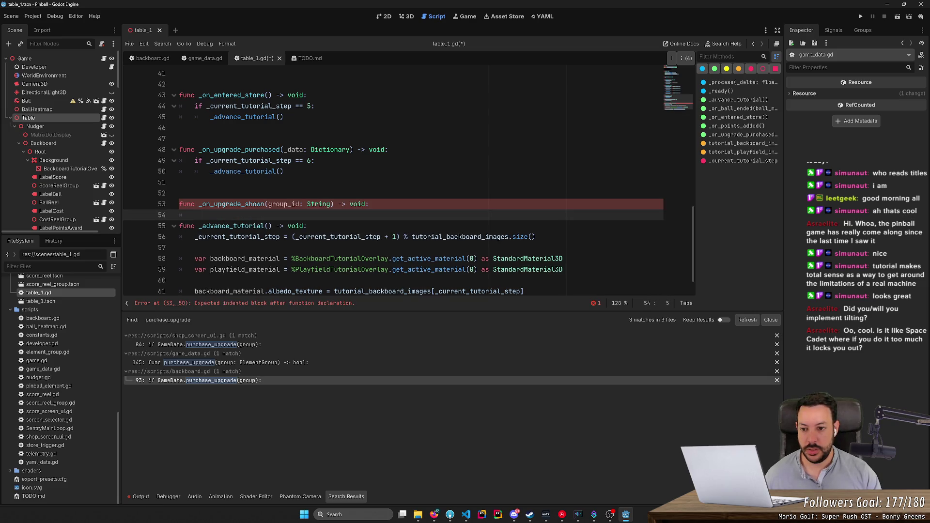
pyautogui.write('if group_id ')
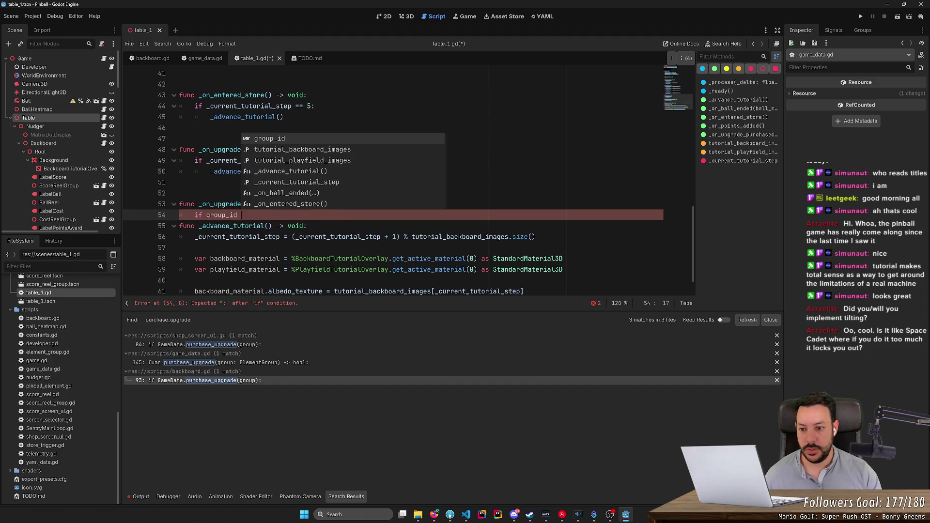
pyautogui.write('==')
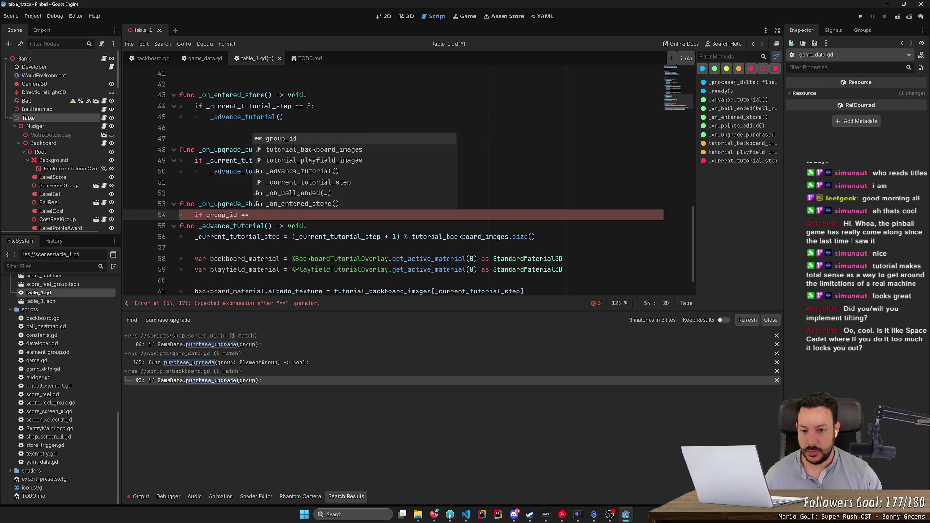
pyautogui.press('Escape')
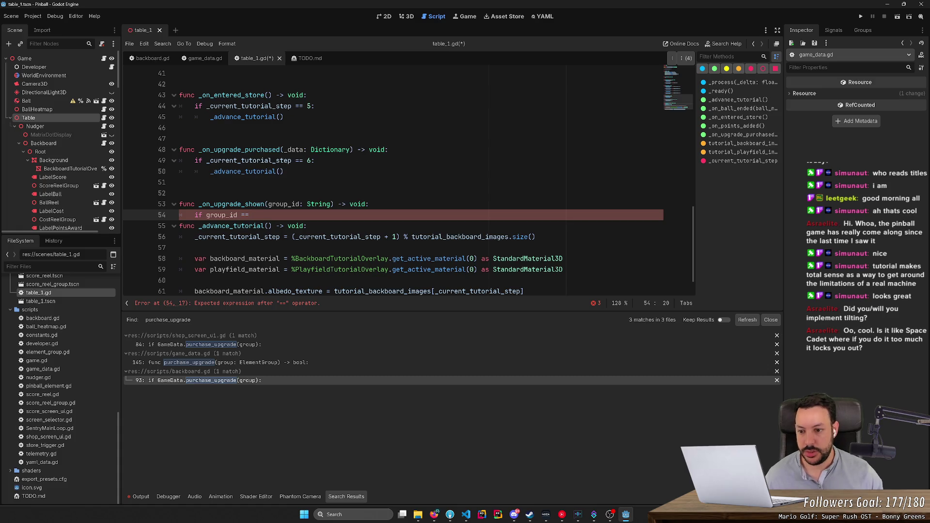
pyautogui.press('Return')
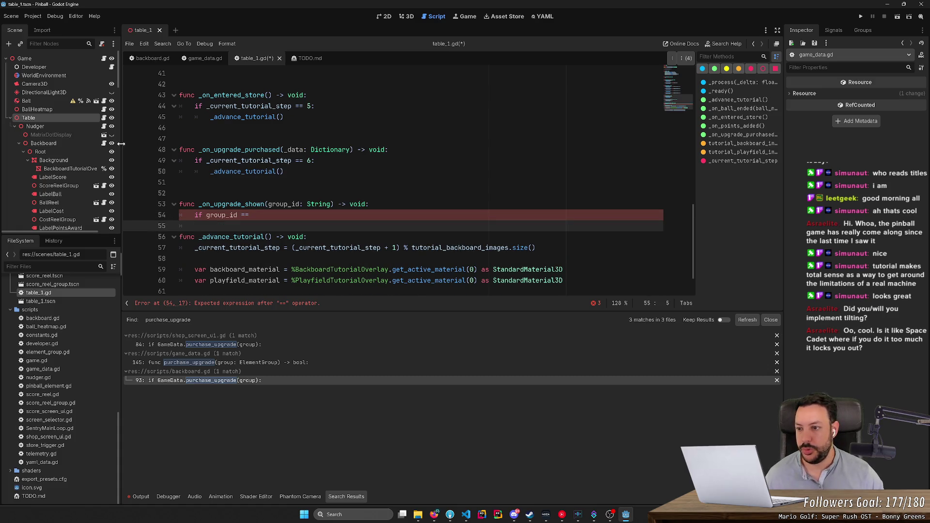
pyautogui.scroll(2, 392, 184)
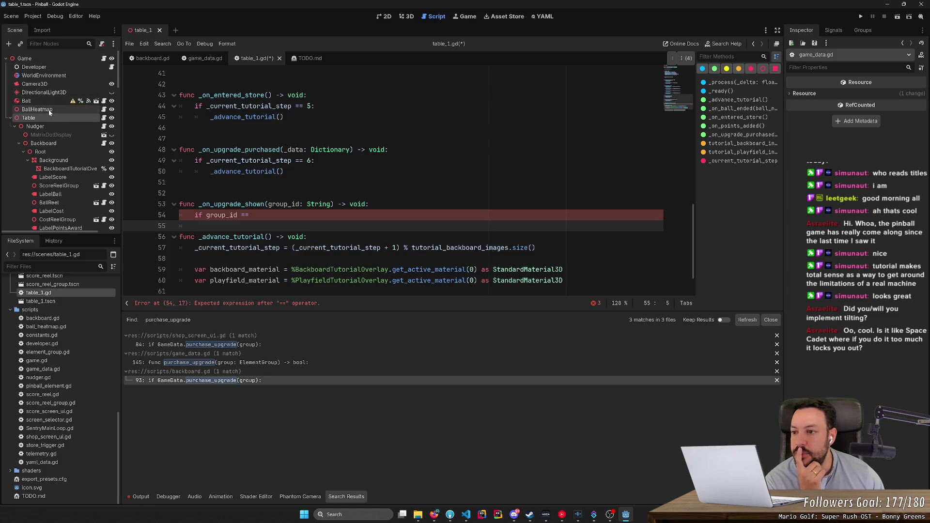
pyautogui.click(417, 16)
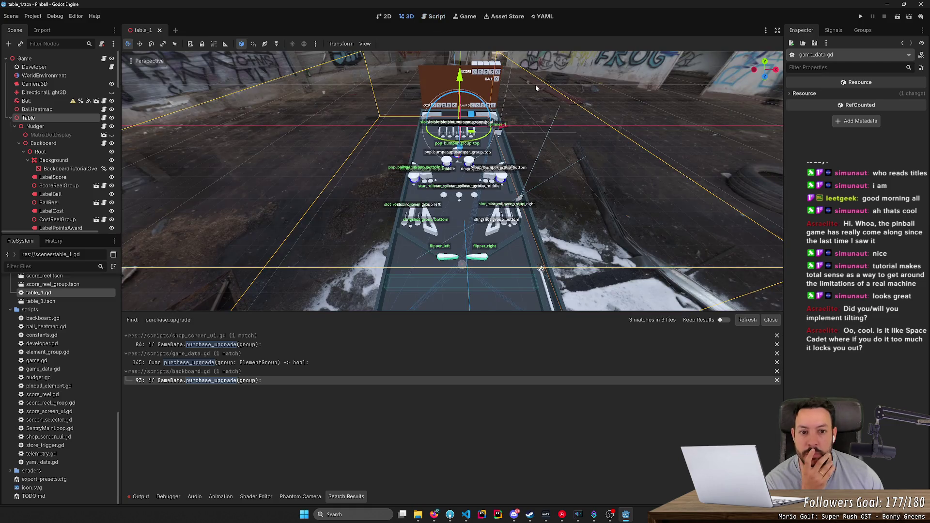
# - Select the slot rollover near the table's top end and grab its Group ID slot_rollover_group_goal
pyautogui.scroll(5, 451, 181)
pyautogui.press('w')
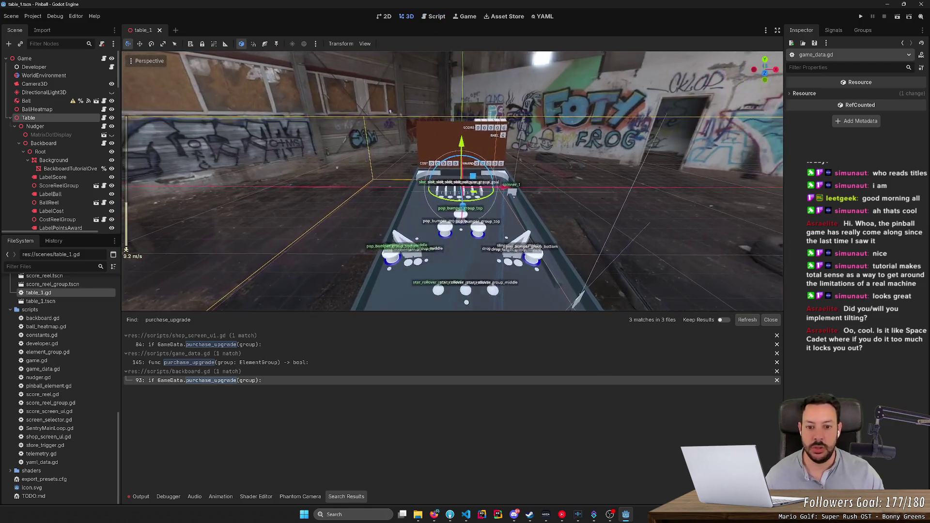
pyautogui.scroll(3, 458, 96)
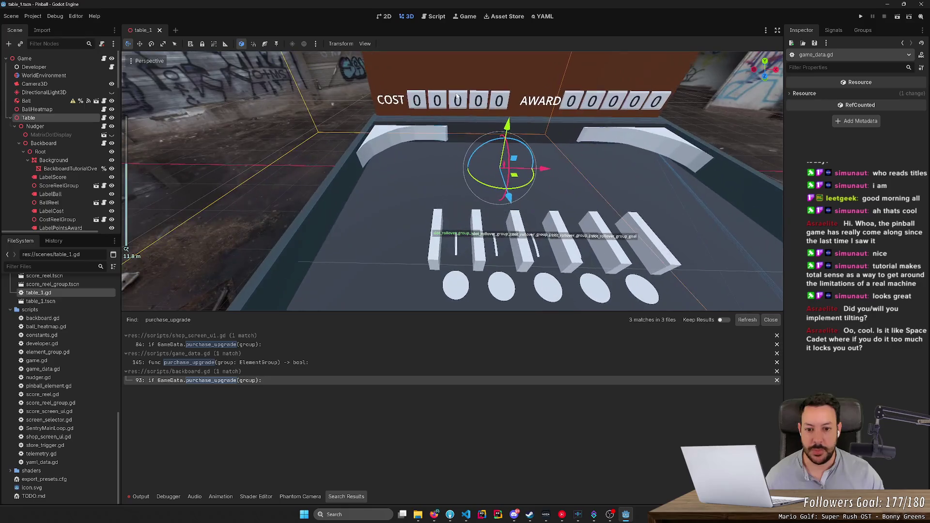
pyautogui.click(439, 216)
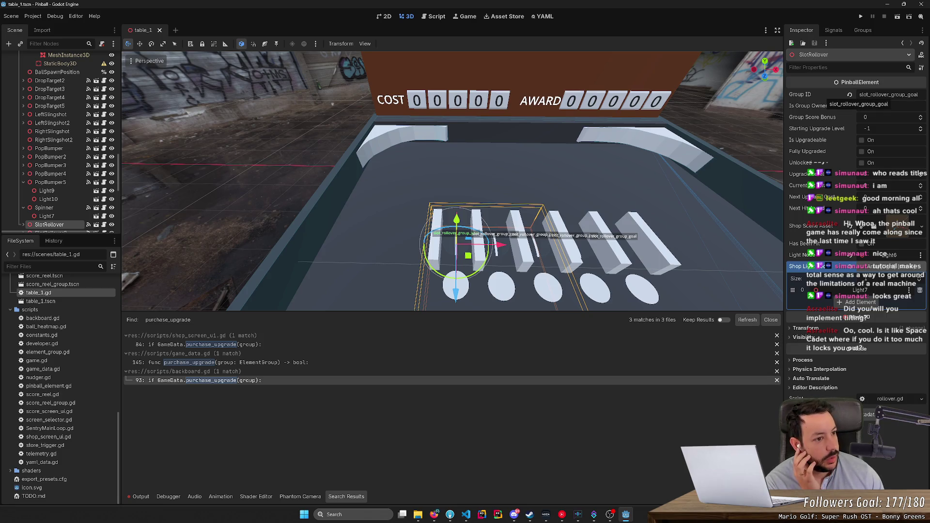
pyautogui.moveTo(919, 94); pyautogui.dragTo(904, 95)
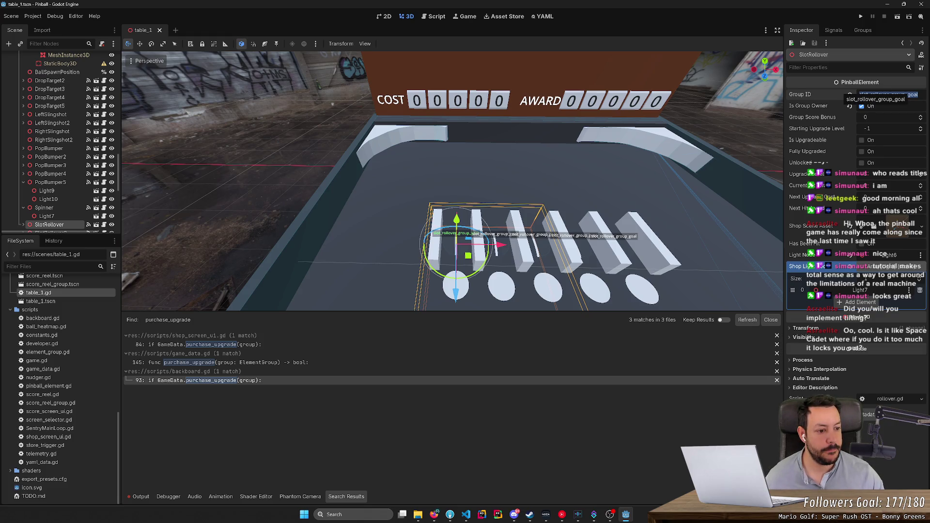
pyautogui.hotkey('ctrl', 'a')
pyautogui.hotkey('ctrl', 'c')
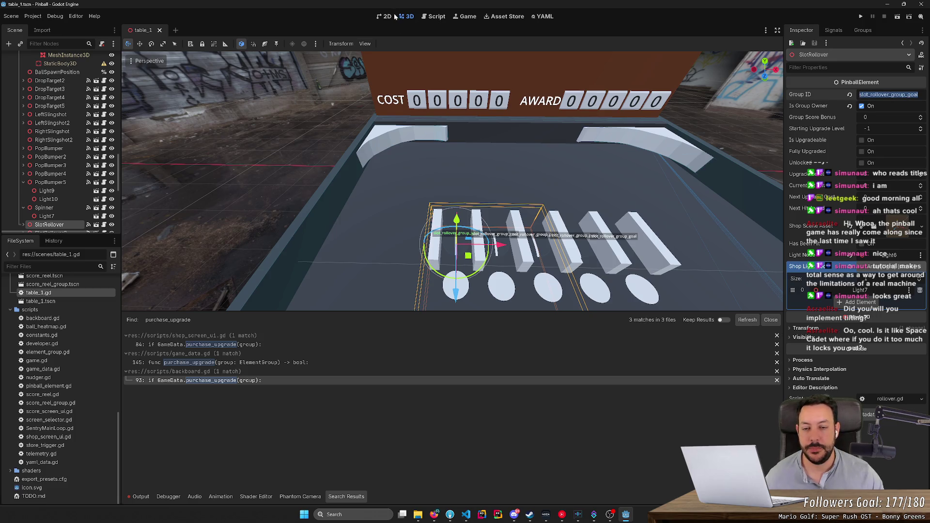
pyautogui.click(435, 16)
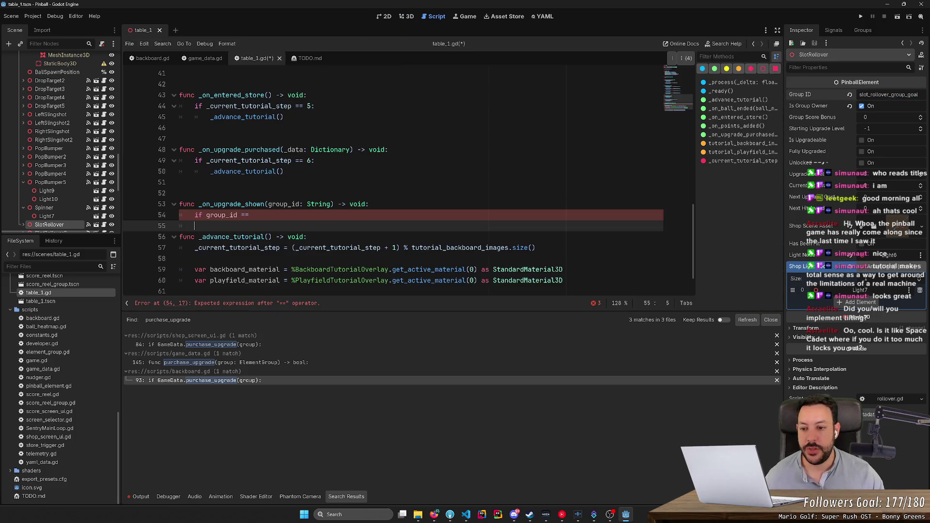
# - Complete the check as if group_id == "slot_rollover_group_goal": with a pass body
pyautogui.click(250, 215)
pyautogui.write('"')
pyautogui.hotkey('ctrl', 'v')
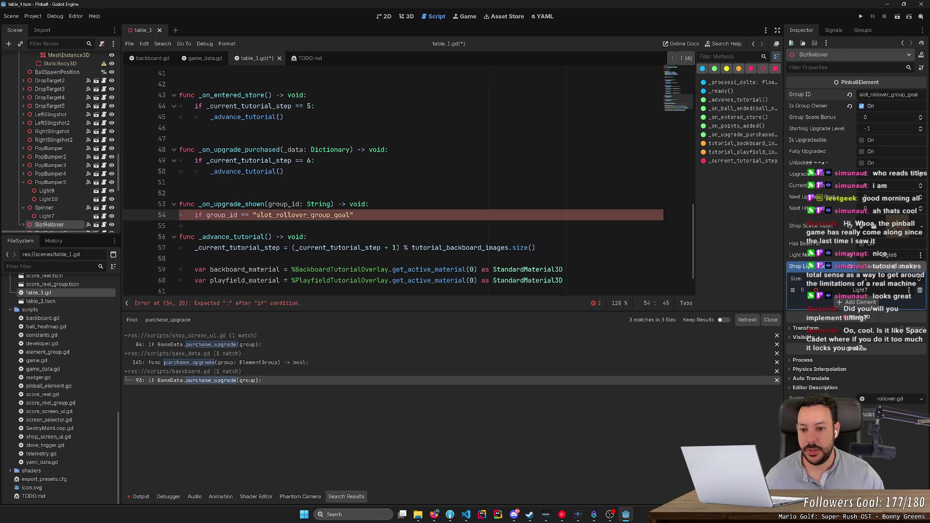
pyautogui.press('Return')
pyautogui.press('Tab')
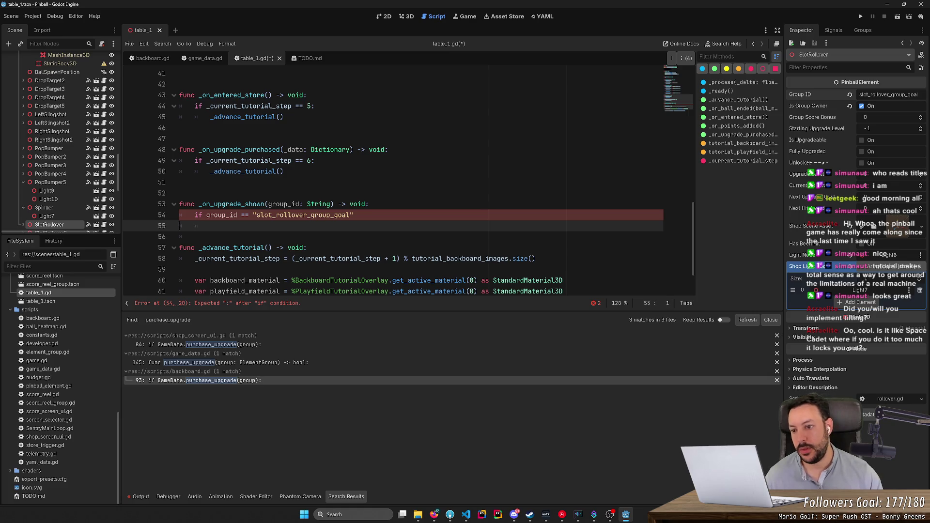
pyautogui.press('Left')
pyautogui.write(':')
pyautogui.press('Return')
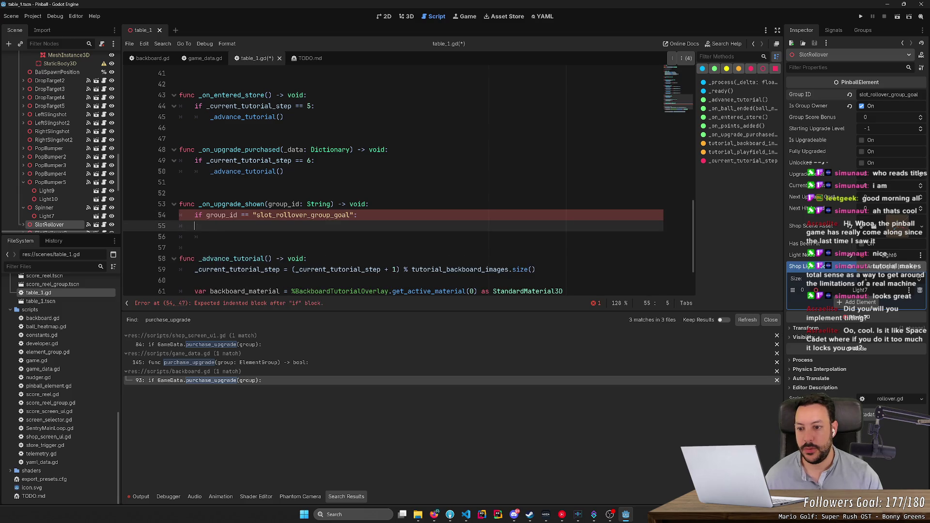
pyautogui.write('pass')
# - Add an else: branch with pass and a blank line inside the if block
pyautogui.press('Return')
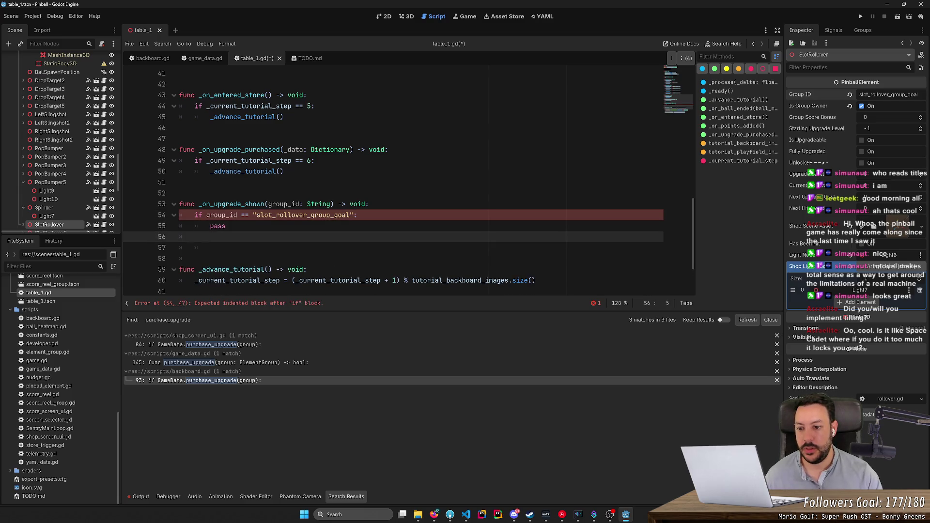
pyautogui.write('else:')
pyautogui.press('Return')
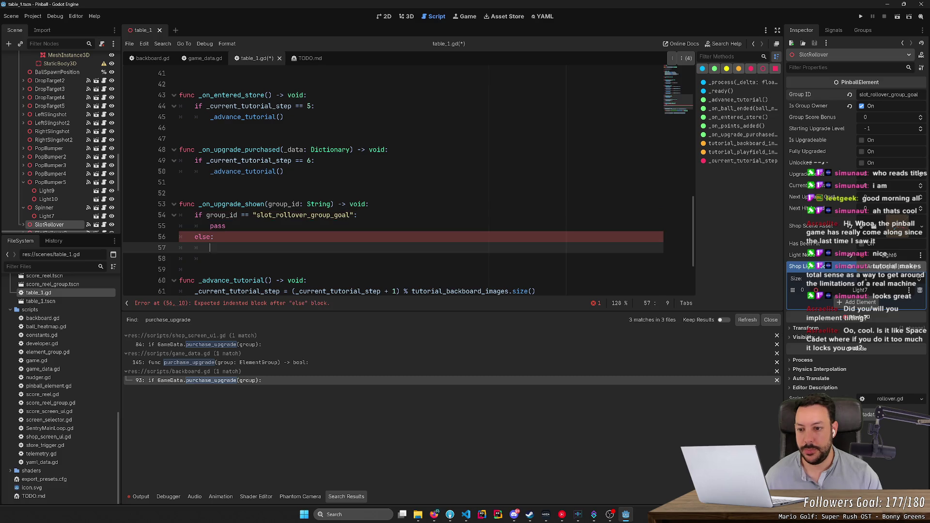
pyautogui.write('pass')
pyautogui.scroll(-2, 408, 181)
pyautogui.click(357, 149)
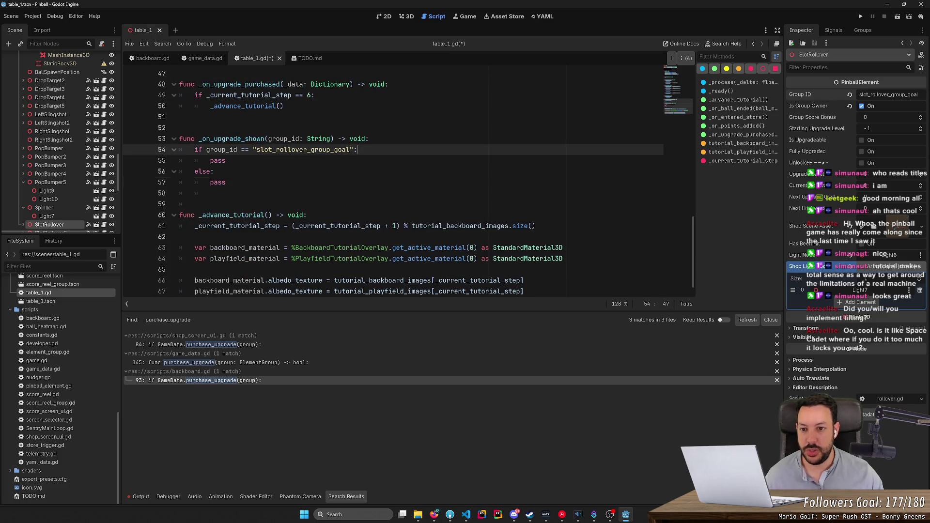
pyautogui.press('Return')
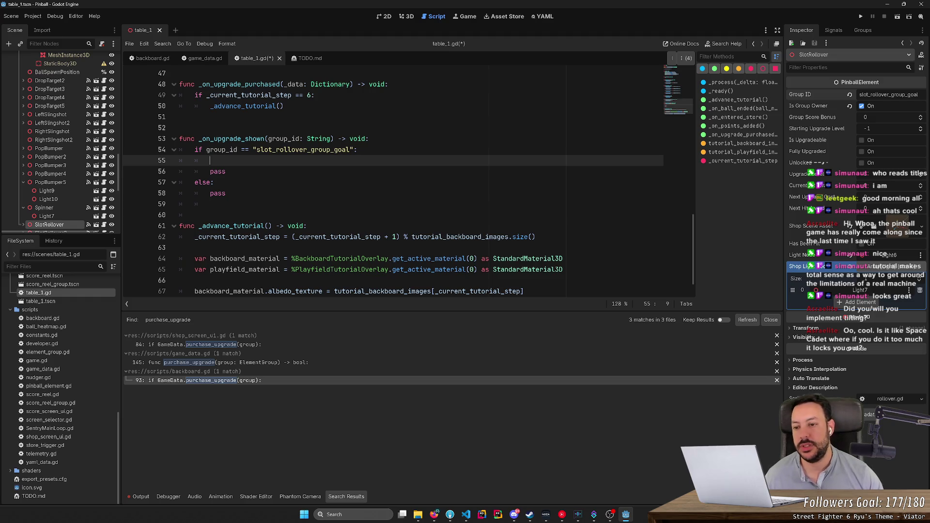
# - Declare var _goal_upgrade_shown_timer: Timer above the _on_upgrade_shown function
pyautogui.press('Up')
pyautogui.press('Up')
pyautogui.press('Up')
pyautogui.press('Return')
pyautogui.write('var ')
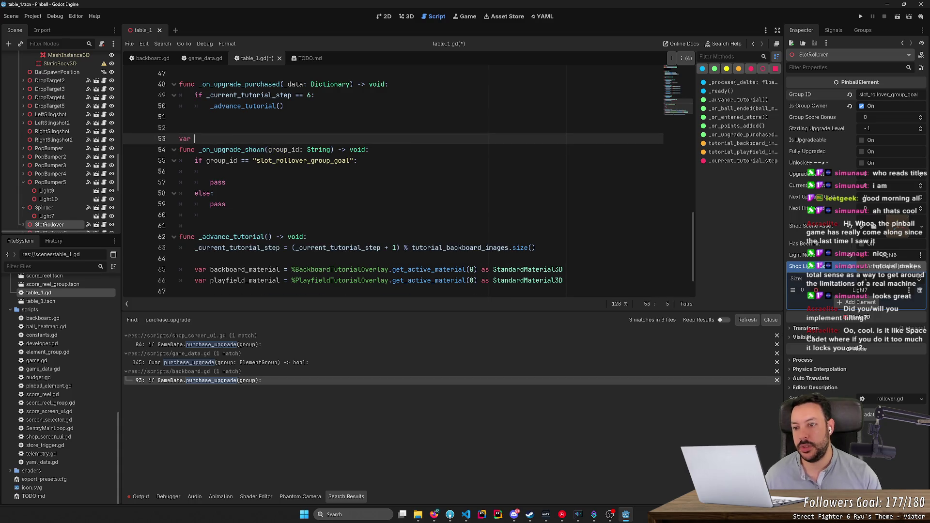
pyautogui.write('_goal_upg')
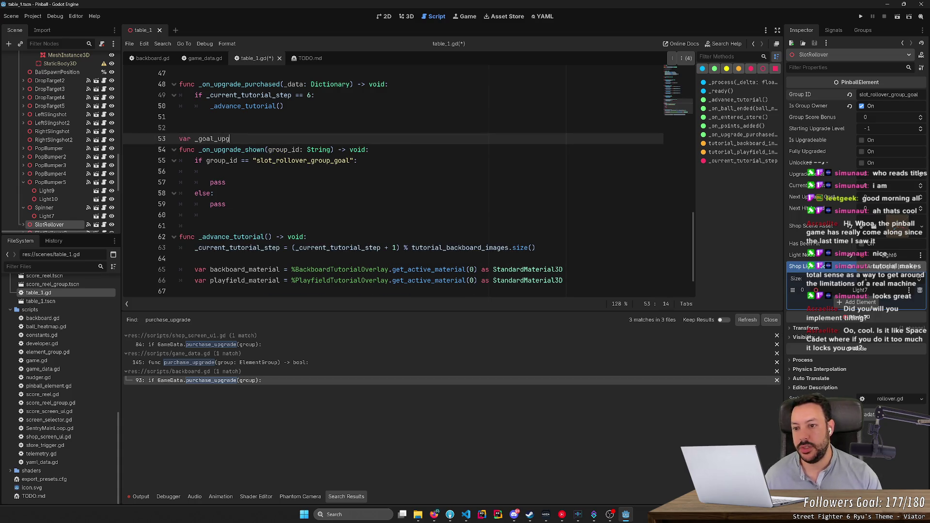
pyautogui.write('rade_sh')
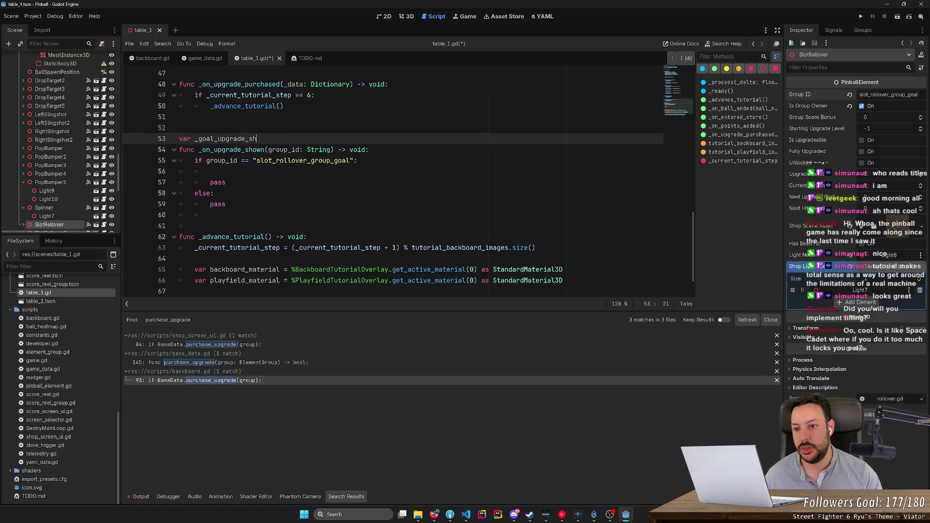
pyautogui.write('own_timer')
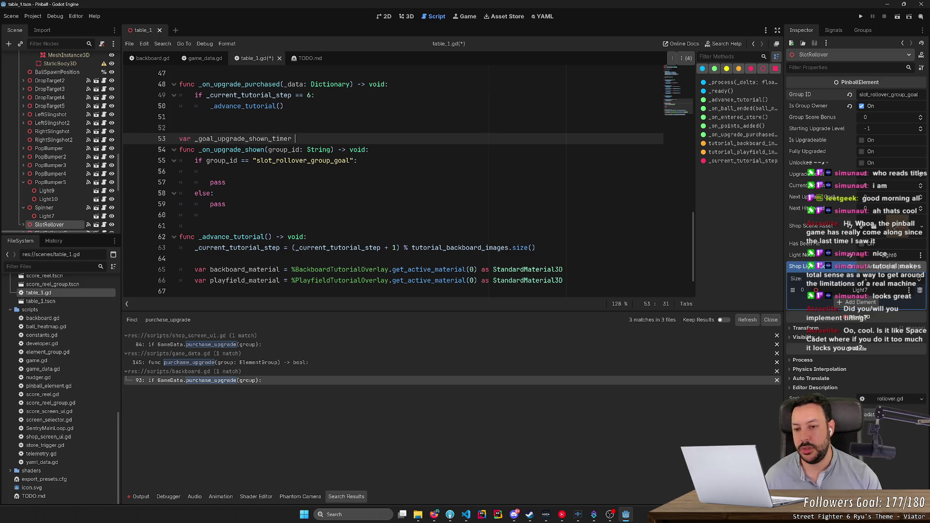
pyautogui.press('BackSpace')
pyautogui.write(':')
pyautogui.press('Escape')
pyautogui.write('Tim')
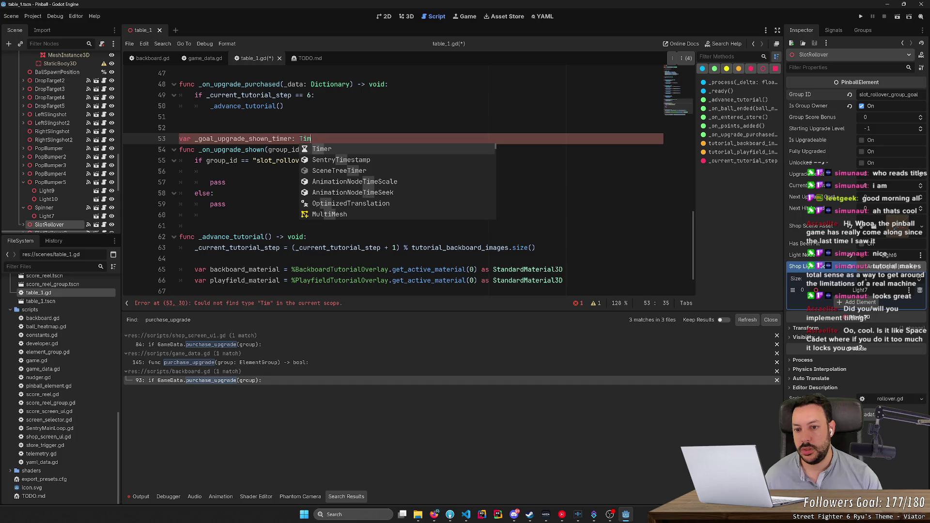
pyautogui.press('Return')
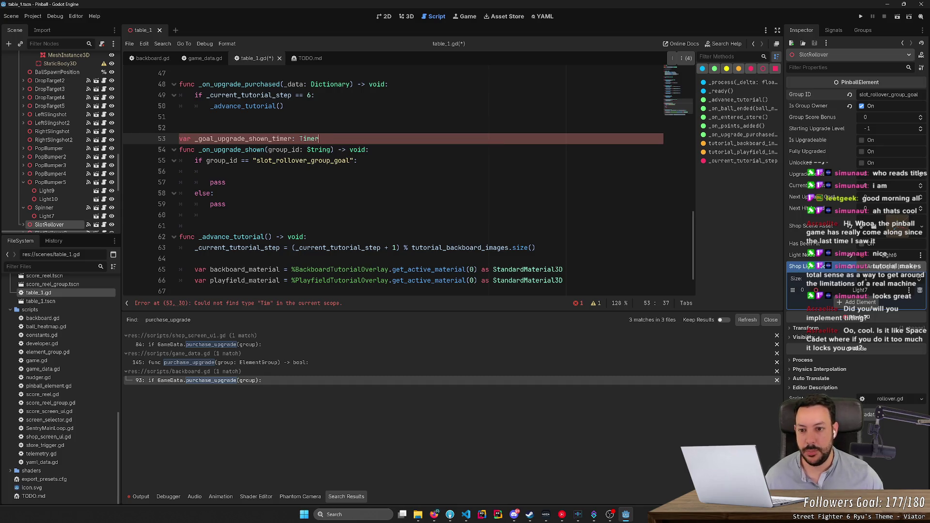
# - Open the Timer class docs and follow the Dodge the Creeps demo link
pyautogui.keyDown('ctrl'); pyautogui.click(312, 139); pyautogui.keyUp('ctrl')
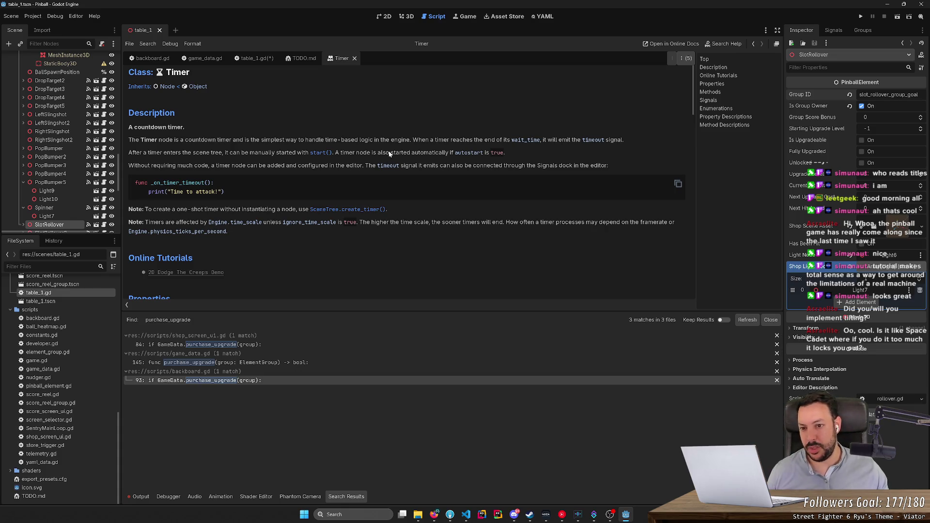
pyautogui.scroll(-3, 388, 150)
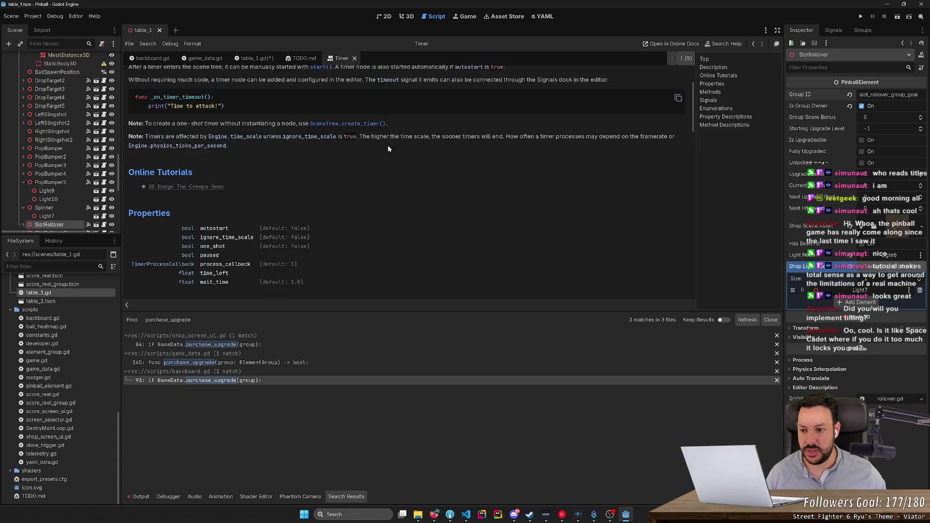
pyautogui.click(214, 188)
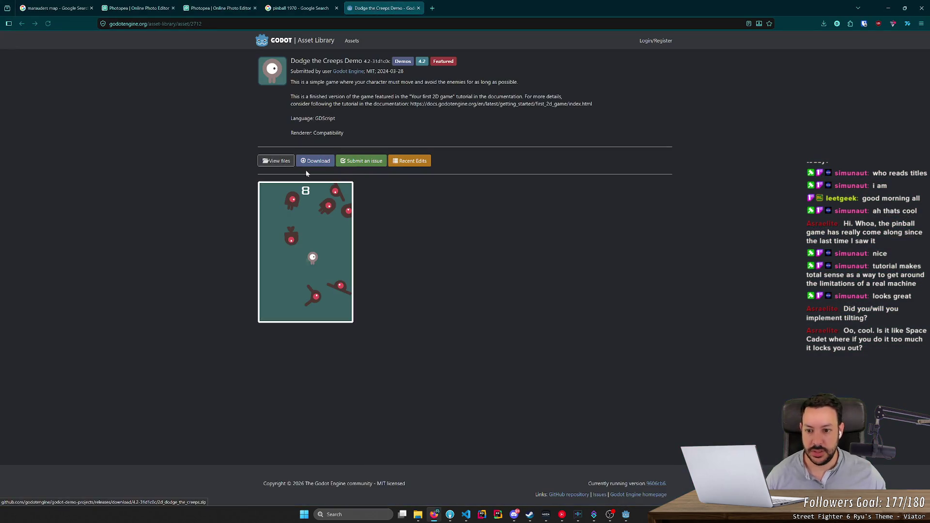
# - Browse the Dodge the Creeps demo source files and open Main.gd
pyautogui.click(284, 164)
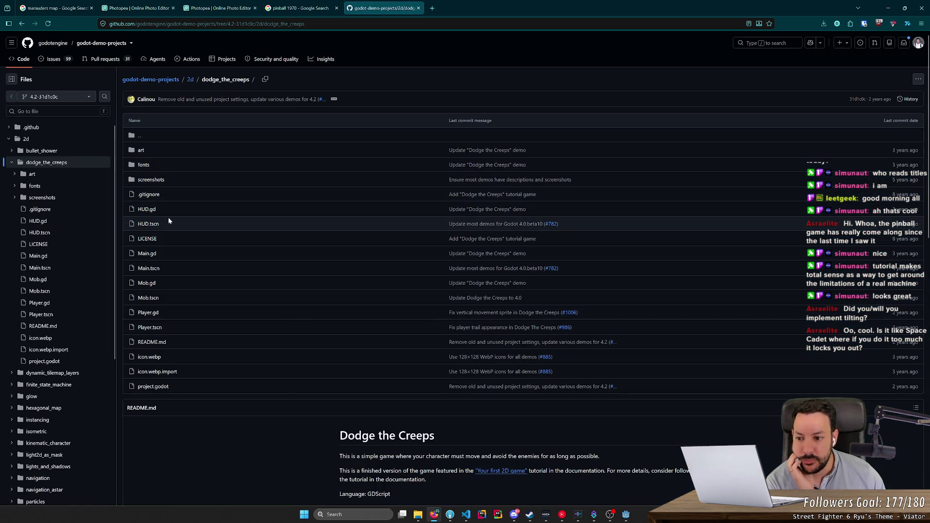
pyautogui.scroll(-5, 168, 214)
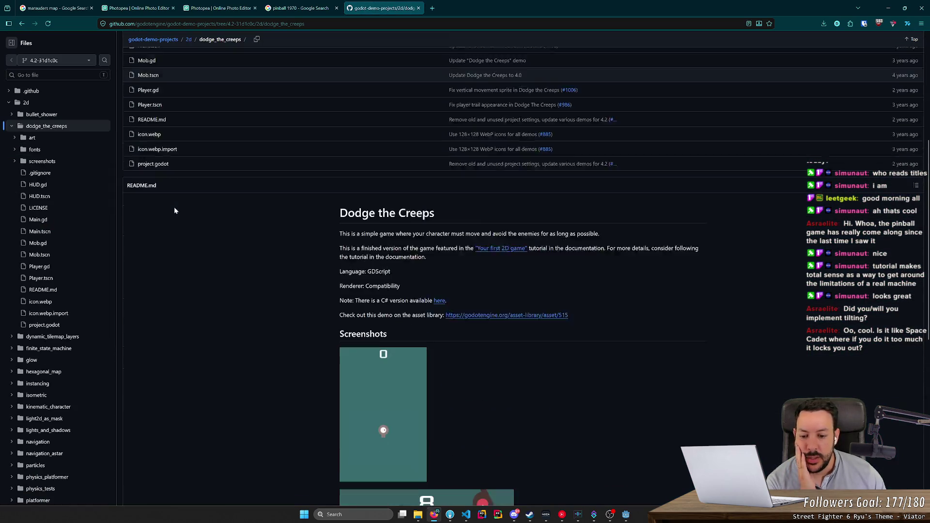
pyautogui.scroll(-4, 180, 208)
pyautogui.middleClick(188, 212)
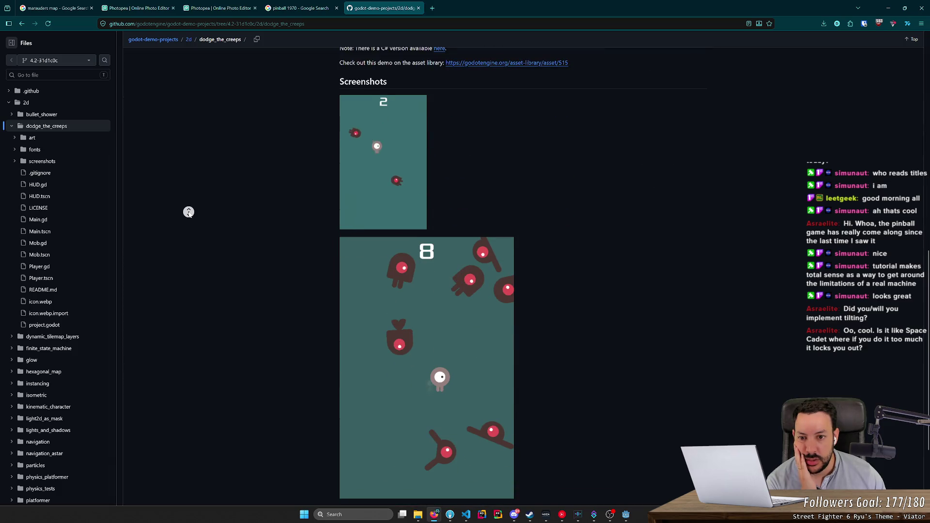
pyautogui.scroll(12, 188, 203)
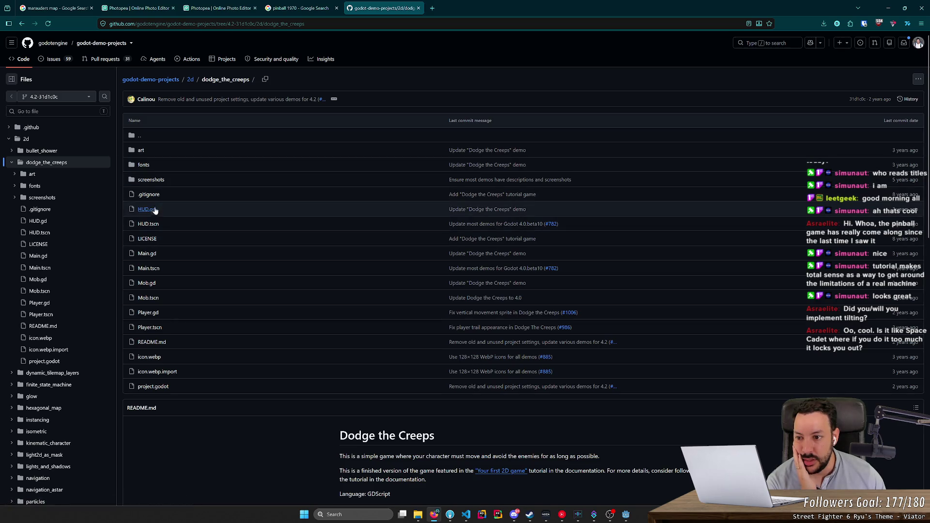
pyautogui.click(156, 252)
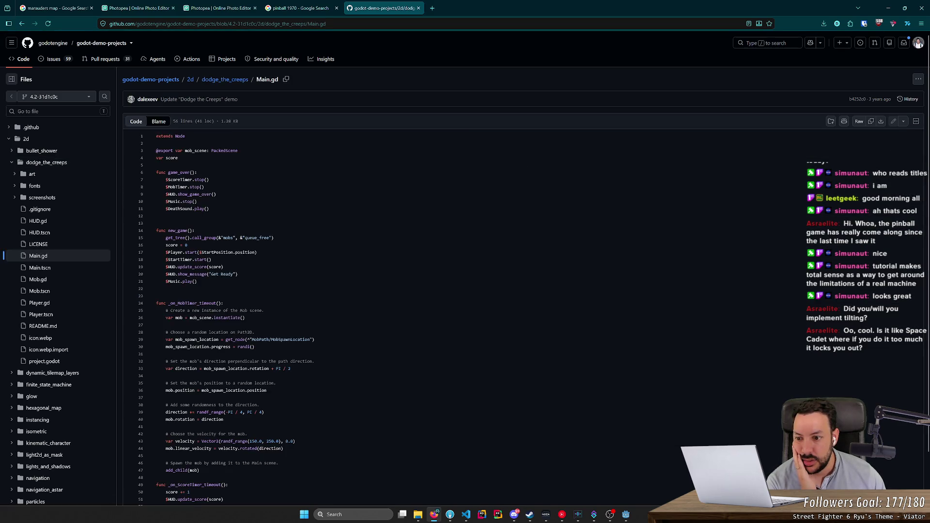
# - Study the _on_MobTimer_timeout and $MobTimer.stop() code, then minimize the browser
pyautogui.scroll(-1, 465, 267)
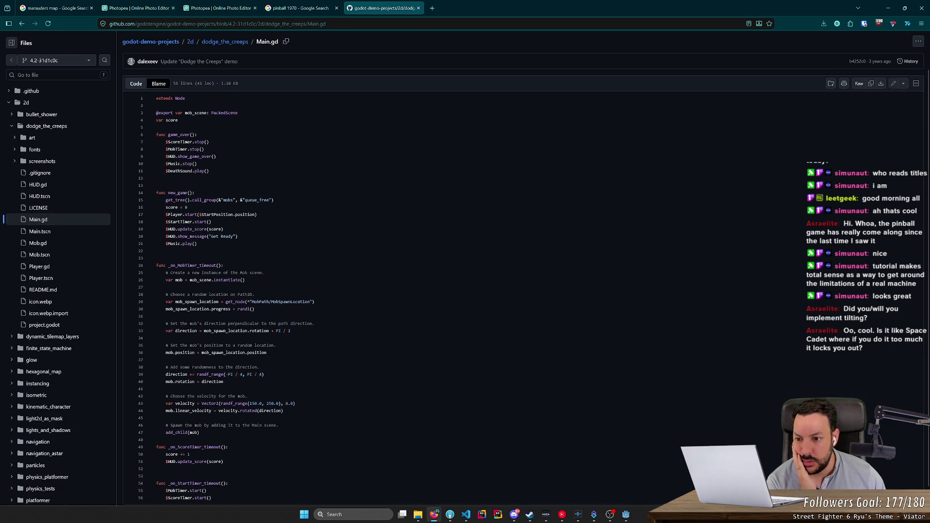
pyautogui.doubleClick(216, 265)
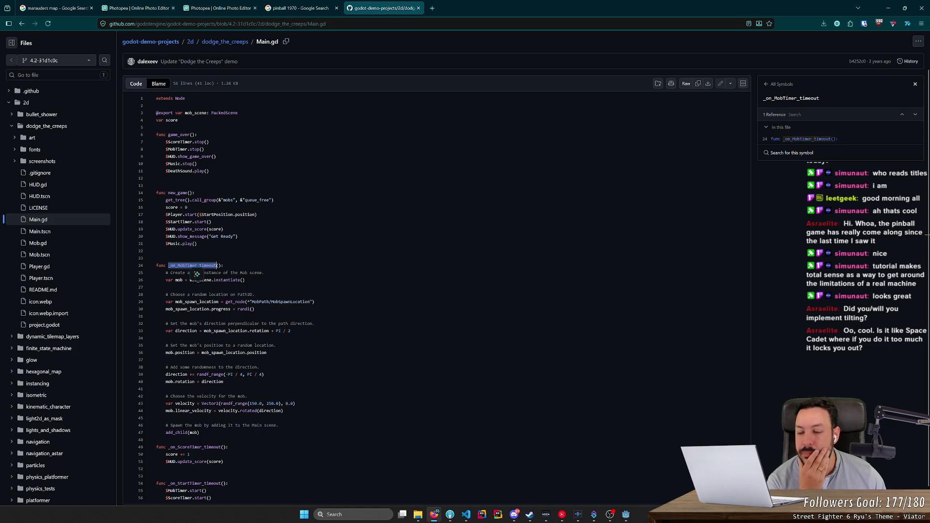
pyautogui.click(204, 149)
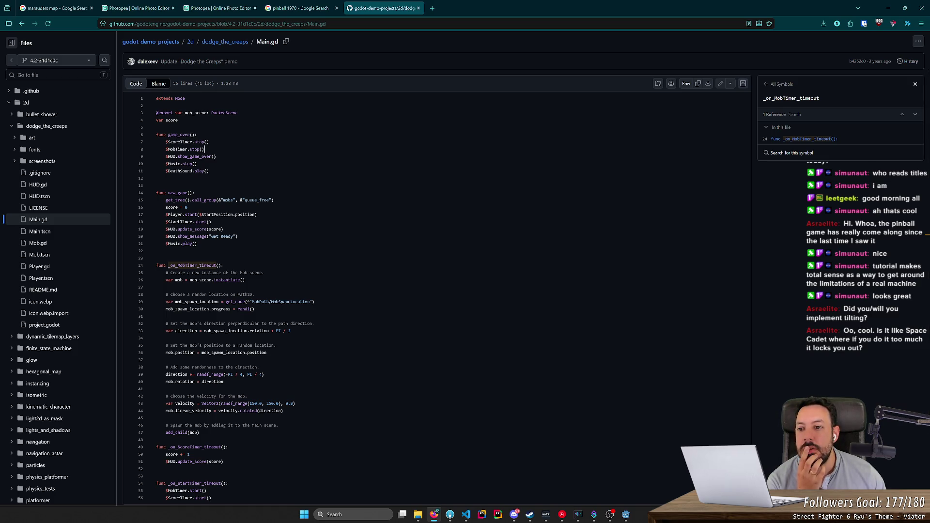
pyautogui.moveTo(205, 149); pyautogui.dragTo(165, 149)
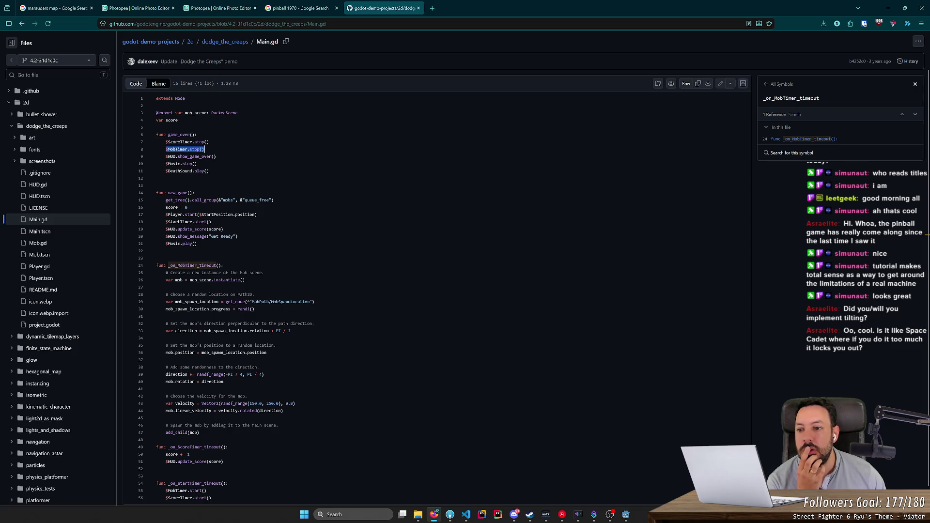
pyautogui.click(885, 8)
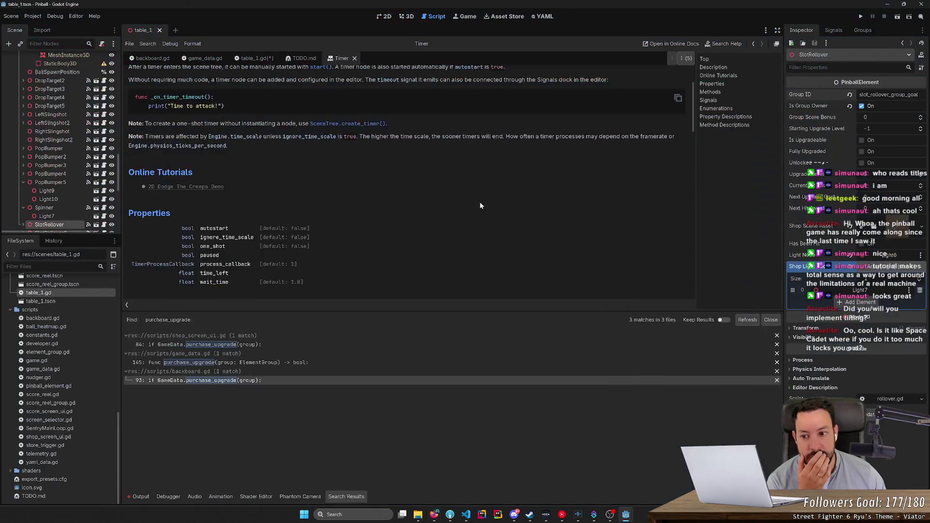
# - Switch between the 3D, Script and Game workspaces and reopen table_1.gd
pyautogui.click(411, 21)
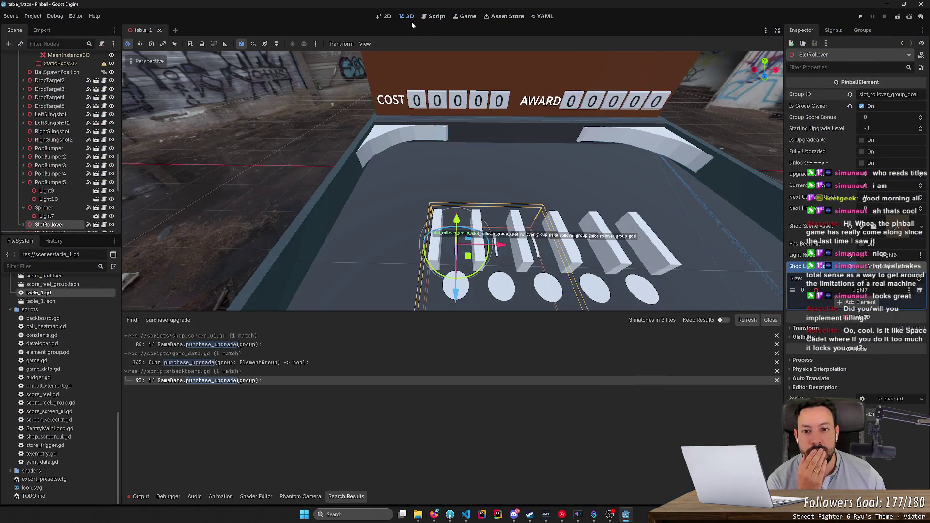
pyautogui.click(435, 21)
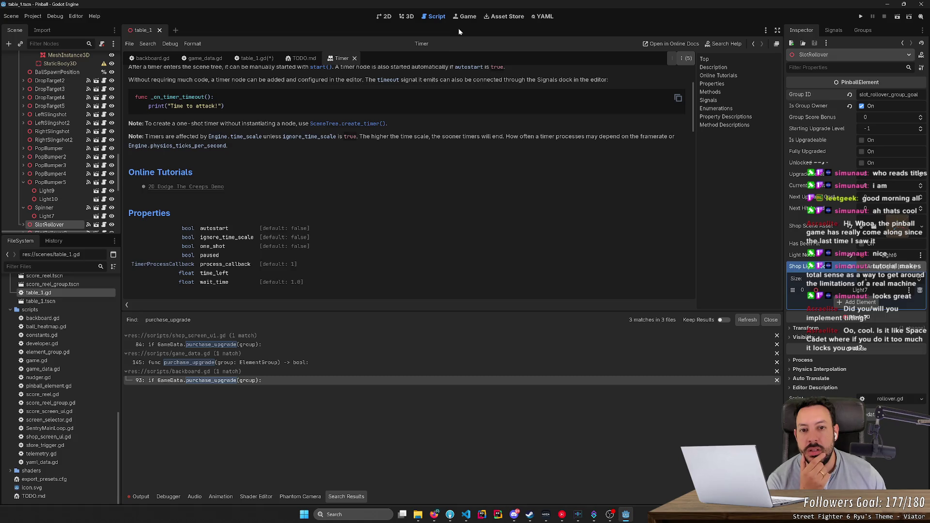
pyautogui.click(463, 17)
pyautogui.click(435, 17)
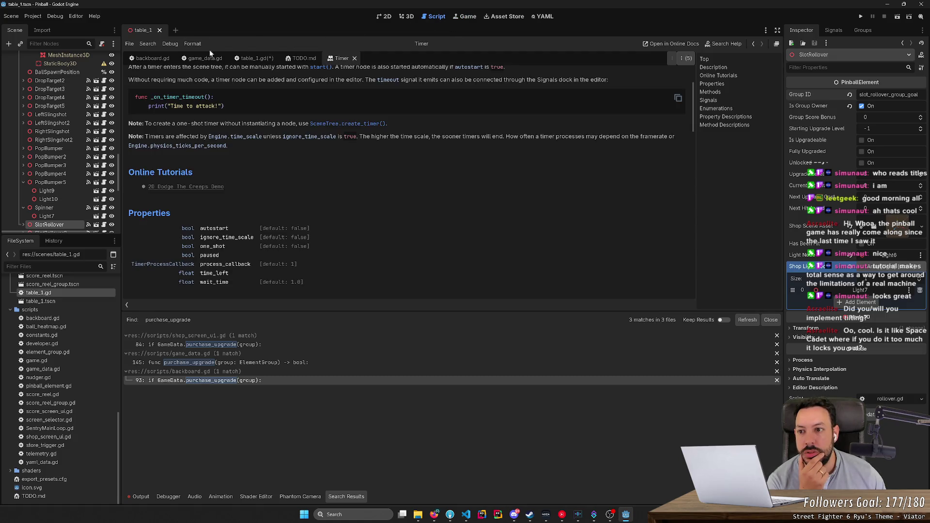
pyautogui.click(254, 58)
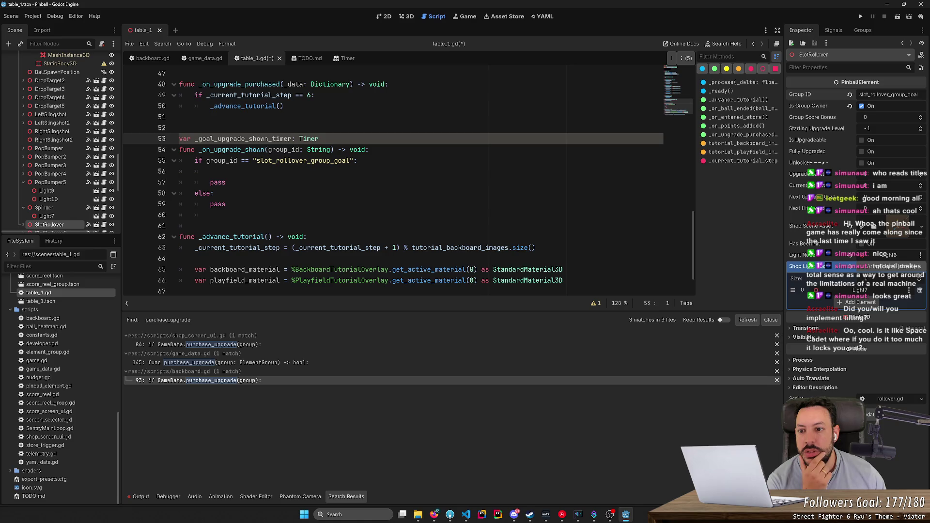
# - Start initializing the timer on line 53, removing the new() call to leave 'Timer ='
pyautogui.press('End')
pyautogui.write('=')
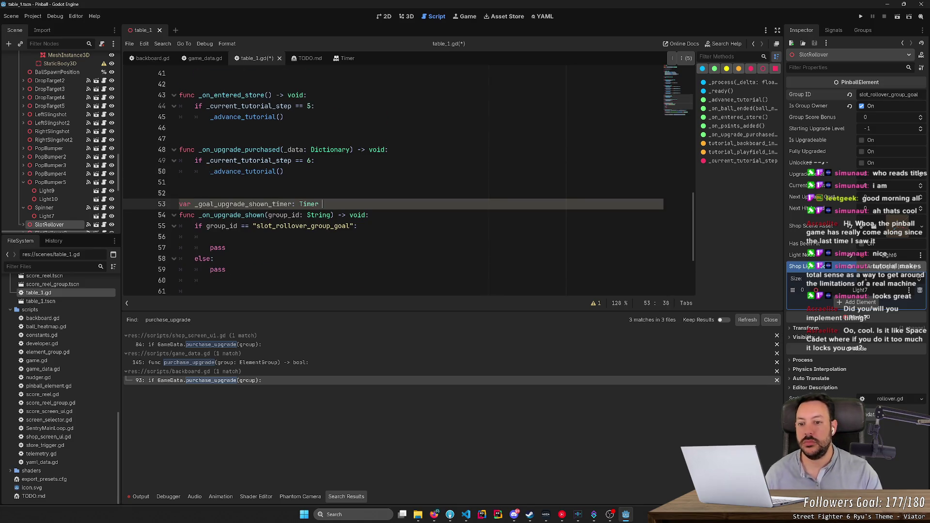
pyautogui.press('Return')
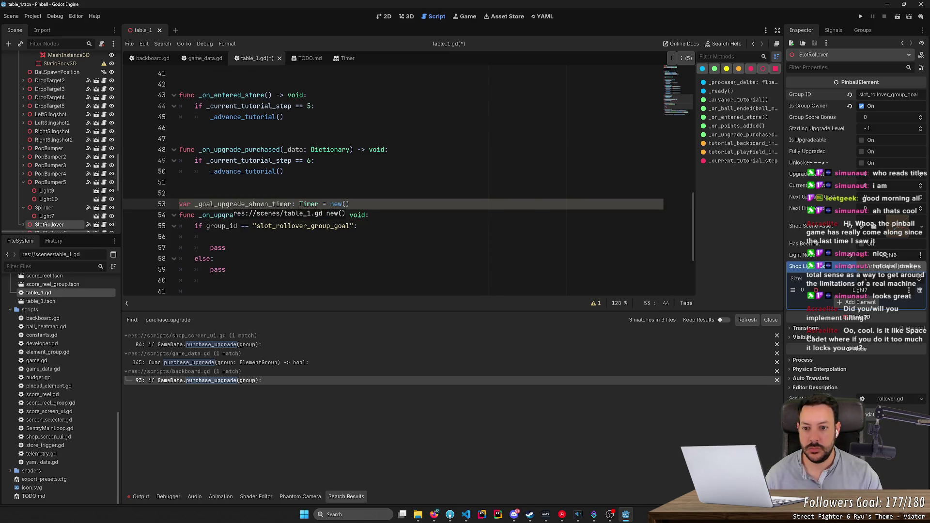
pyautogui.press('BackSpace')
pyautogui.press('BackSpace')
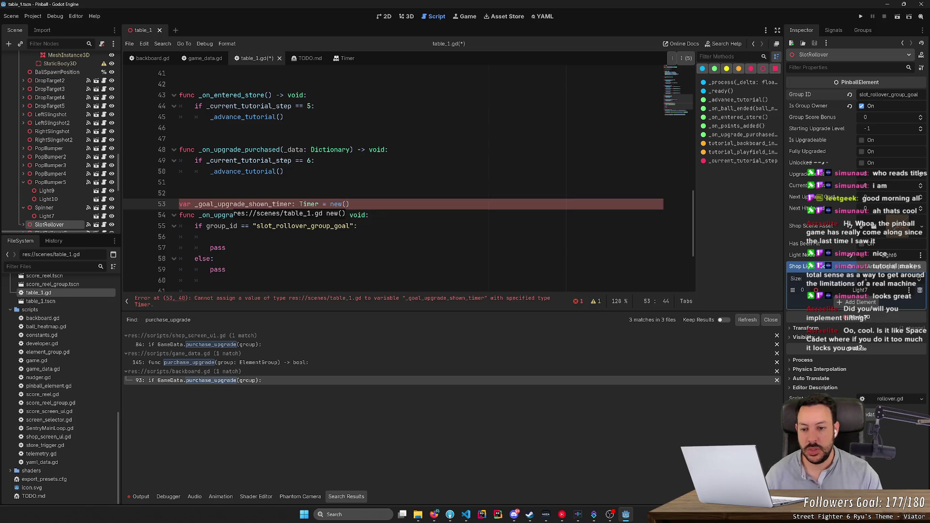
pyautogui.press('BackSpace')
pyautogui.press('BackSpace')
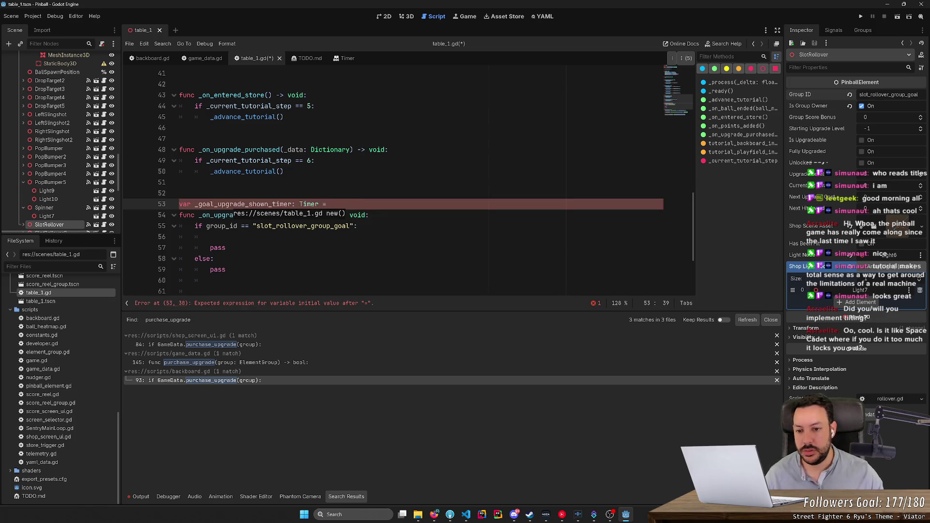
pyautogui.click(295, 204)
# - Read the Timer class reference, including its note about timers without a node, then follow the SceneTree.create_timer() link
pyautogui.keyDown('ctrl'); pyautogui.click(307, 205); pyautogui.keyUp('ctrl')
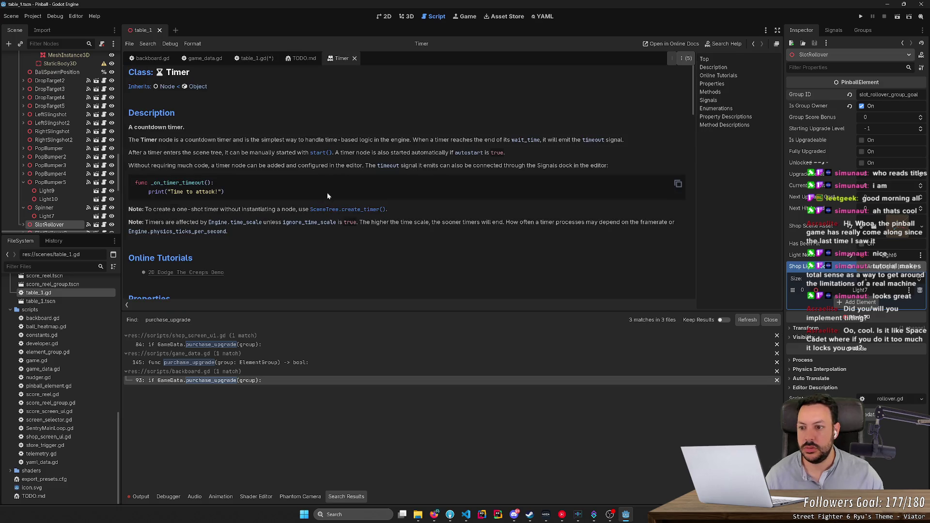
pyautogui.scroll(-5, 327, 193)
pyautogui.scroll(-3, 327, 195)
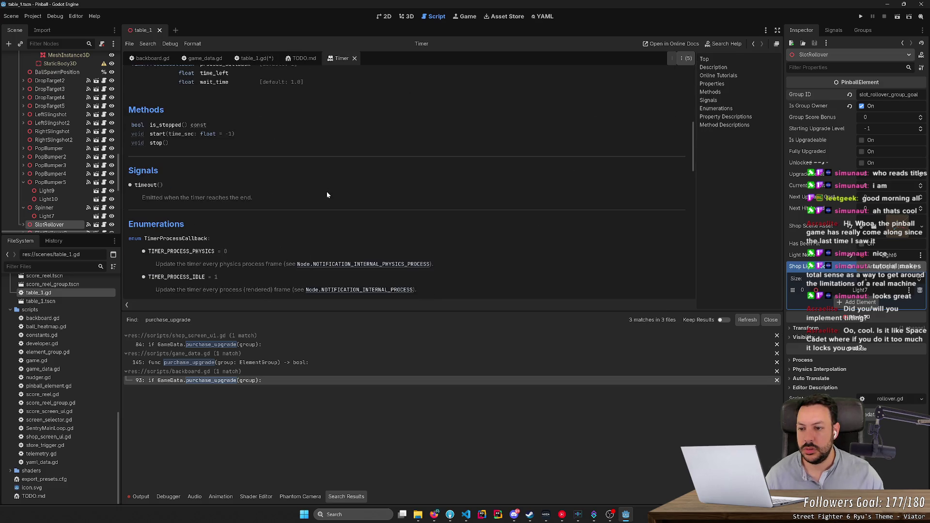
pyautogui.scroll(8, 327, 195)
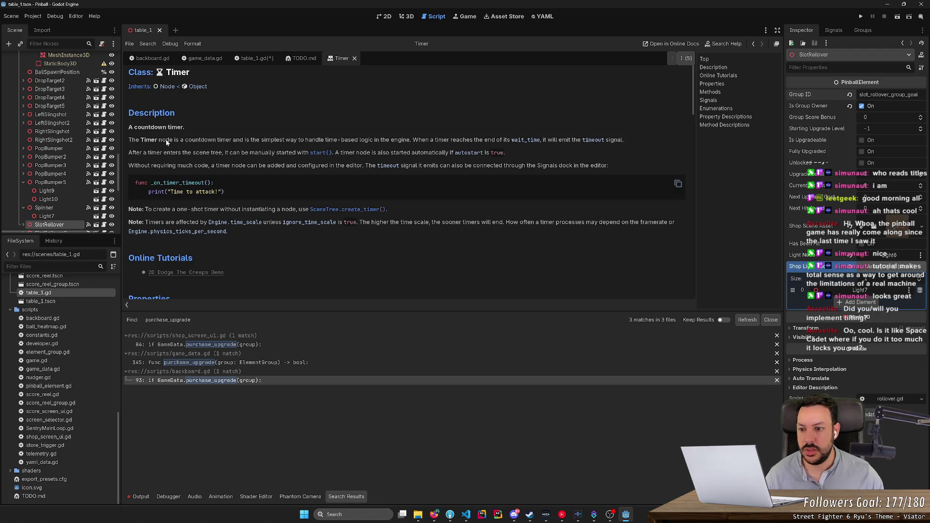
pyautogui.moveTo(213, 209); pyautogui.dragTo(269, 209)
pyautogui.click(287, 211)
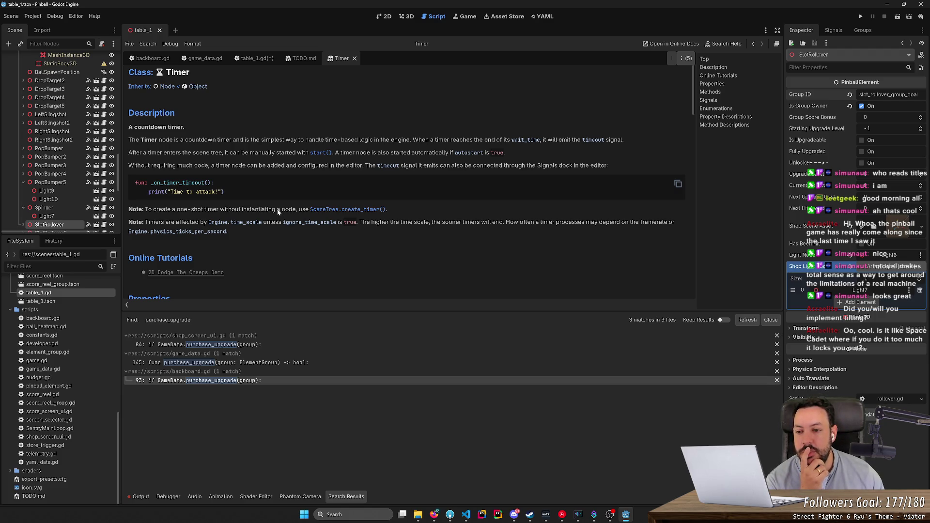
pyautogui.click(340, 211)
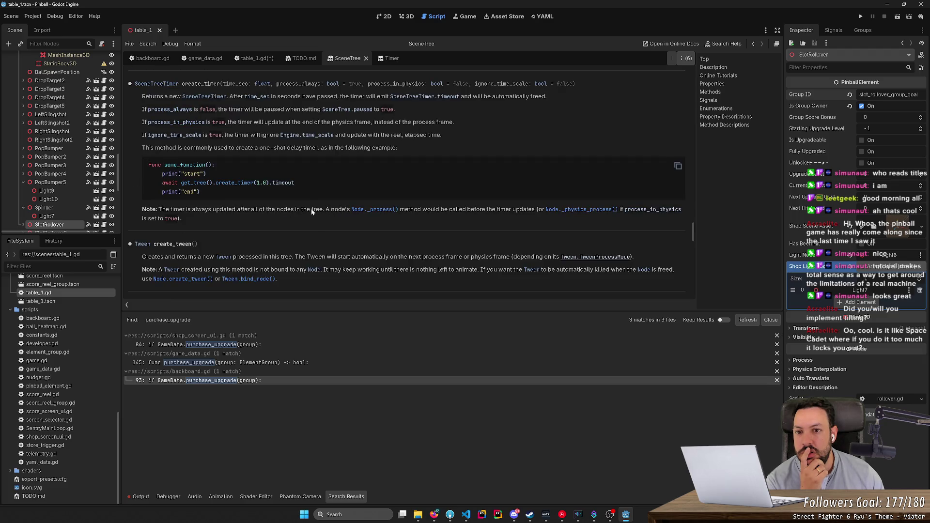
# - Look at the SceneTreeTimer class reference from the create_timer page, then go back
pyautogui.scroll(3, 311, 211)
pyautogui.scroll(-1, 312, 211)
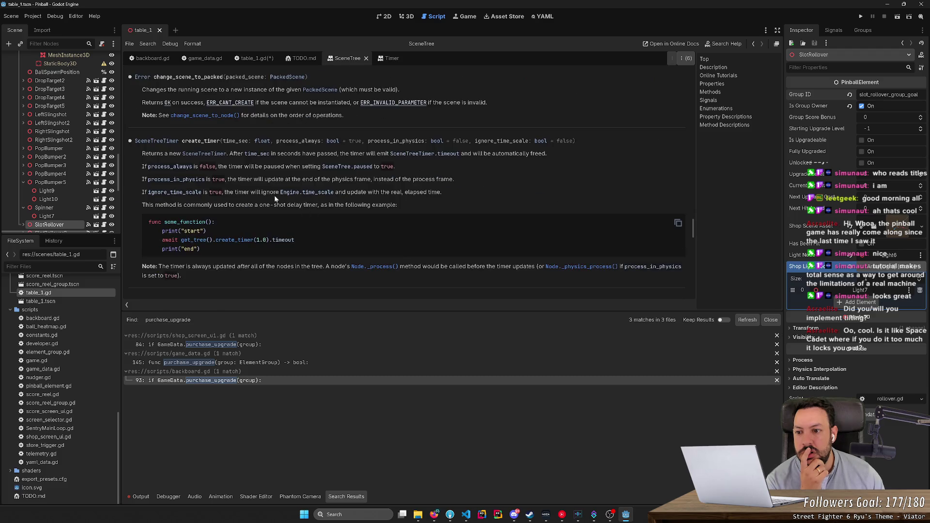
pyautogui.click(189, 154)
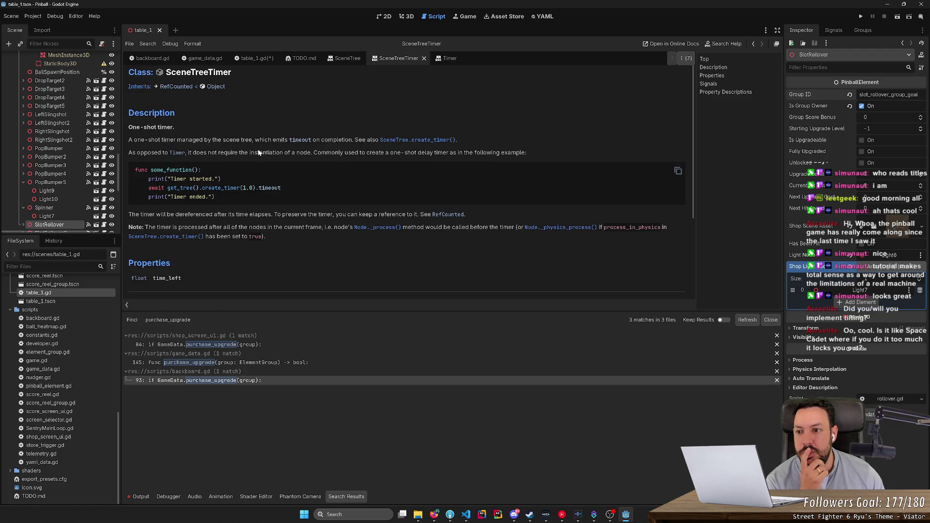
pyautogui.scroll(-5, 256, 153)
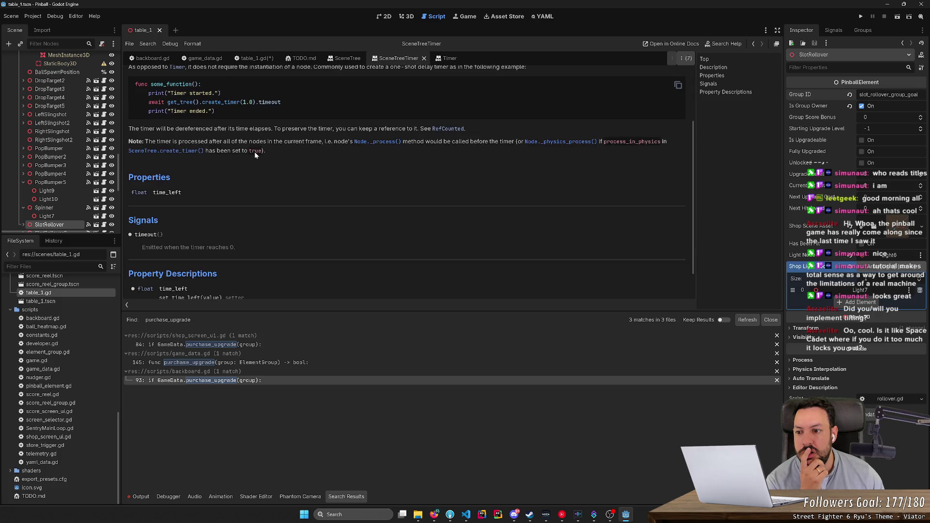
pyautogui.hotkey('alt', 'Left')
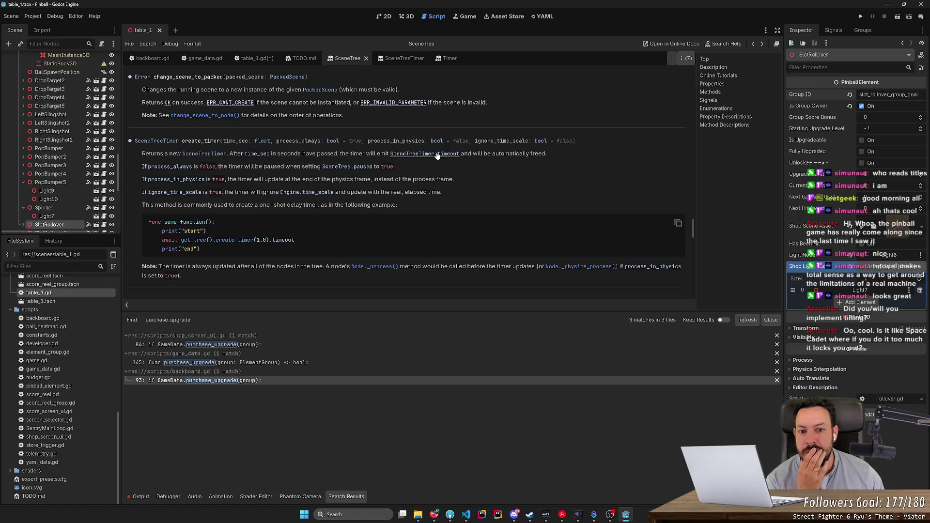
# - Read the SceneTree.create_timer description and note, then return to the table_1.gd script
pyautogui.moveTo(560, 153); pyautogui.dragTo(324, 153)
pyautogui.click(324, 152)
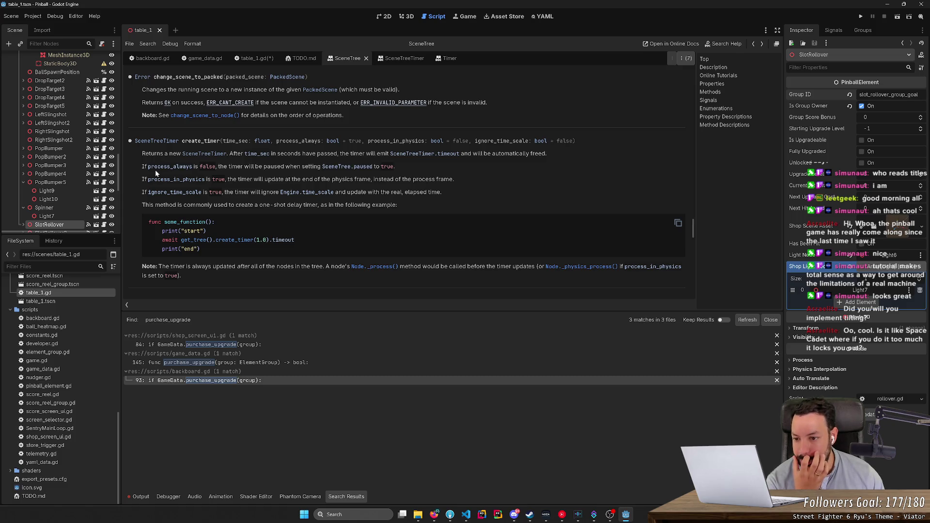
pyautogui.scroll(-3, 156, 173)
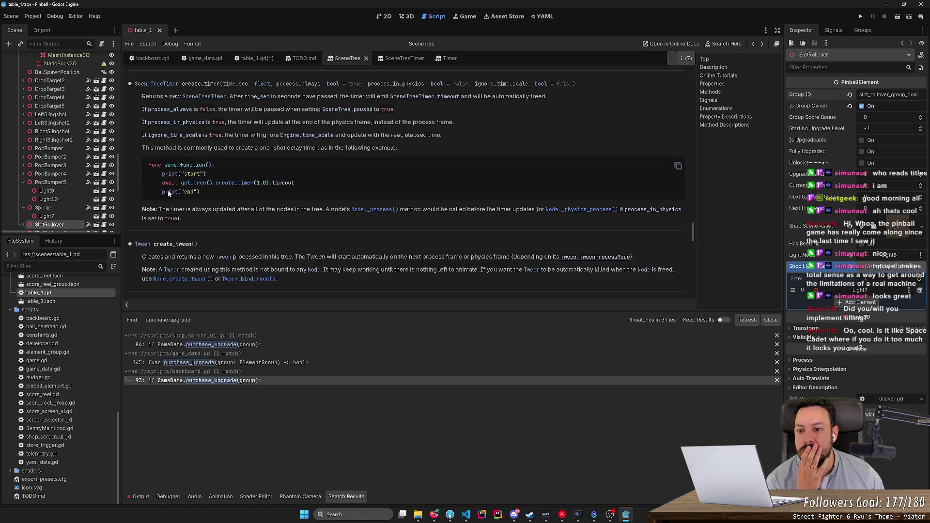
pyautogui.moveTo(274, 209); pyautogui.dragTo(318, 212)
pyautogui.click(319, 212)
pyautogui.scroll(-3, 323, 208)
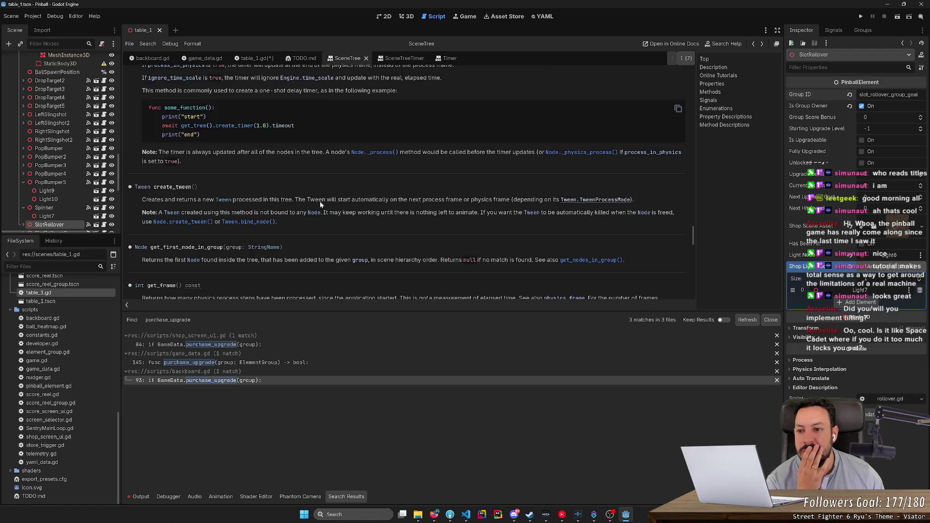
pyautogui.scroll(3, 319, 202)
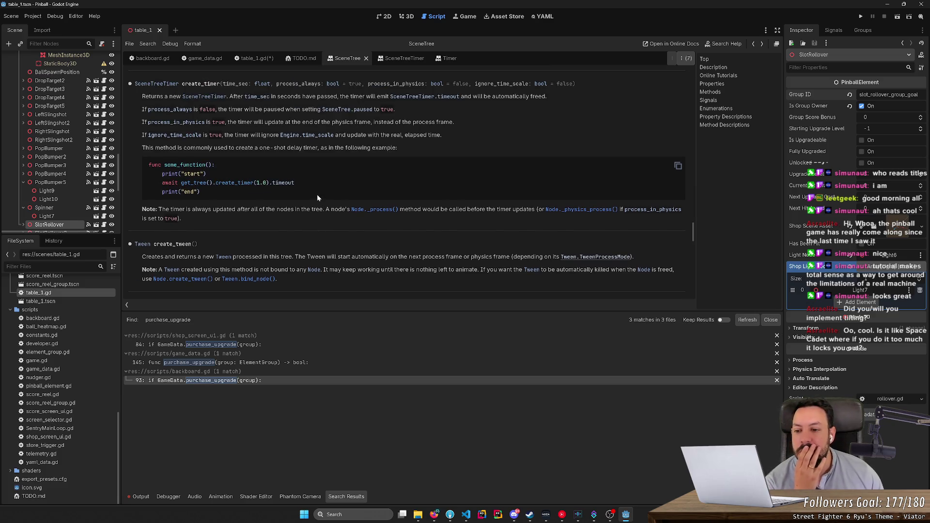
pyautogui.hotkey('alt', 'Left')
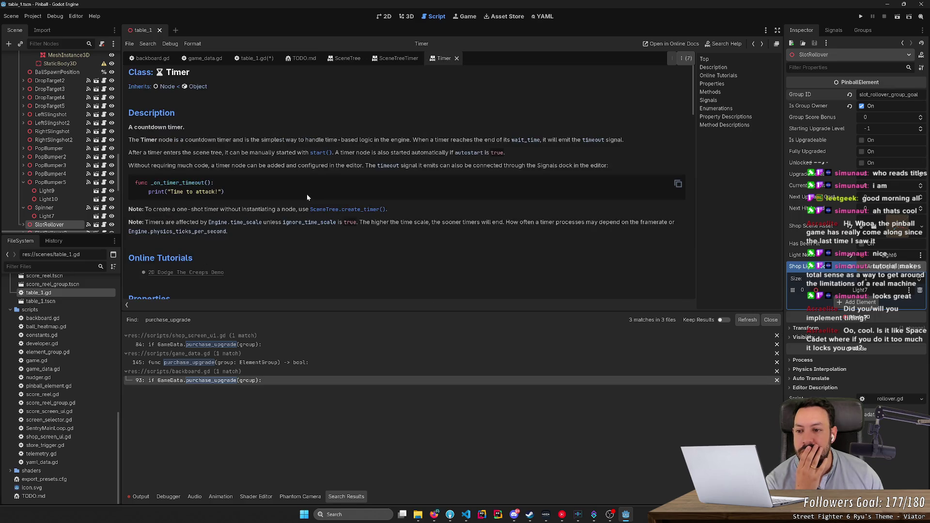
pyautogui.hotkey('alt', 'Left')
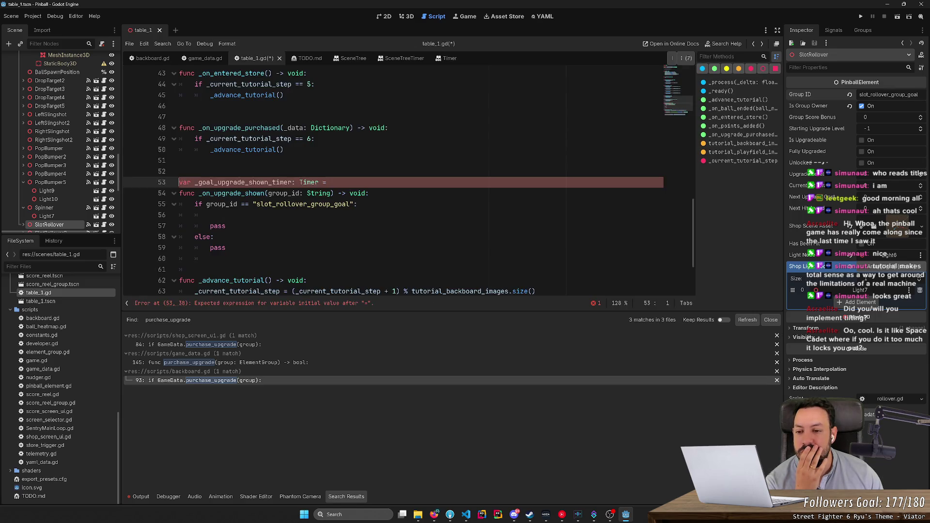
# - Move the _goal_upgrade_shown_timer: Timer declaration from line 53 to line 7, dropping the trailing '='
pyautogui.scroll(8, 408, 182)
pyautogui.scroll(-4, 408, 182)
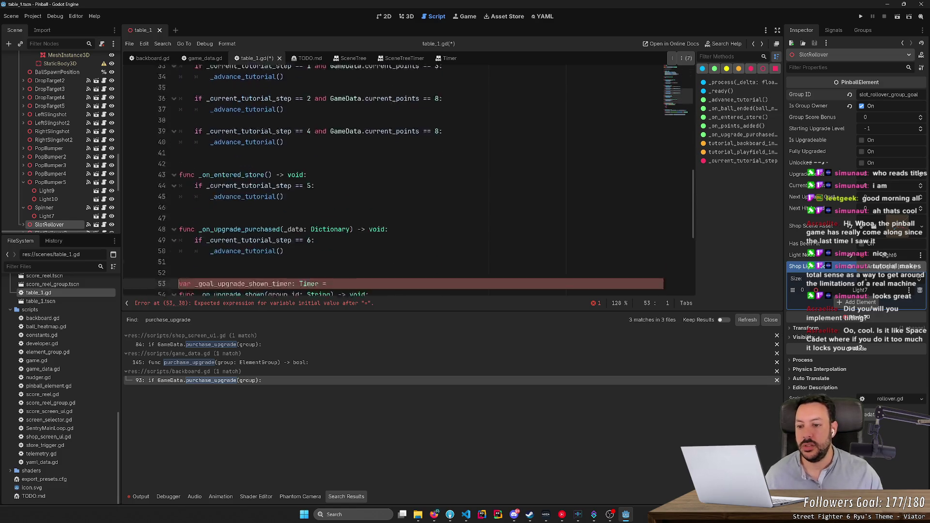
pyautogui.scroll(-4, 408, 182)
pyautogui.hotkey('shift', 'End')
pyautogui.press('BackSpace')
pyautogui.press('BackSpace')
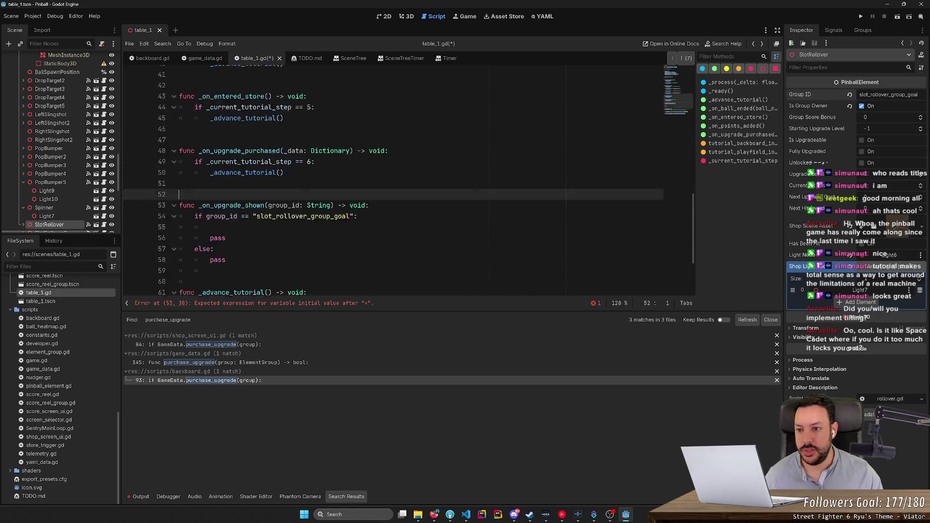
pyautogui.scroll(15, 408, 181)
pyautogui.click(296, 128)
pyautogui.press('Return')
pyautogui.write('var _goal_upgrade_shown_timer: Timer =')
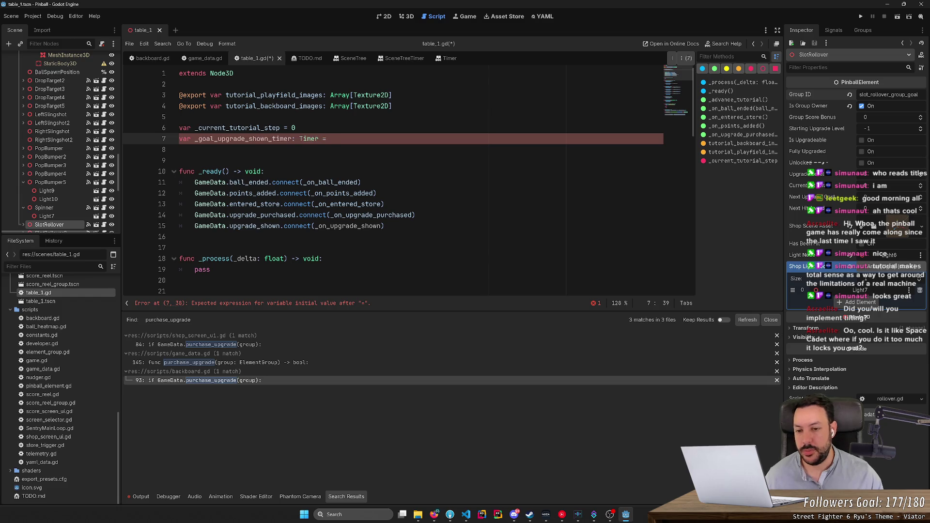
pyautogui.press('BackSpace')
pyautogui.press('BackSpace')
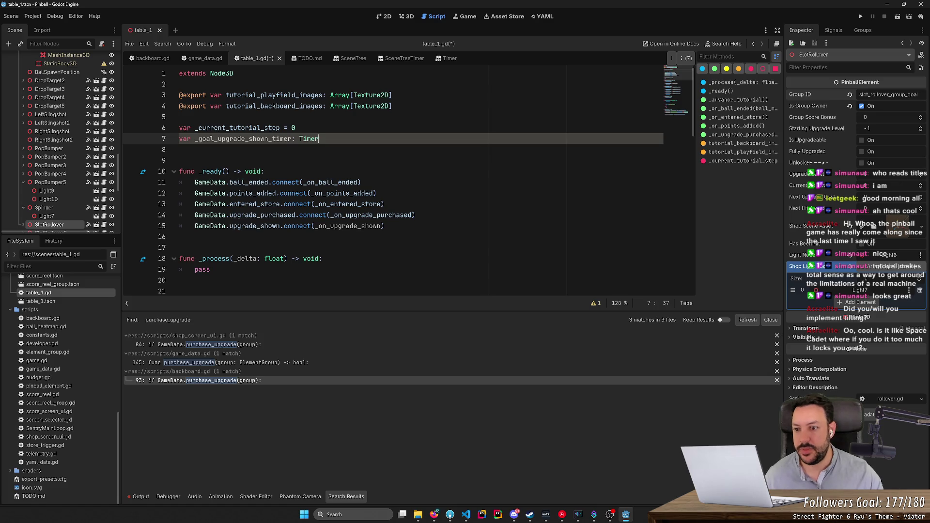
pyautogui.doubleClick(242, 138)
# - Add '_goal_upgrade_shown_timer = Timer.new()' on line 17 after the signal connections in _ready()
pyautogui.hotkey('ctrl', 'c')
pyautogui.click(385, 226)
pyautogui.press('Return')
pyautogui.press('Return')
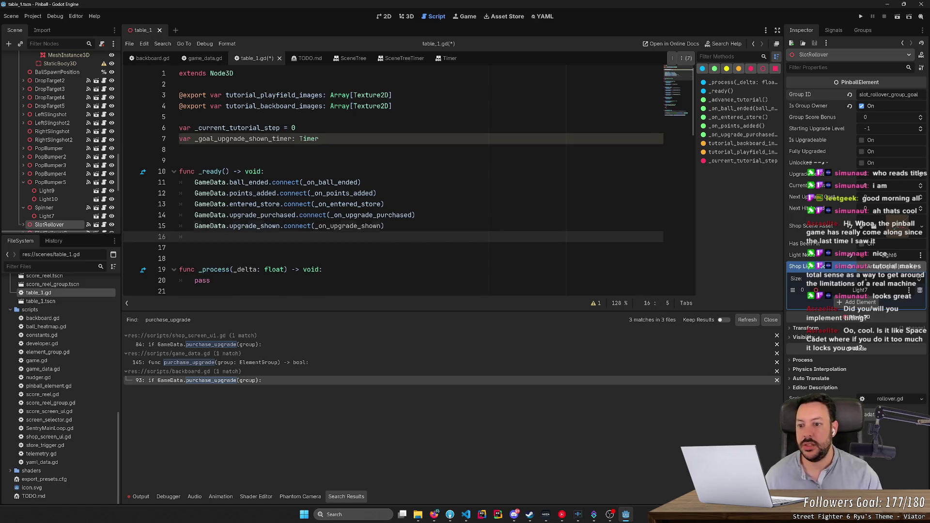
pyautogui.hotkey('ctrl', 'v')
pyautogui.write('= ')
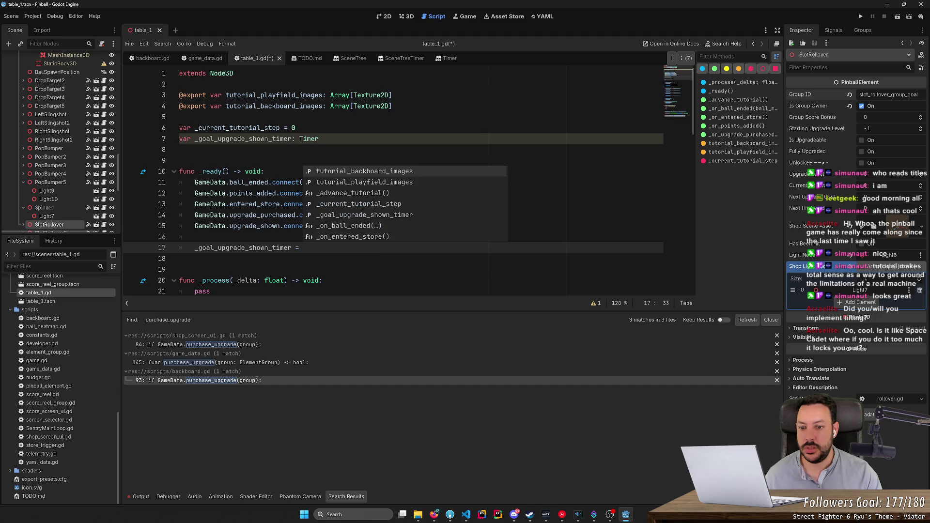
pyautogui.write('Timer.')
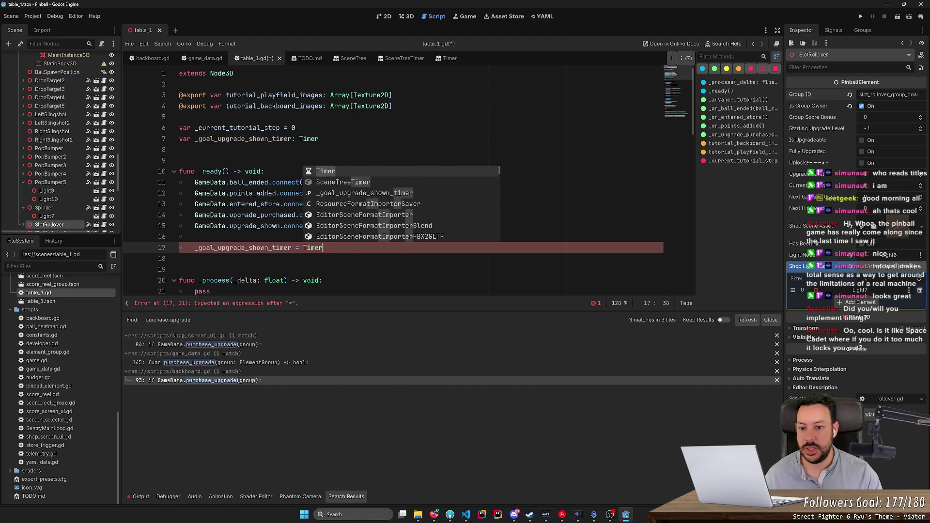
pyautogui.write('new')
pyautogui.press('Return')
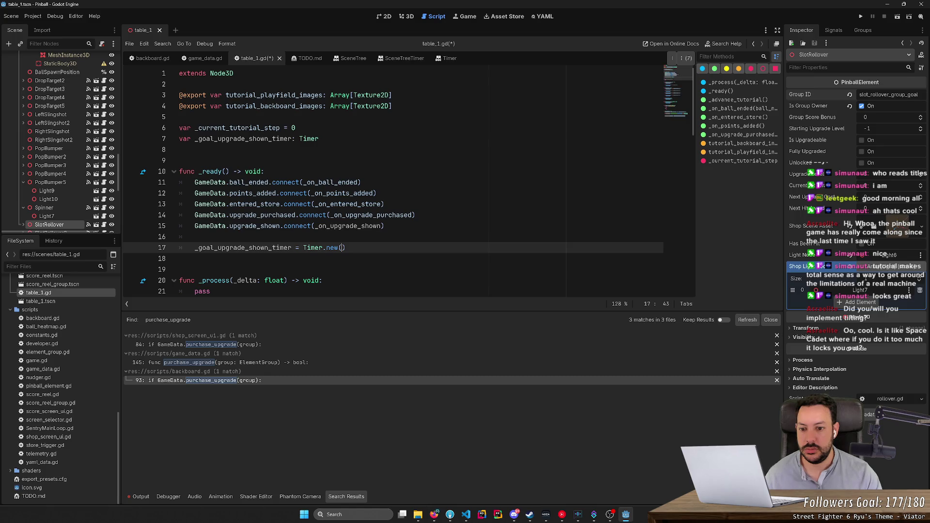
# - Start line 18 with get_tree() and browse the SceneTree members in the autocomplete list
pyautogui.press('End')
pyautogui.press('Return')
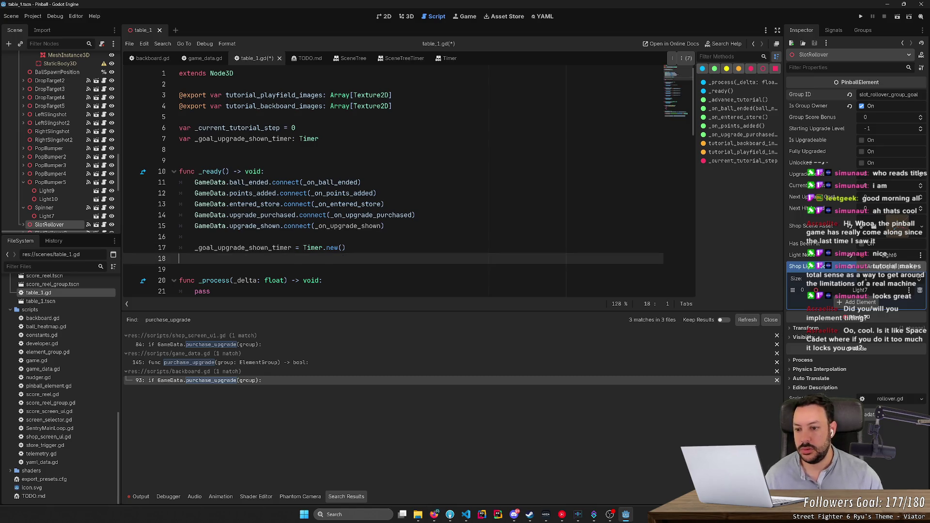
pyautogui.write('get_tree().')
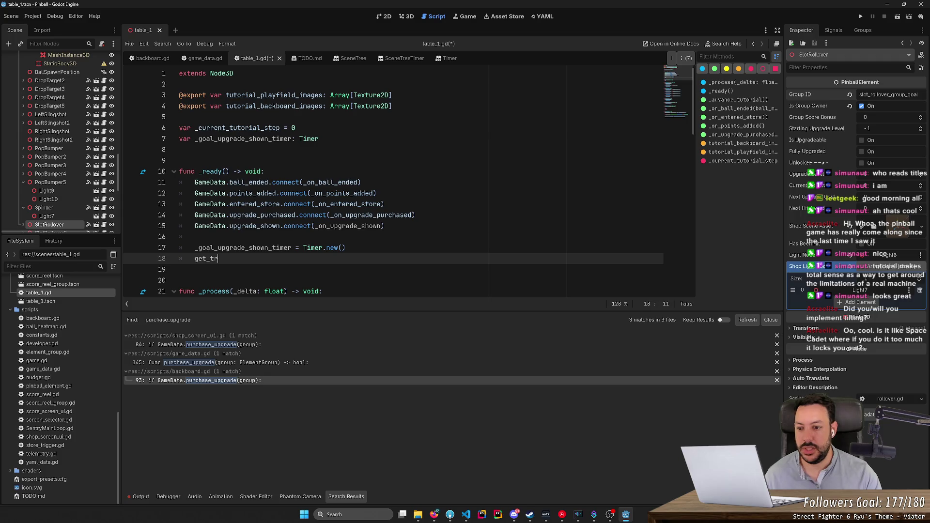
pyautogui.write('add')
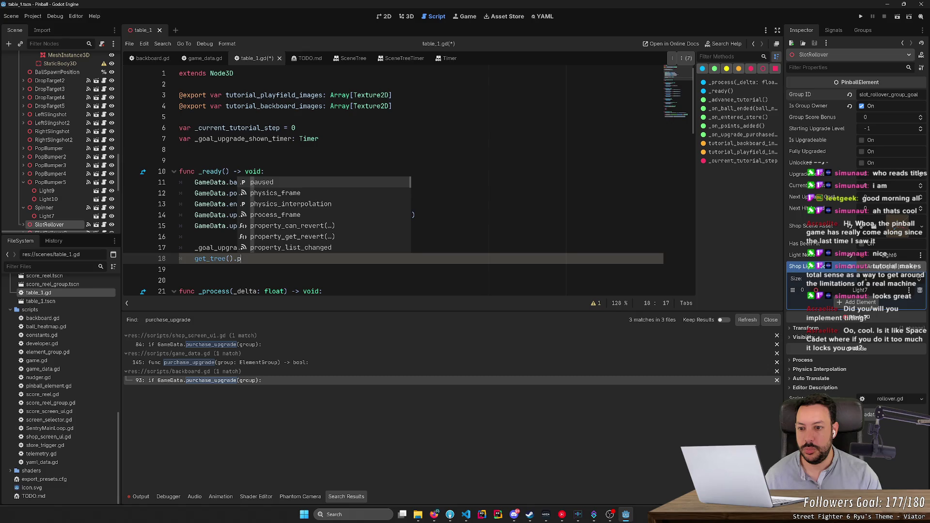
pyautogui.hotkey('alt', 'Tab')
pyautogui.hotkey('alt', 'Tab')
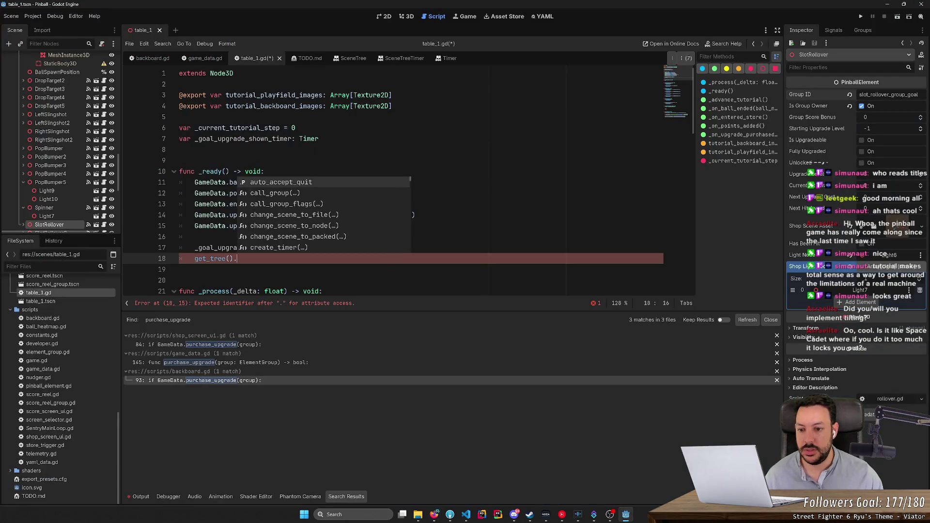
pyautogui.scroll(-10, 328, 226)
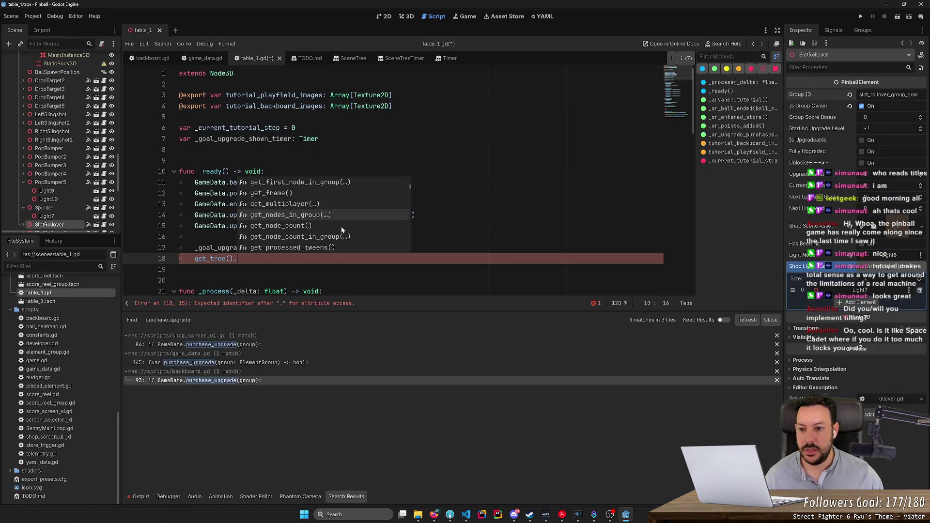
pyautogui.scroll(-5, 341, 230)
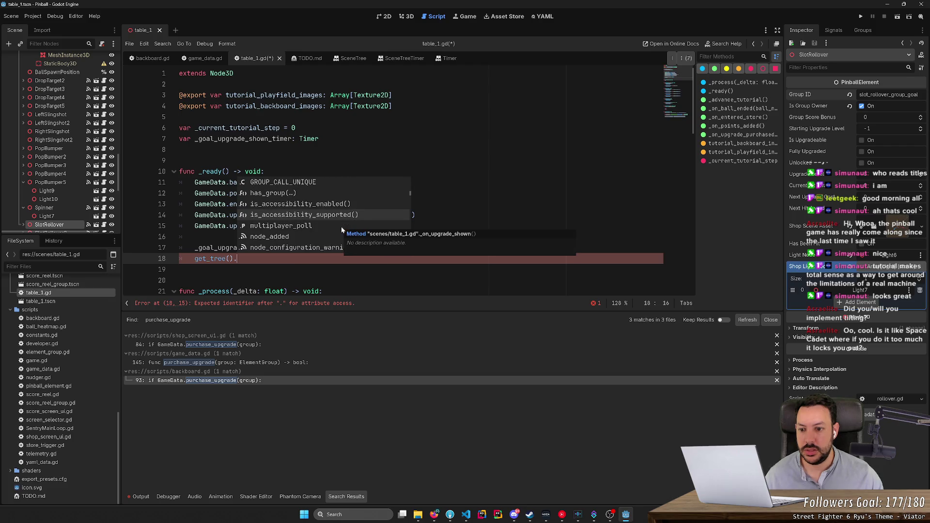
pyautogui.scroll(-4, 342, 230)
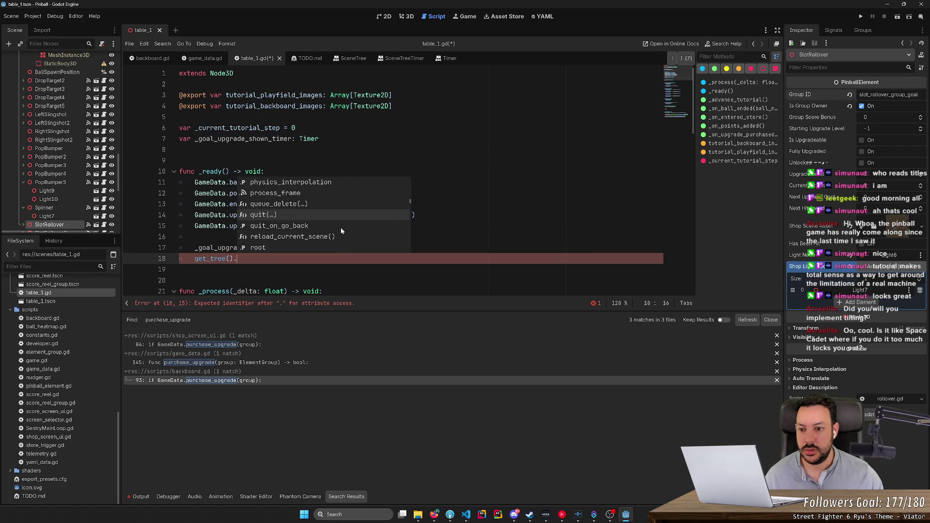
pyautogui.scroll(-3, 341, 228)
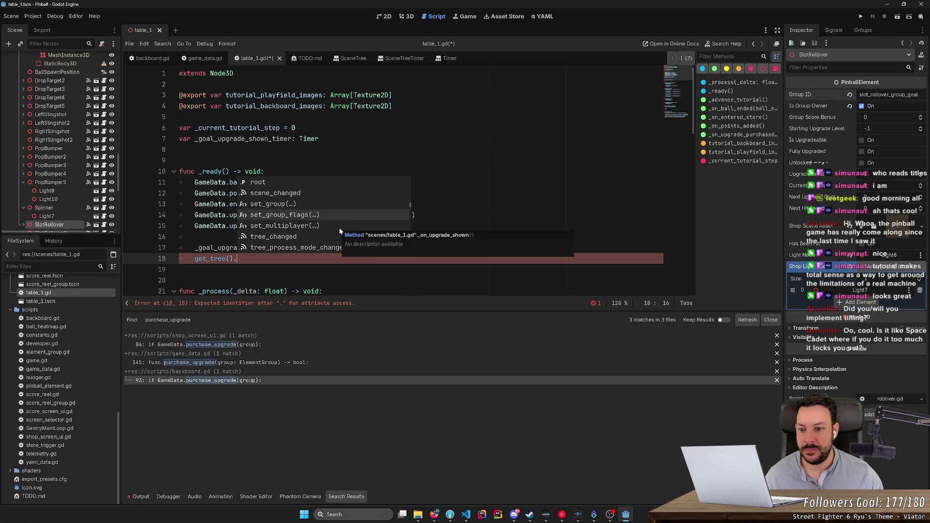
pyautogui.scroll(10, 339, 227)
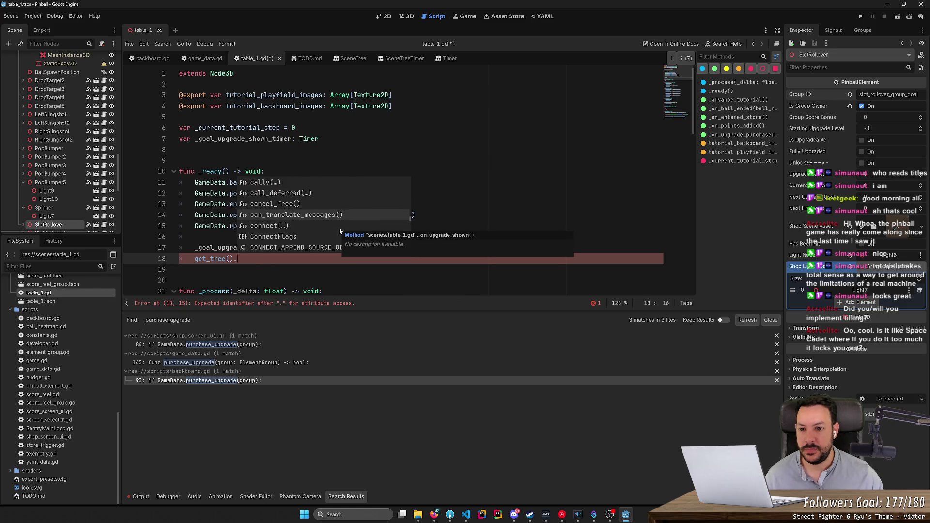
pyautogui.scroll(-6, 339, 227)
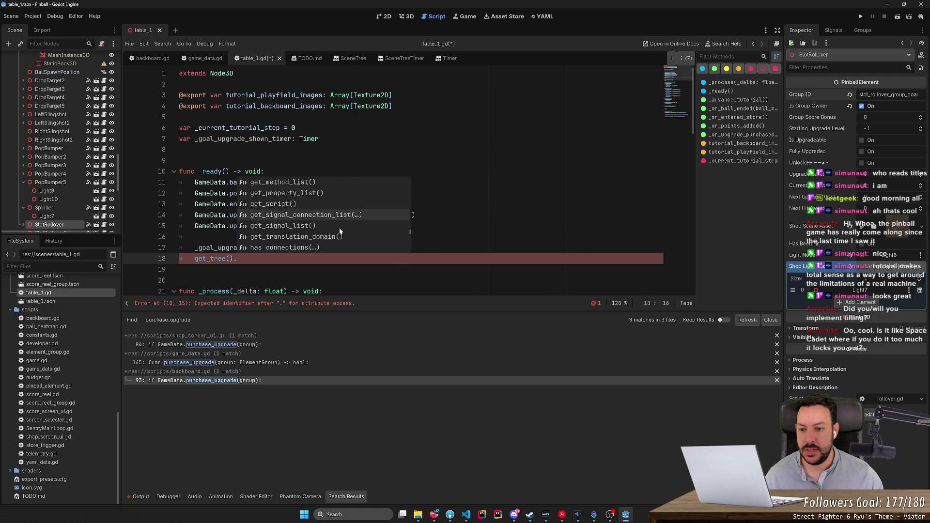
pyautogui.scroll(-10, 340, 232)
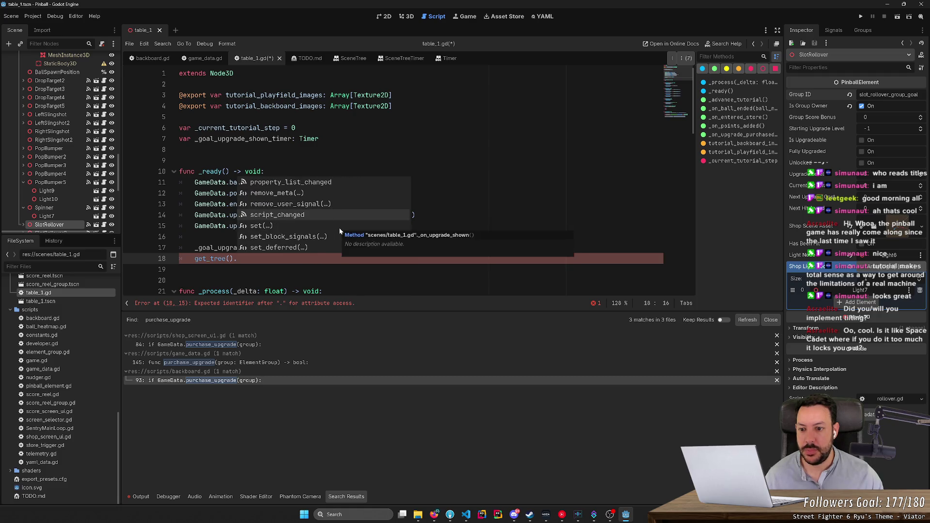
pyautogui.scroll(-5, 339, 228)
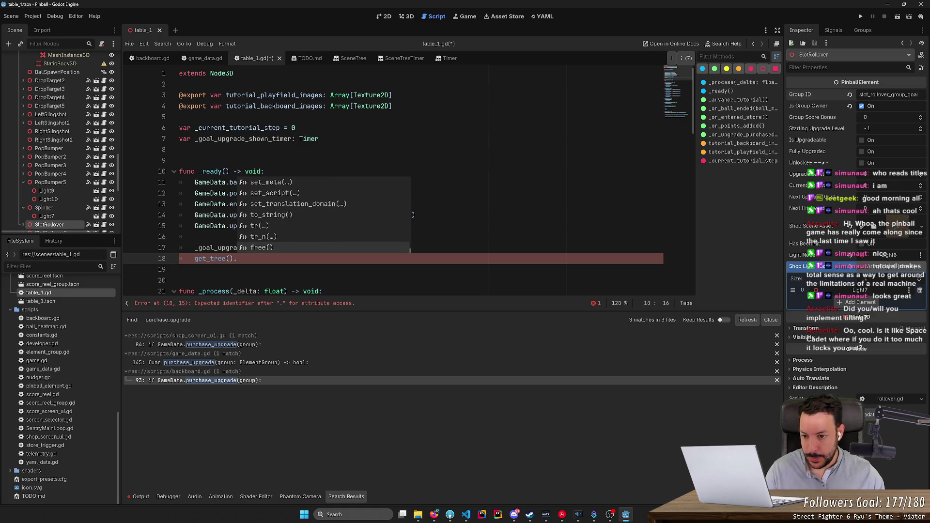
# - Complete line 18 as get_tree().root.add_child(_goal_upgrade_shown_timer)
pyautogui.press('Escape')
pyautogui.write('add_ch')
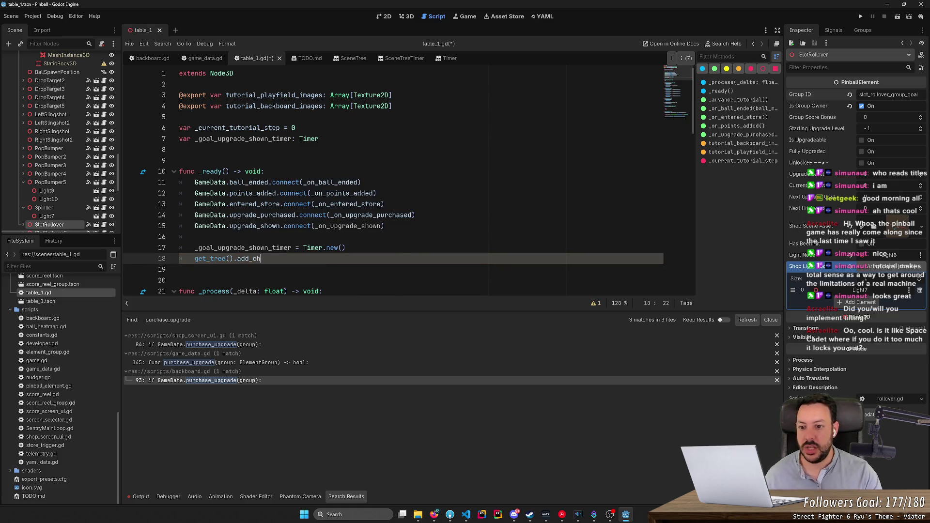
pyautogui.press('BackSpace')
pyautogui.press('BackSpace')
pyautogui.press('BackSpace')
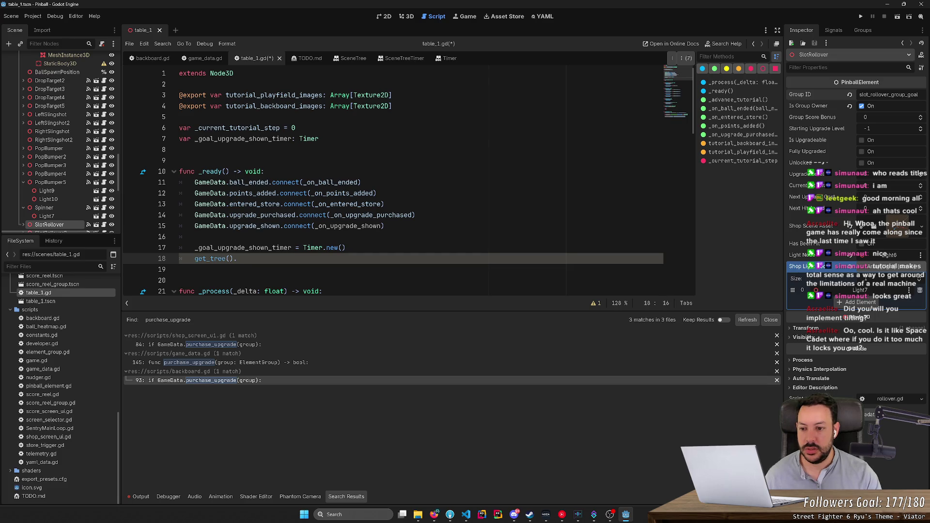
pyautogui.write('root.')
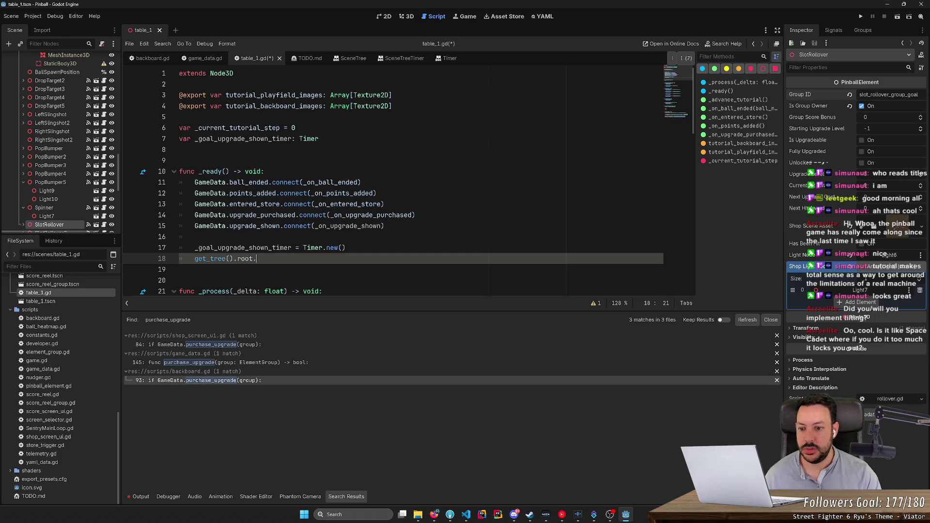
pyautogui.write('add_ch')
pyautogui.press('Return')
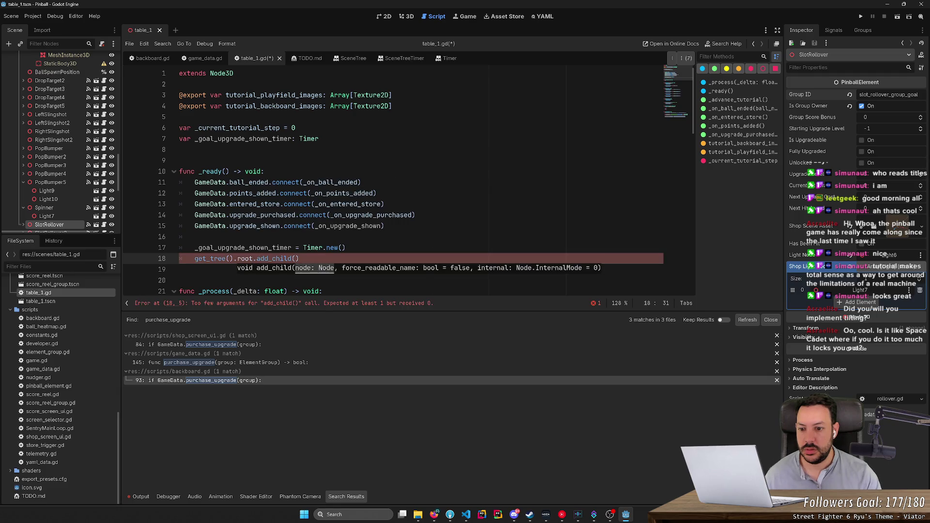
pyautogui.write('_goal_upgrade')
pyautogui.press('Return')
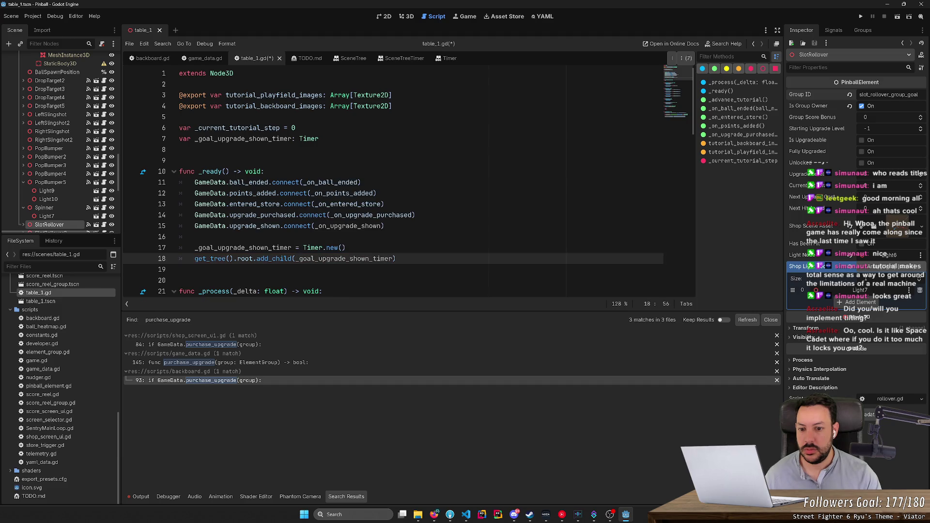
# - Insert a line above it reading '_goal_upgrade_shown_timer.autostart = fals' and check the autostart docs
pyautogui.hotkey('ctrl', 'shift', 'Return')
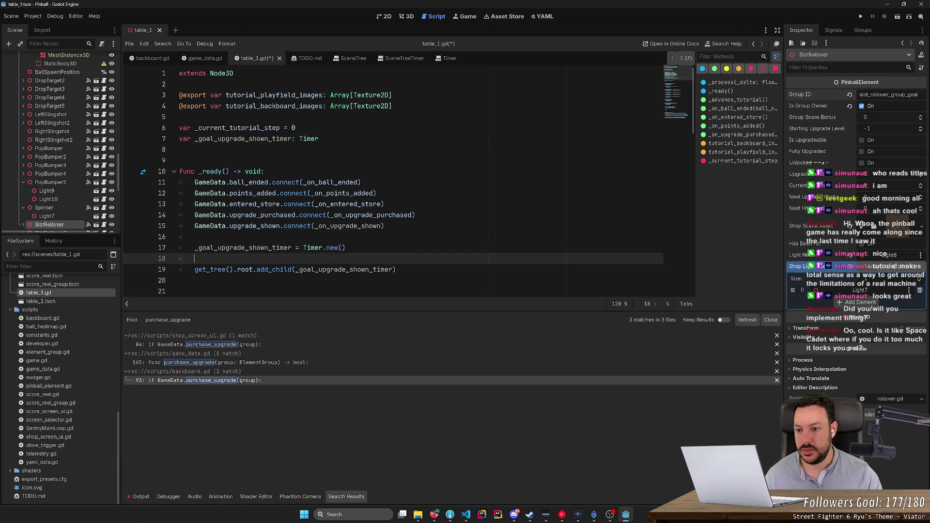
pyautogui.write('_goal')
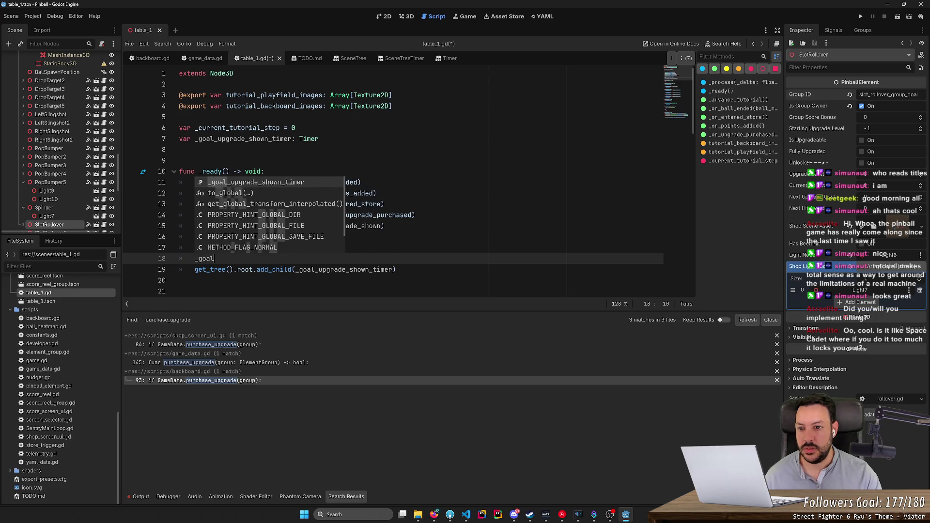
pyautogui.press('Return')
pyautogui.write('.')
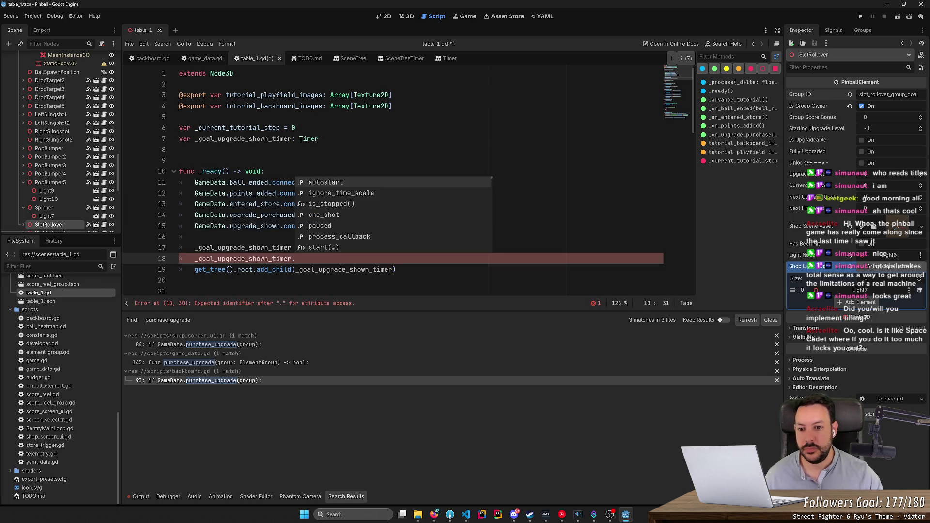
pyautogui.press('Return')
pyautogui.write('= fals')
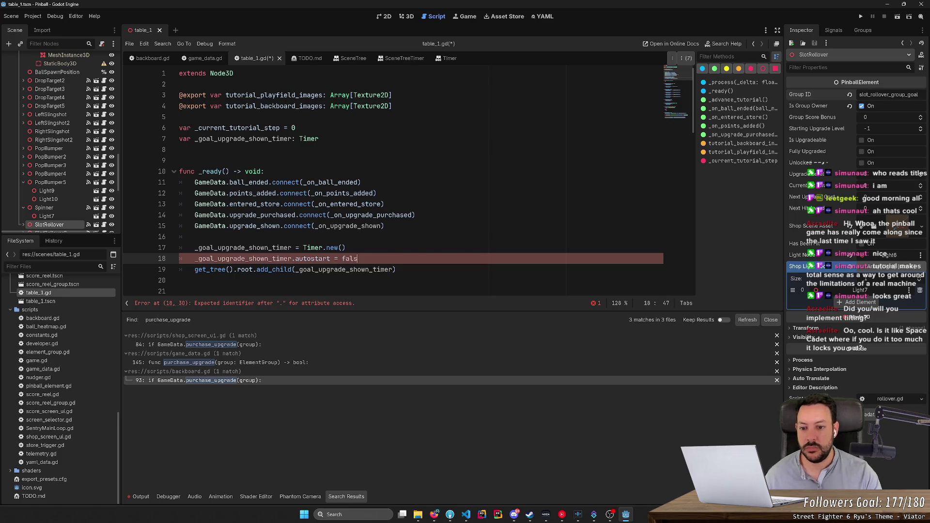
pyautogui.keyDown('ctrl'); pyautogui.click(316, 259); pyautogui.keyUp('ctrl')
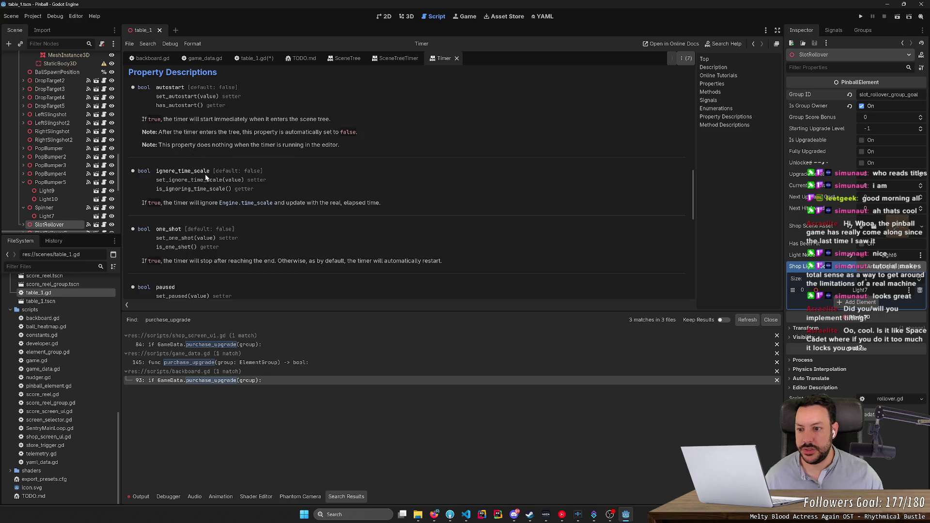
pyautogui.scroll(3, 206, 173)
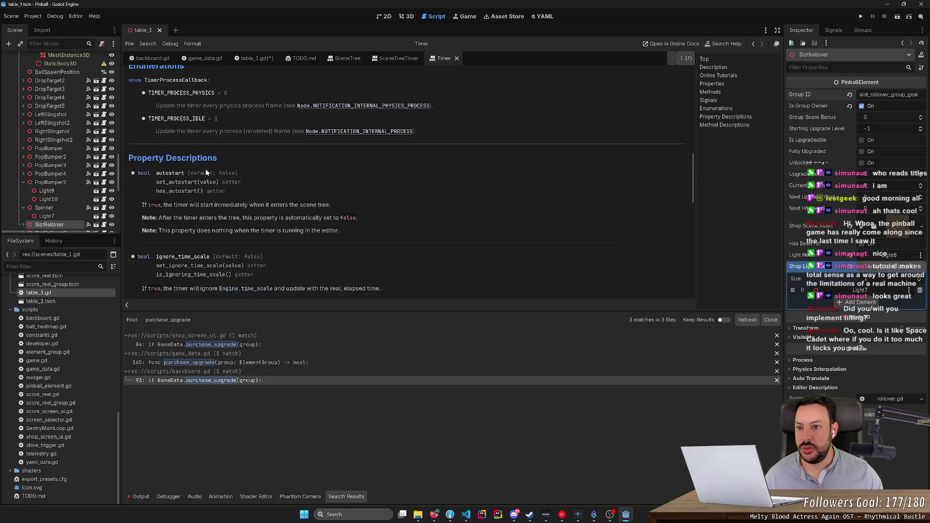
pyautogui.scroll(5, 205, 173)
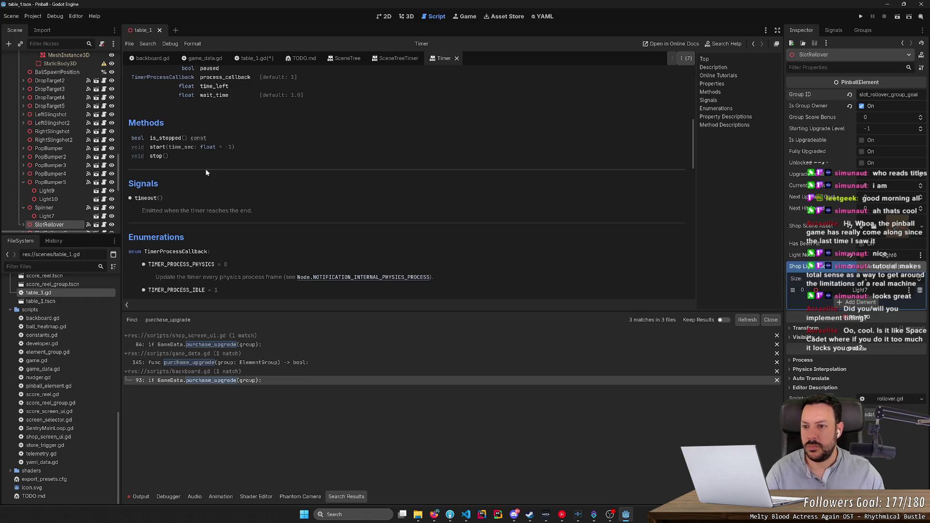
pyautogui.scroll(3, 206, 172)
pyautogui.scroll(5, 206, 173)
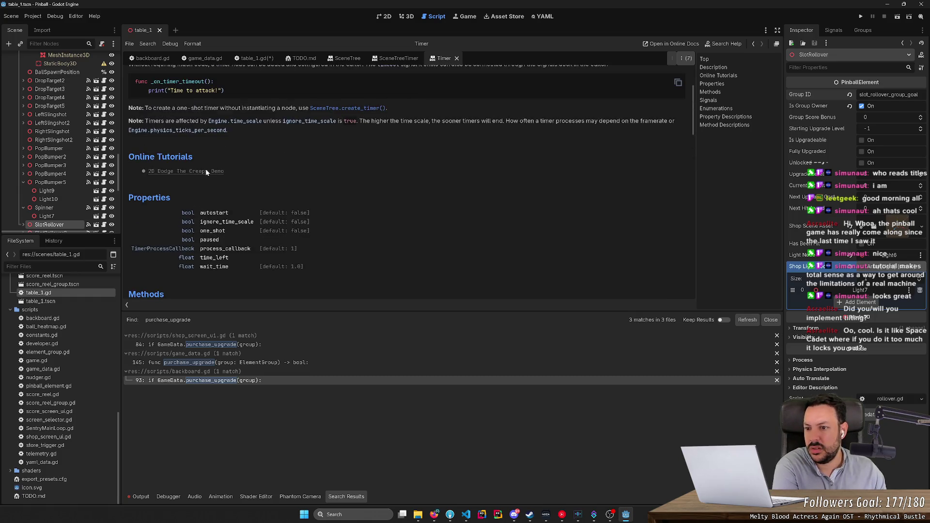
pyautogui.scroll(-10, 206, 173)
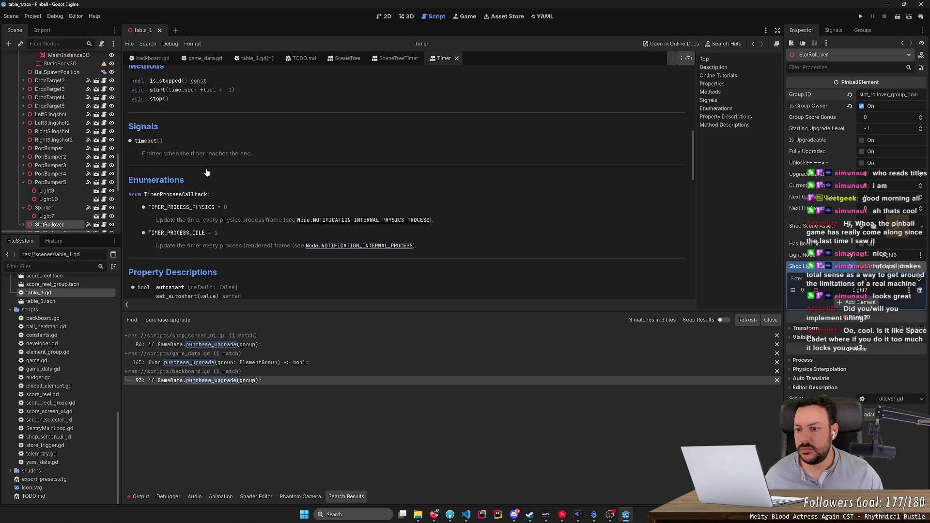
pyautogui.scroll(2, 198, 167)
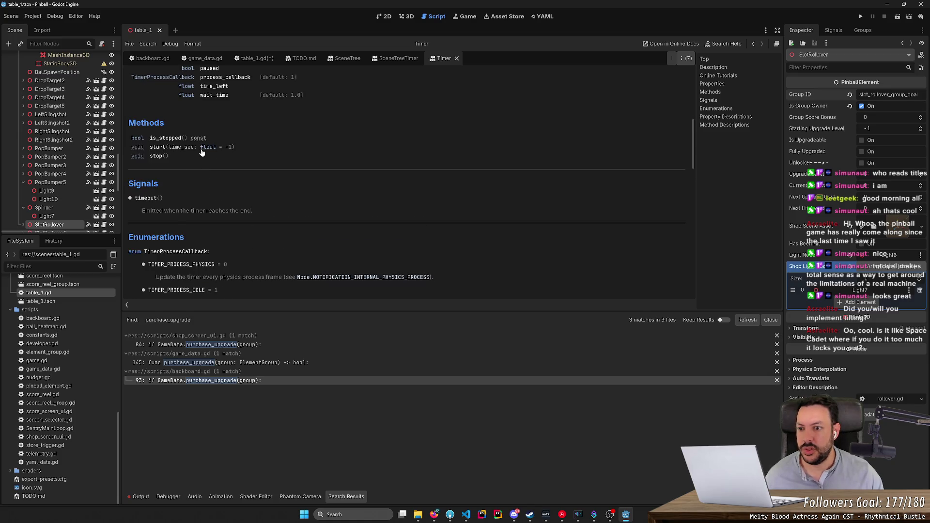
pyautogui.click(156, 155)
pyautogui.scroll(2, 197, 153)
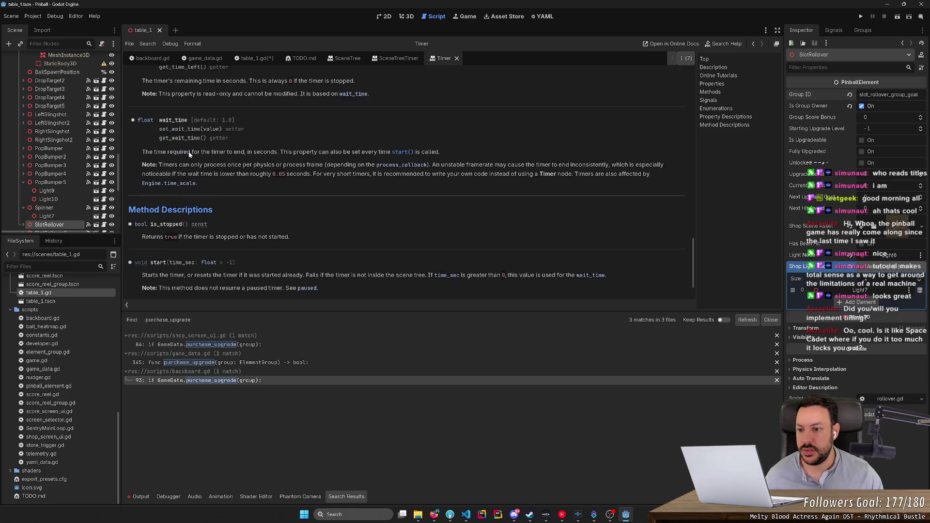
pyautogui.moveTo(160, 275); pyautogui.dragTo(262, 275)
pyautogui.click(268, 276)
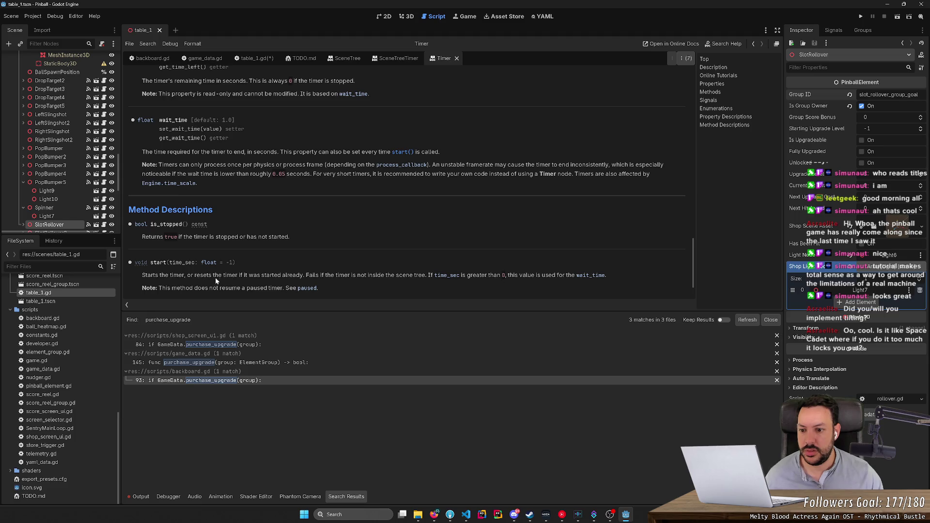
pyautogui.moveTo(237, 276); pyautogui.dragTo(343, 277)
pyautogui.click(349, 277)
pyautogui.moveTo(518, 276)
pyautogui.mouseDown()
pyautogui.moveTo(604, 277)
pyautogui.moveTo(581, 277)
pyautogui.mouseUp()
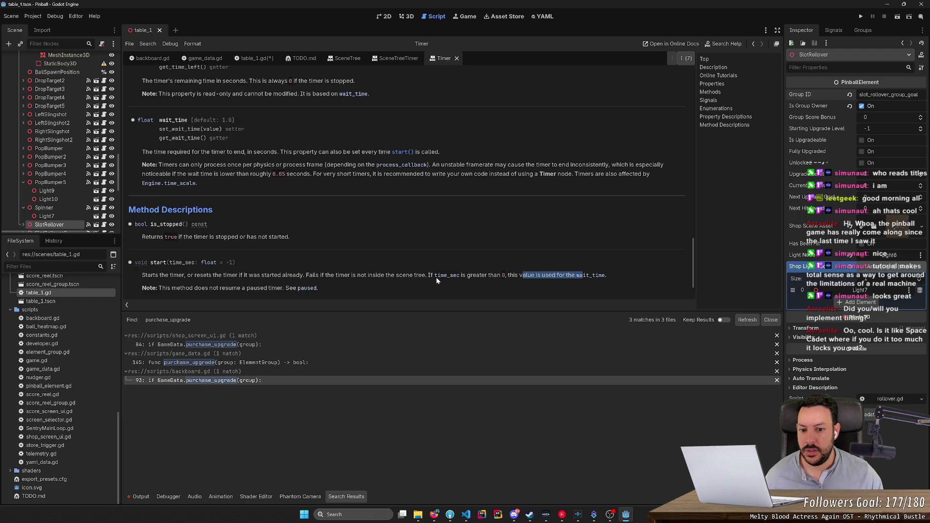
pyautogui.click(435, 277)
pyautogui.moveTo(427, 275); pyautogui.dragTo(480, 276)
pyautogui.click(482, 279)
pyautogui.hotkey('alt', 'Tab')
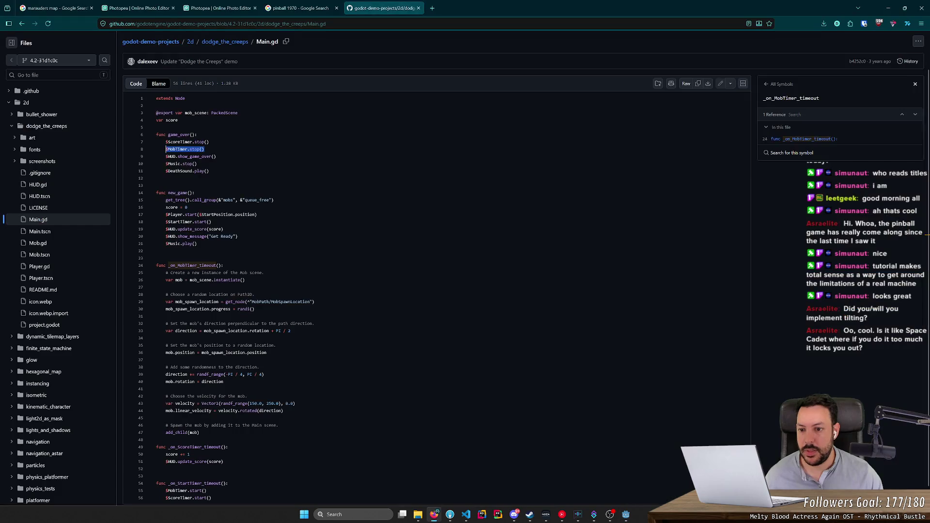
pyautogui.hotkey('alt', 'Tab')
pyautogui.click(259, 188)
pyautogui.click(254, 58)
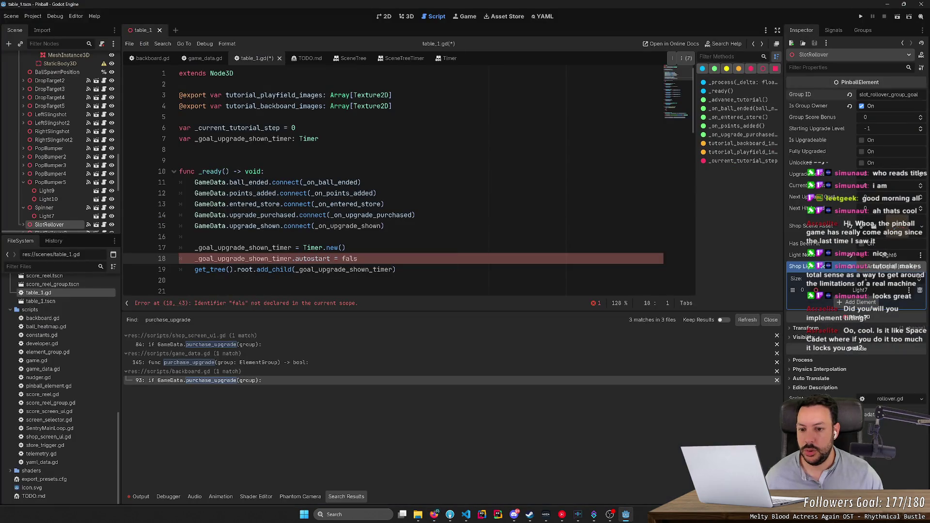
# - Delete the unfinished autostart line and search the whole project for add_child( usages
pyautogui.tripleClick(384, 258)
pyautogui.press('BackSpace')
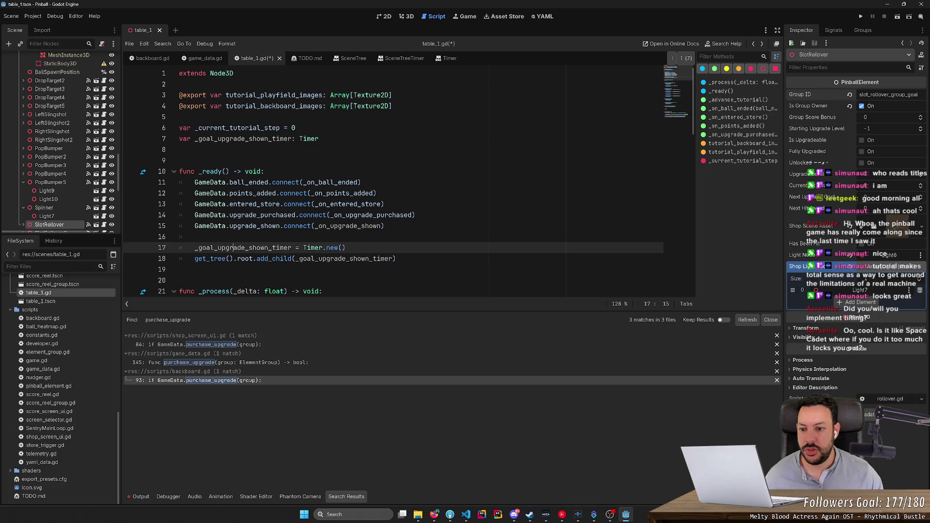
pyautogui.click(179, 269)
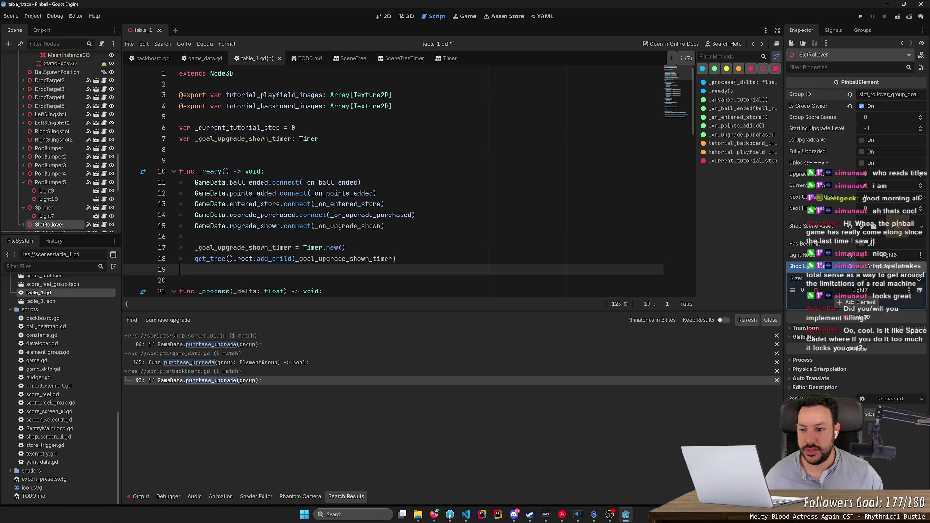
pyautogui.click(257, 258)
pyautogui.moveTo(257, 259); pyautogui.dragTo(295, 258)
pyautogui.hotkey('ctrl', 'shift', 'f')
pyautogui.press('Return')
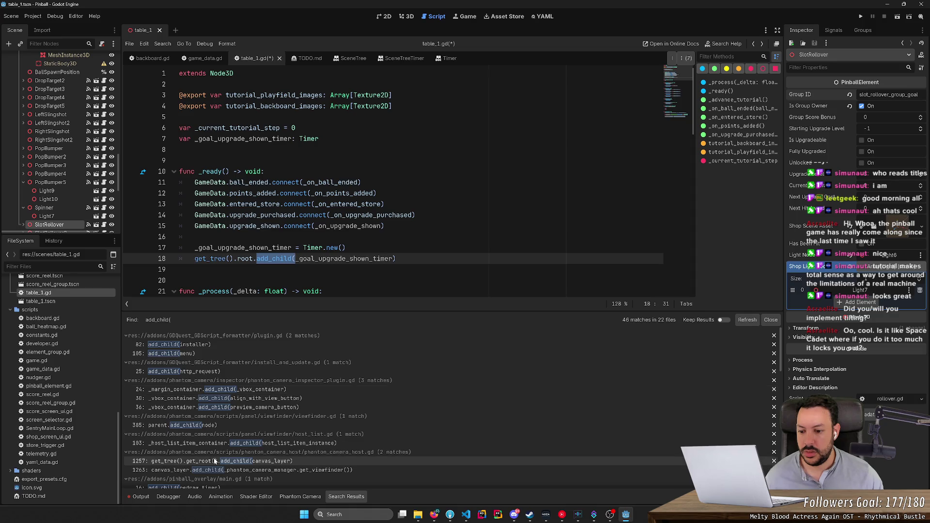
pyautogui.scroll(-10, 214, 464)
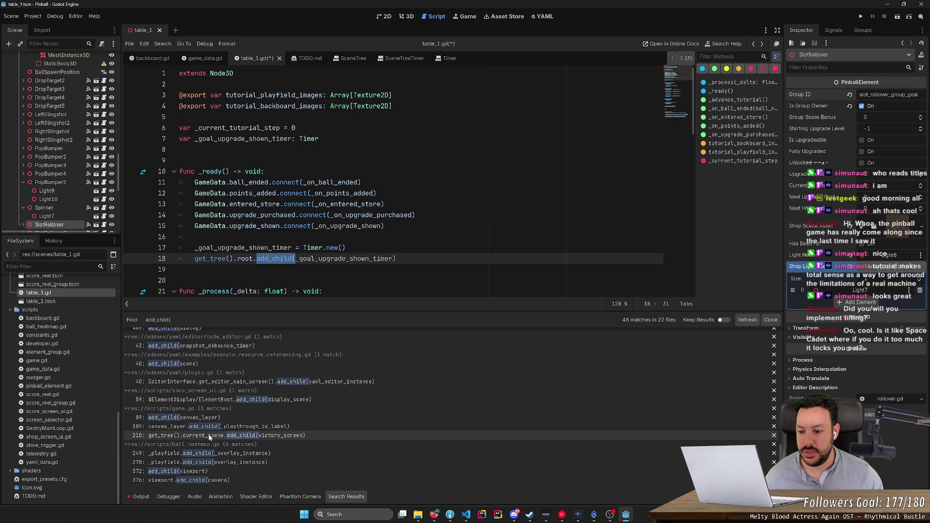
# - Try get_root and current_scene on line 18, checking their docs, and settle on get_tree().root
pyautogui.click(242, 270)
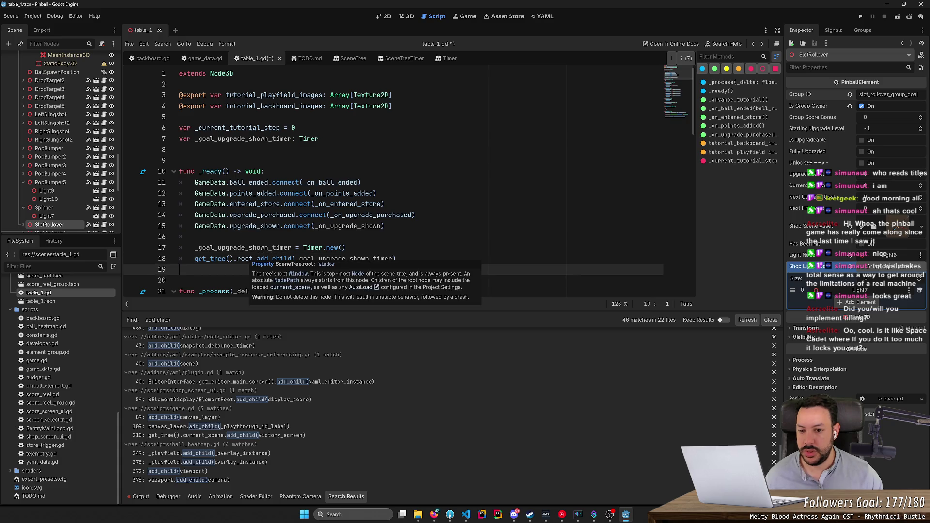
pyautogui.doubleClick(246, 259)
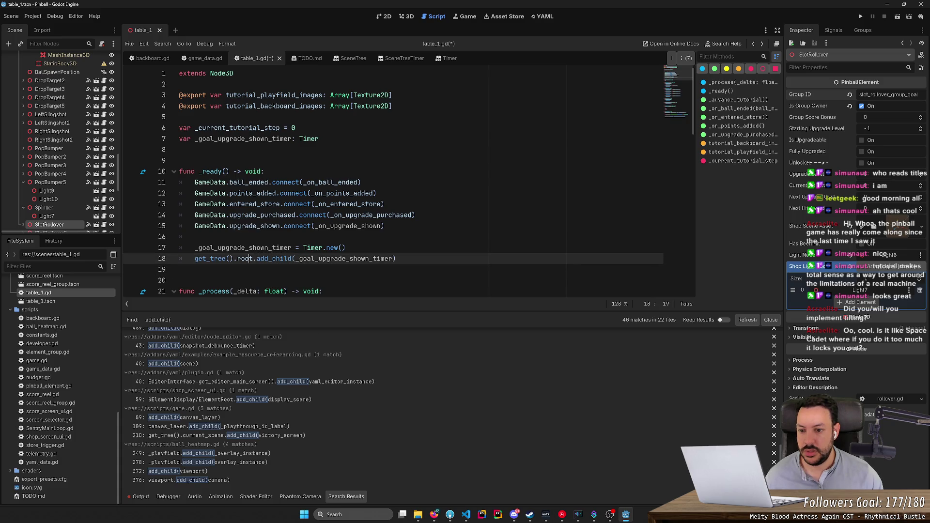
pyautogui.write('get_ro')
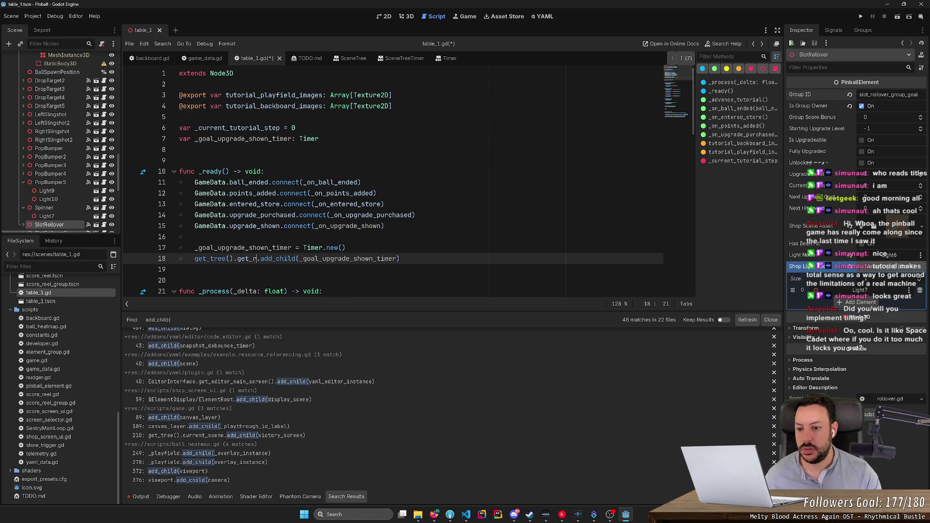
pyautogui.write('ot')
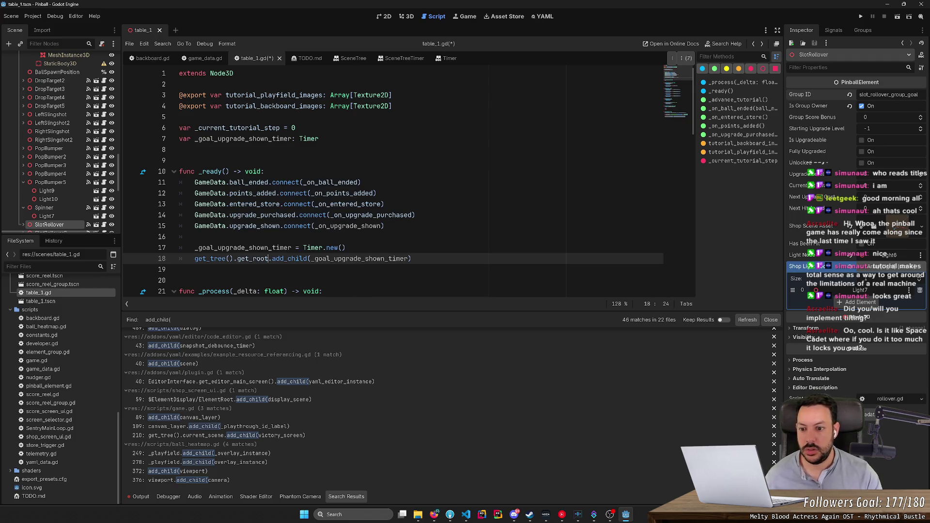
pyautogui.press('Return')
pyautogui.keyDown('ctrl'); pyautogui.click(261, 260); pyautogui.keyUp('ctrl')
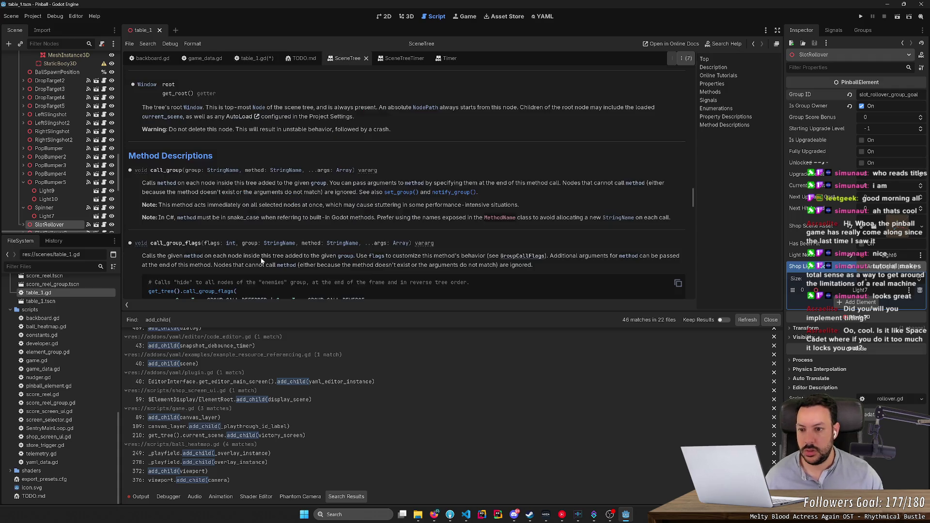
pyautogui.hotkey('alt', 'Left')
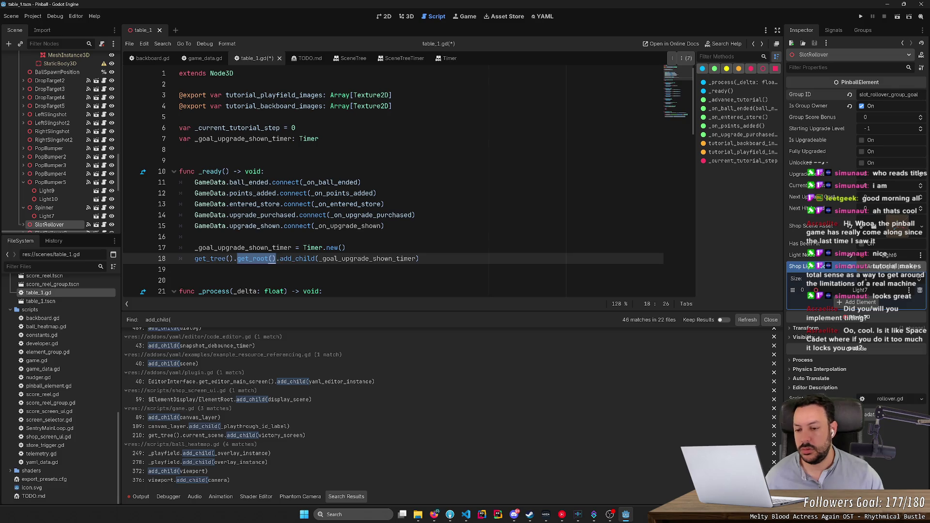
pyautogui.write('cu')
pyautogui.press('Return')
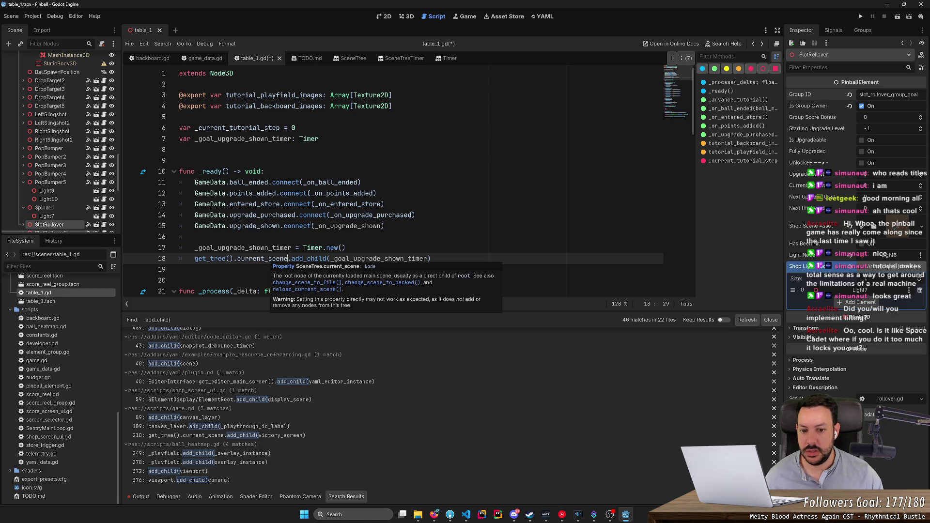
pyautogui.doubleClick(264, 259)
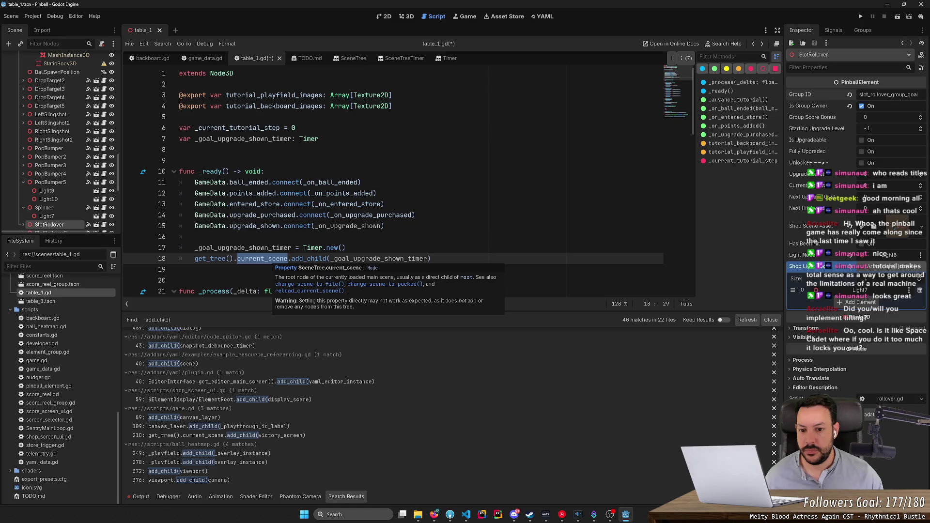
pyautogui.write('root')
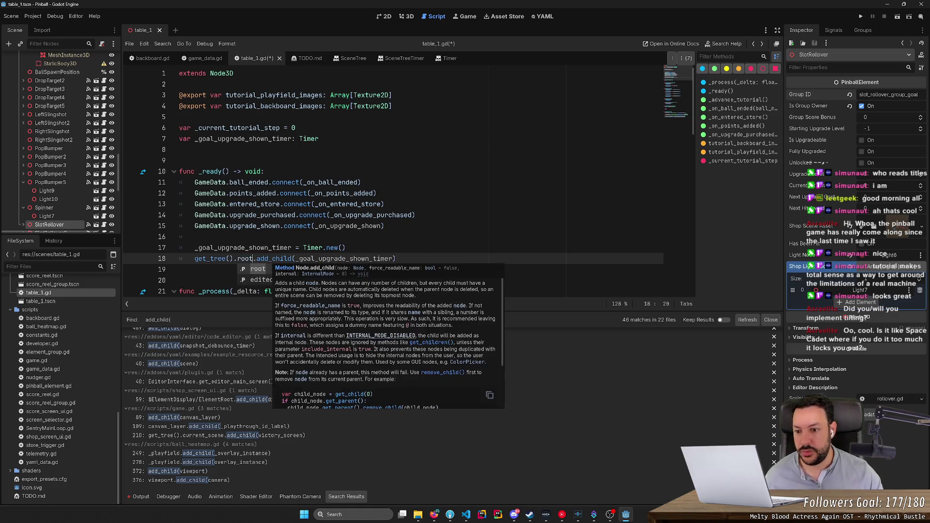
pyautogui.click(268, 248)
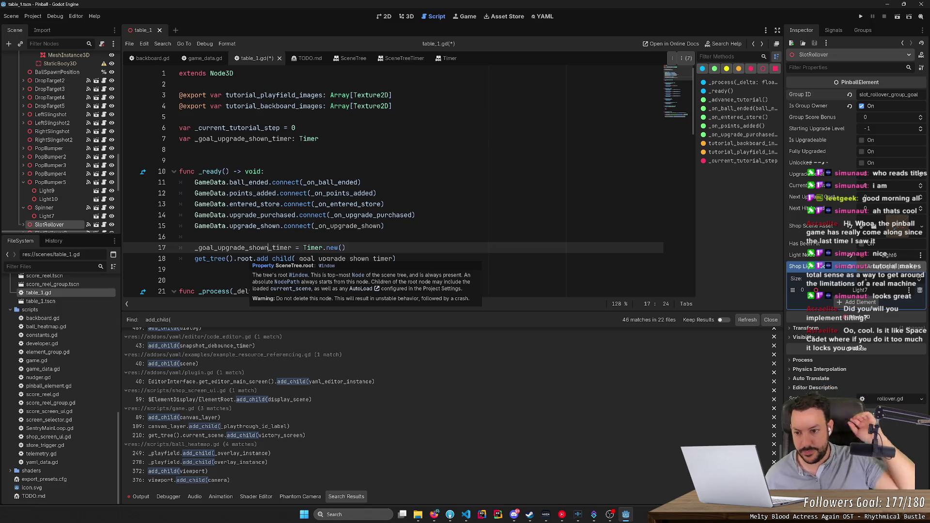
pyautogui.click(179, 280)
# - Remove the extra blank line before _process, save table_1.gd, and copy the timer variable name
pyautogui.press('BackSpace')
pyautogui.hotkey('ctrl', 's')
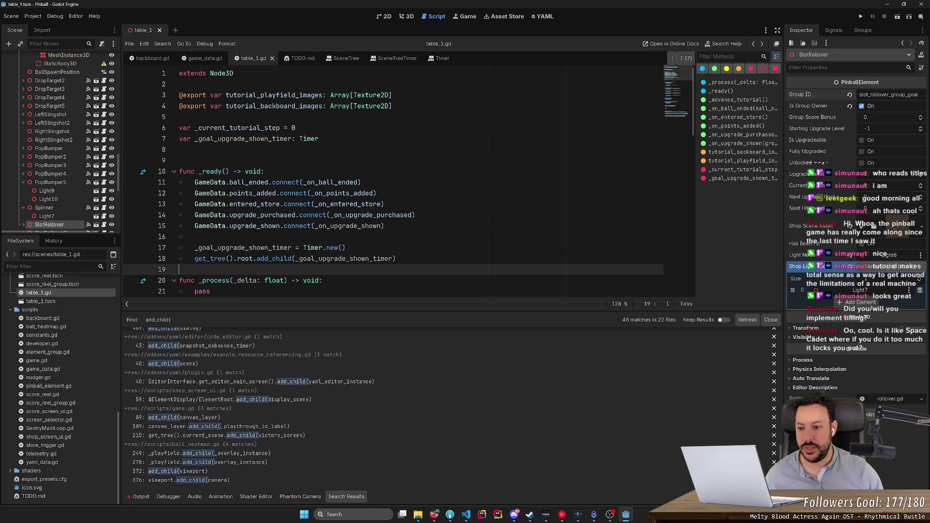
pyautogui.scroll(-3, 387, 184)
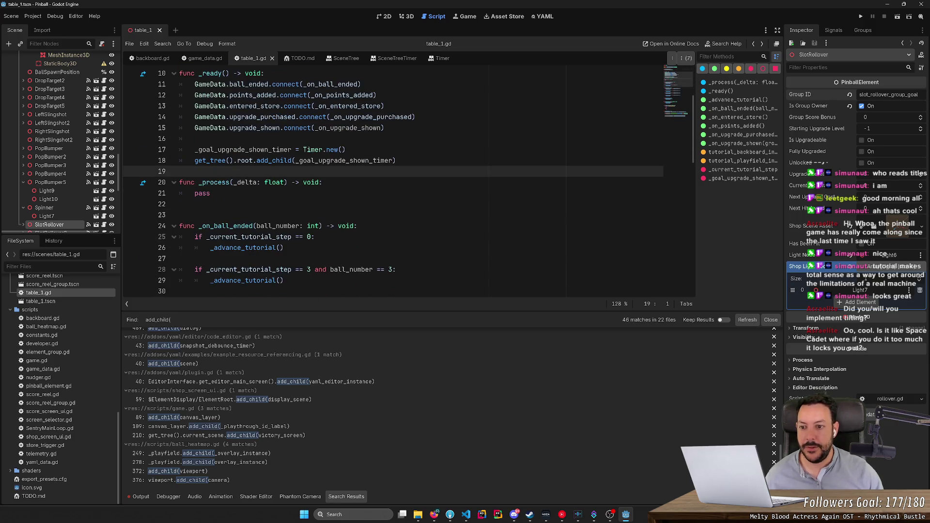
pyautogui.doubleClick(242, 149)
pyautogui.hotkey('ctrl', 'c')
pyautogui.doubleClick(210, 160)
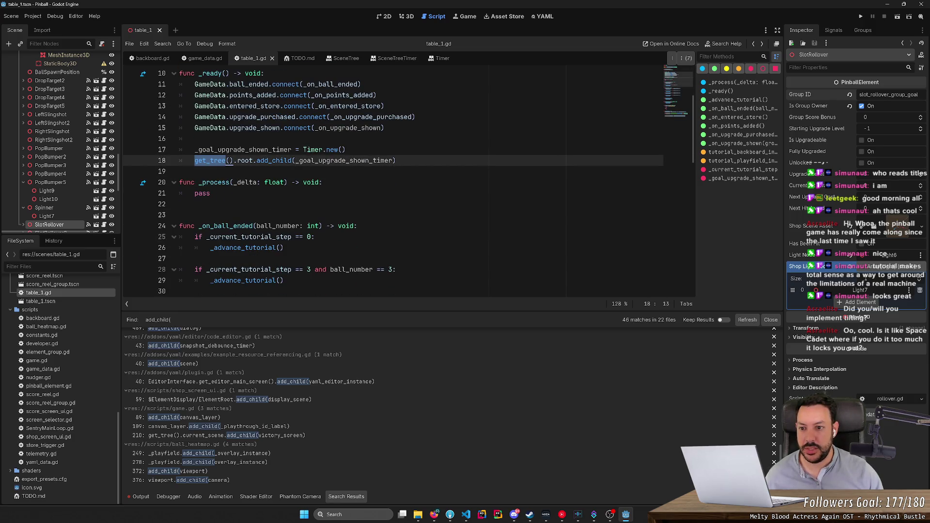
pyautogui.doubleClick(242, 149)
# - Add _goal_upgrade_shown_timer.start(0.5) to the slot_rollover_group_goal branch of _on_upgrade_shown
pyautogui.scroll(-11, 388, 184)
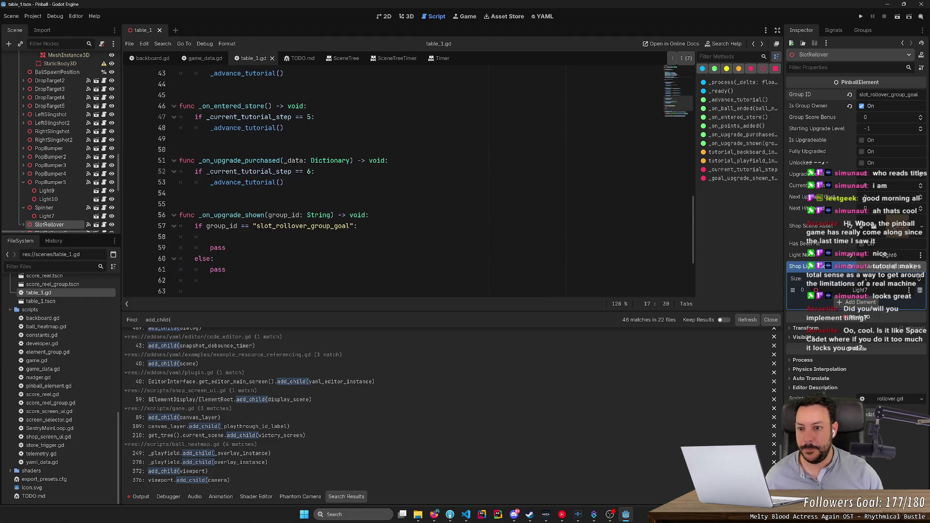
pyautogui.click(210, 237)
pyautogui.hotkey('ctrl', 'v')
pyautogui.write('.start')
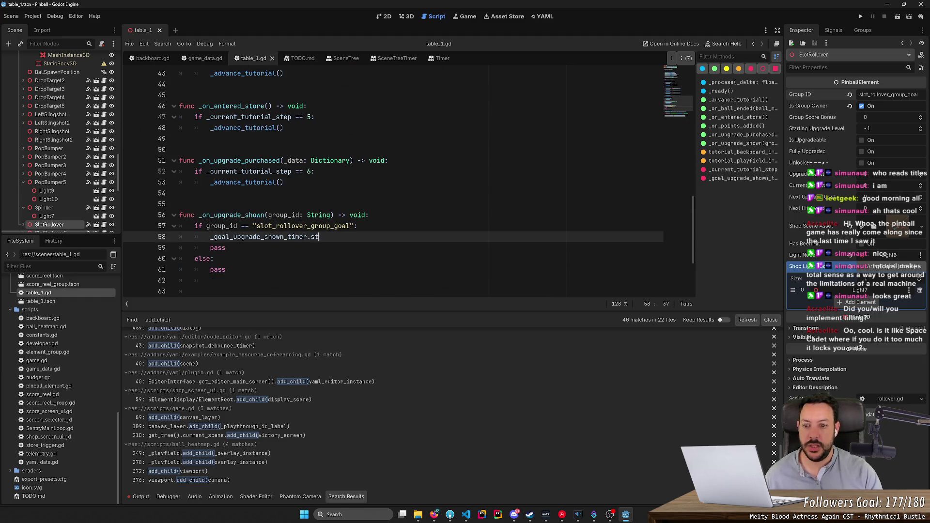
pyautogui.press('Return')
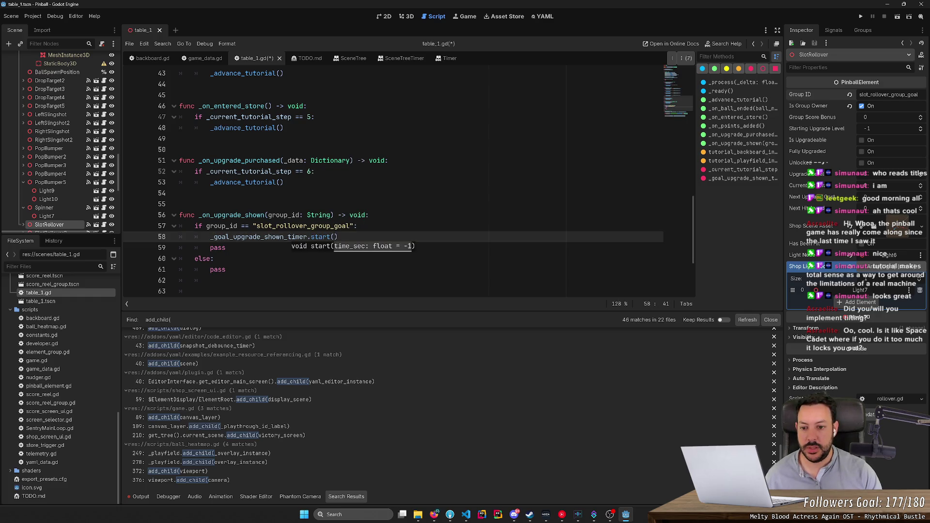
pyautogui.write(')')
# - Write a _goal_upgrade_shown_timer.timeout.connect() line below it and cut it to the clipboard
pyautogui.press('Return')
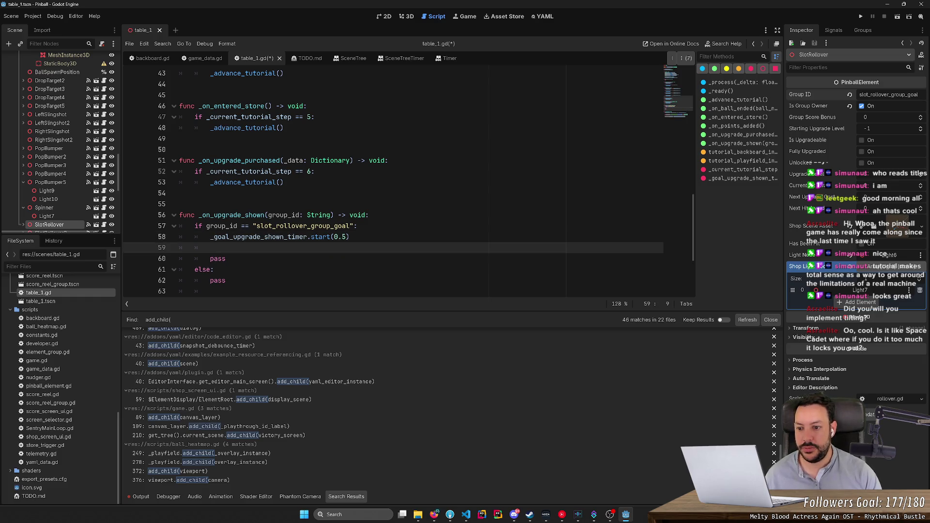
pyautogui.write('_go')
pyautogui.press('Return')
pyautogui.write('.')
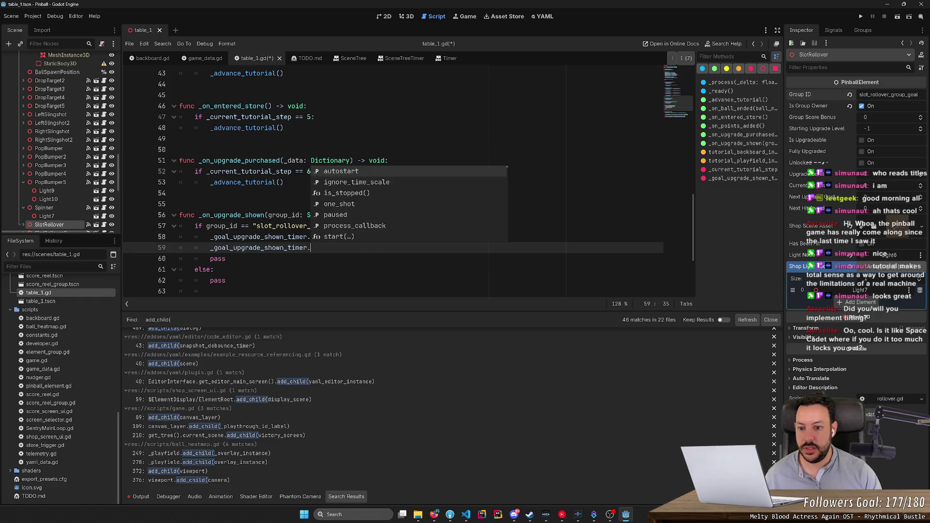
pyautogui.write('tim')
pyautogui.press('Return')
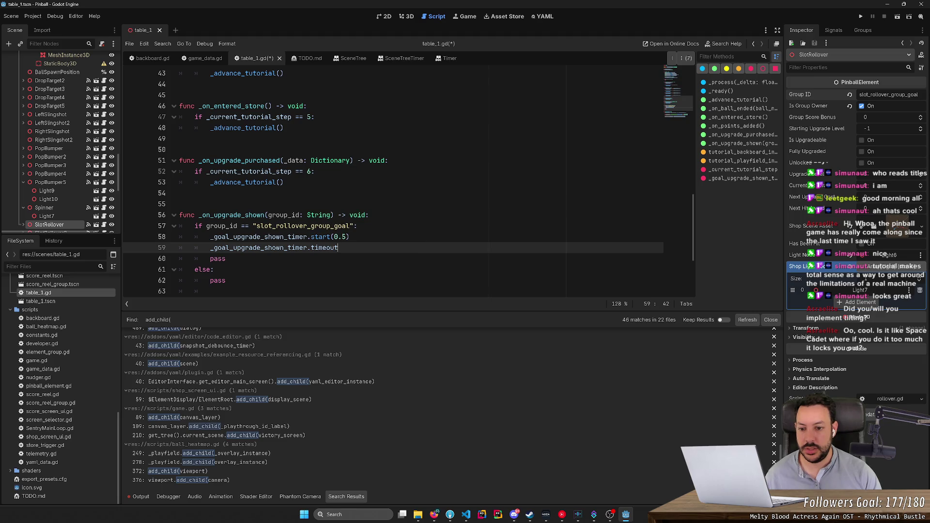
pyautogui.write('.')
pyautogui.press('Return')
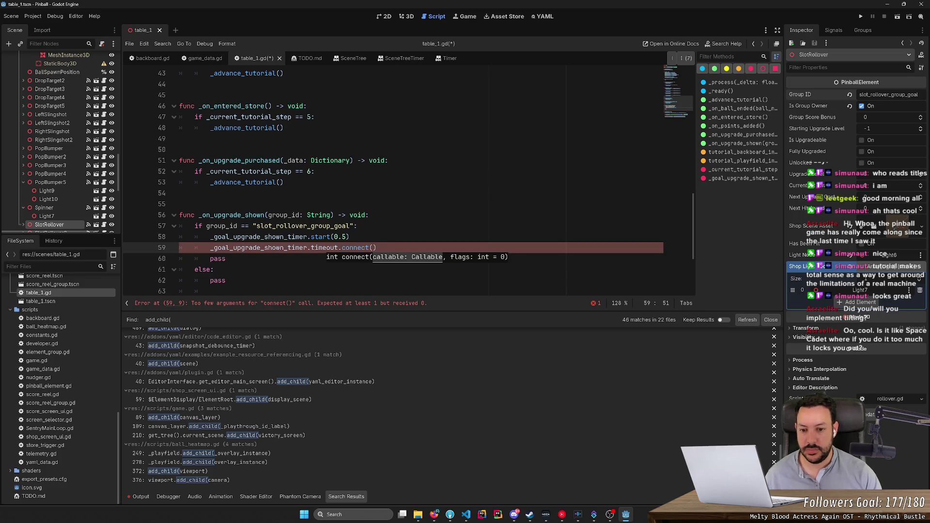
pyautogui.hotkey('ctrl', 'x')
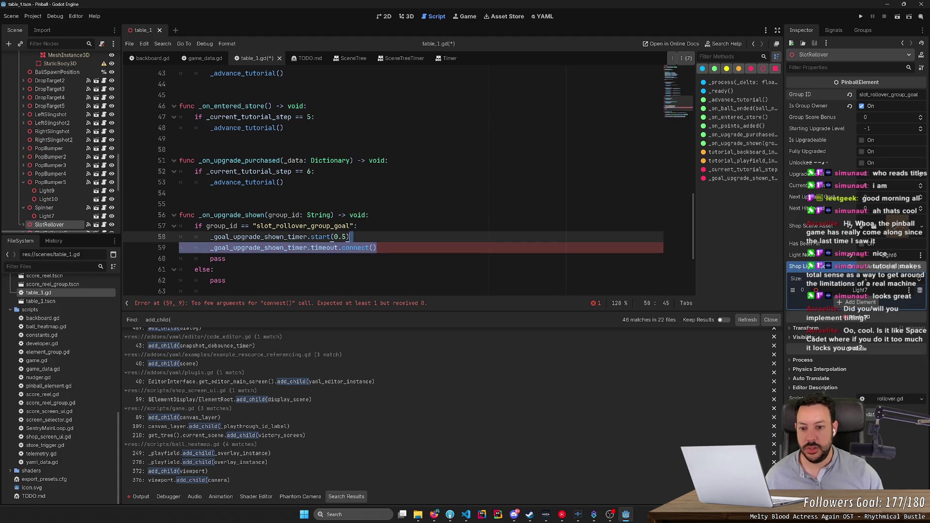
# - Paste the timeout.connect() line into _ready and set its callback to _on_goal_shown_timeout
pyautogui.scroll(10, 387, 179)
pyautogui.click(346, 248)
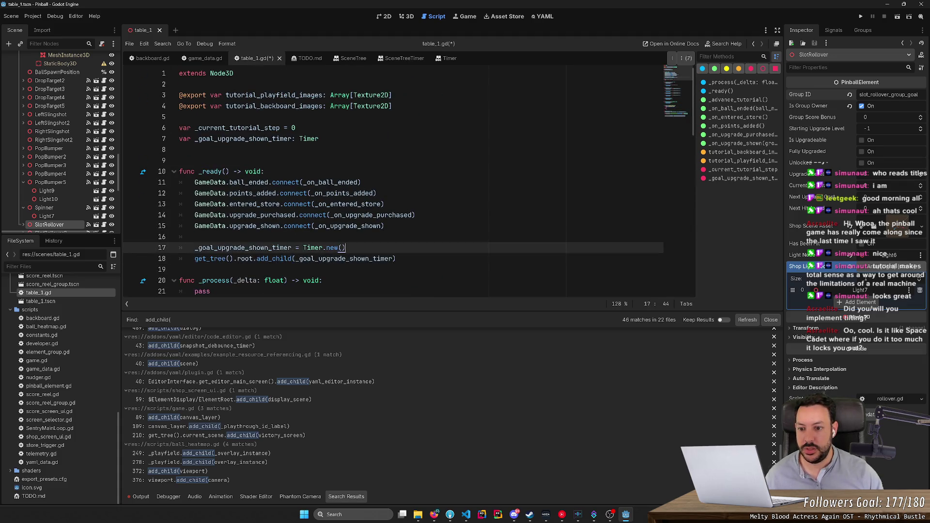
pyautogui.press('Return')
pyautogui.hotkey('ctrl', 'v')
pyautogui.press('BackSpace')
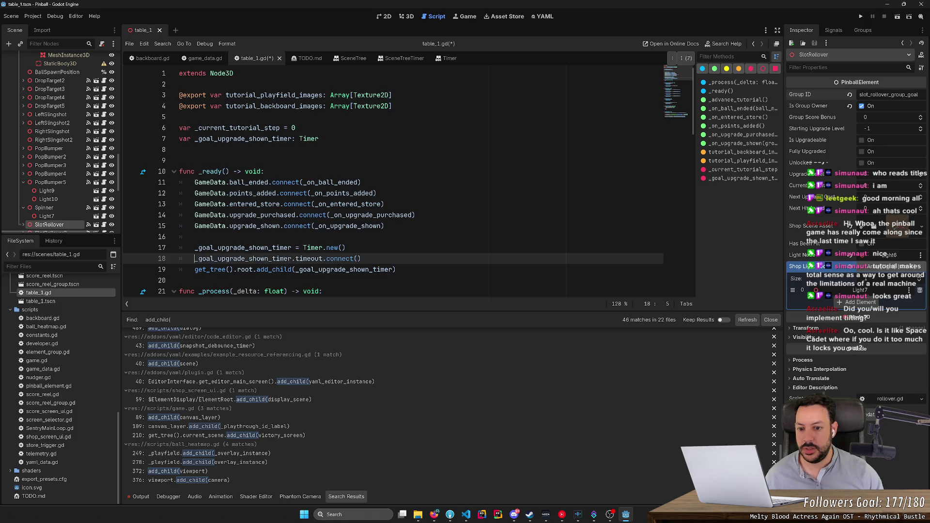
pyautogui.press('Left')
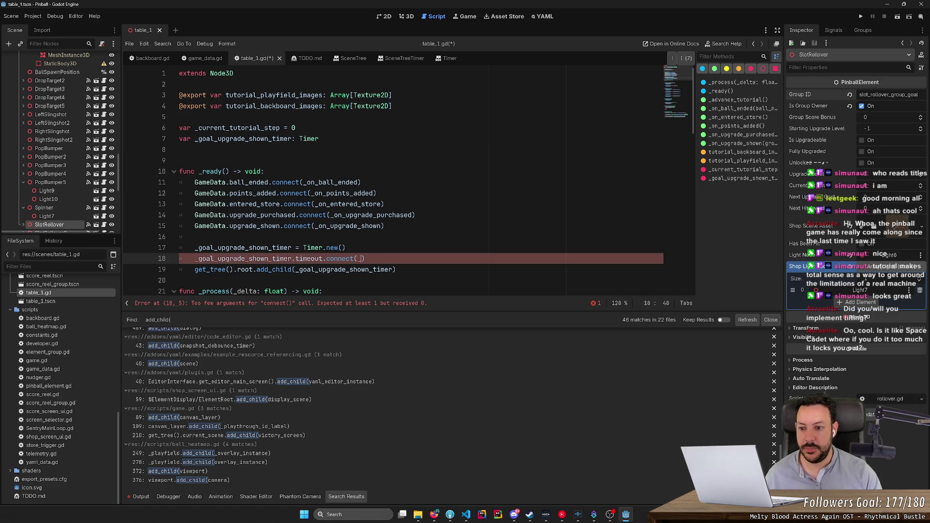
pyautogui.write('on_')
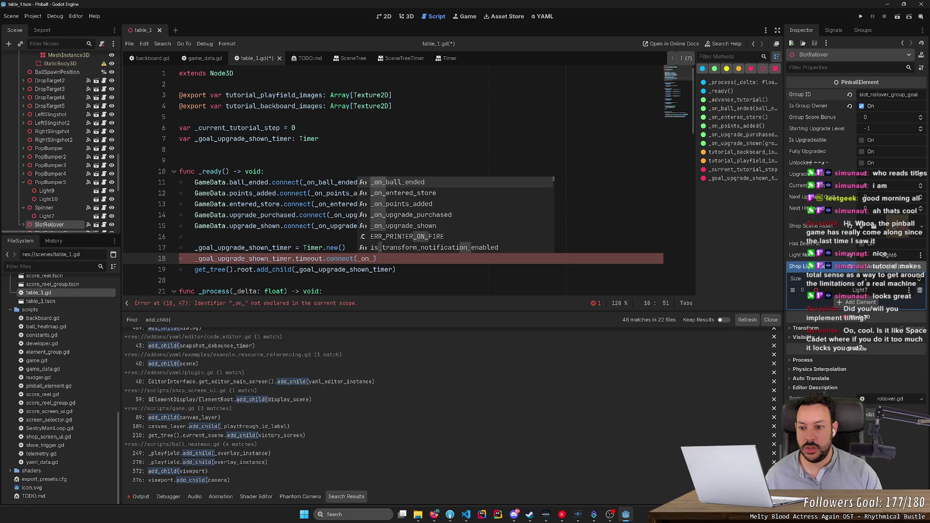
pyautogui.write('goal_upgrade_shown_ti')
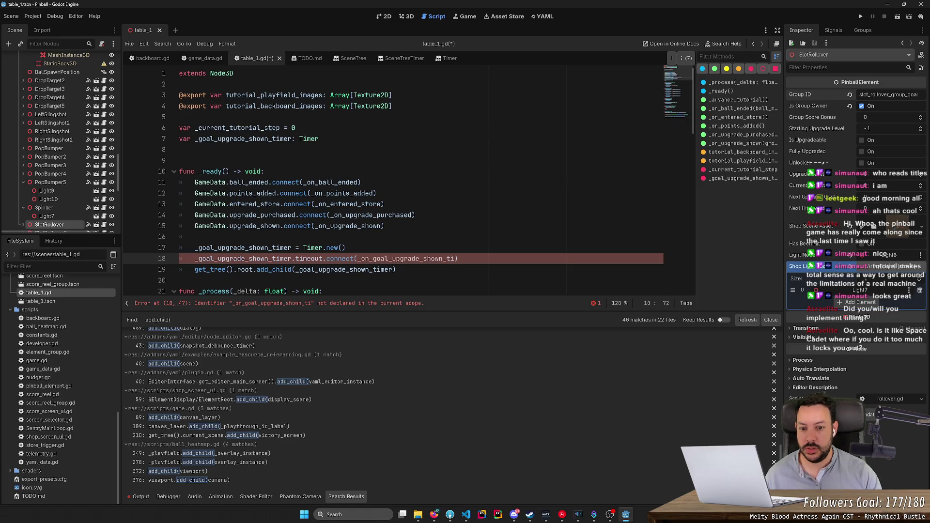
pyautogui.press('BackSpace')
pyautogui.press('BackSpace')
pyautogui.press('BackSpace')
pyautogui.write('mer_timeout')
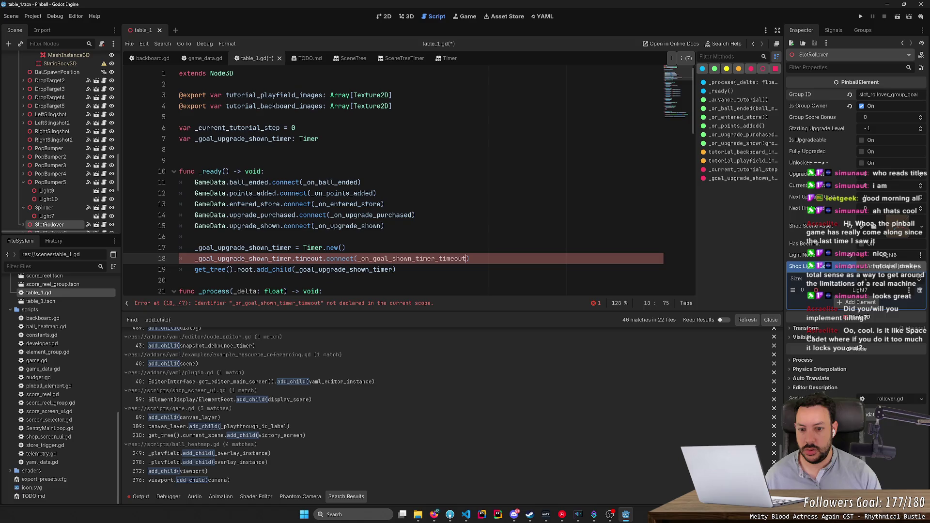
pyautogui.moveTo(415, 259); pyautogui.dragTo(446, 259)
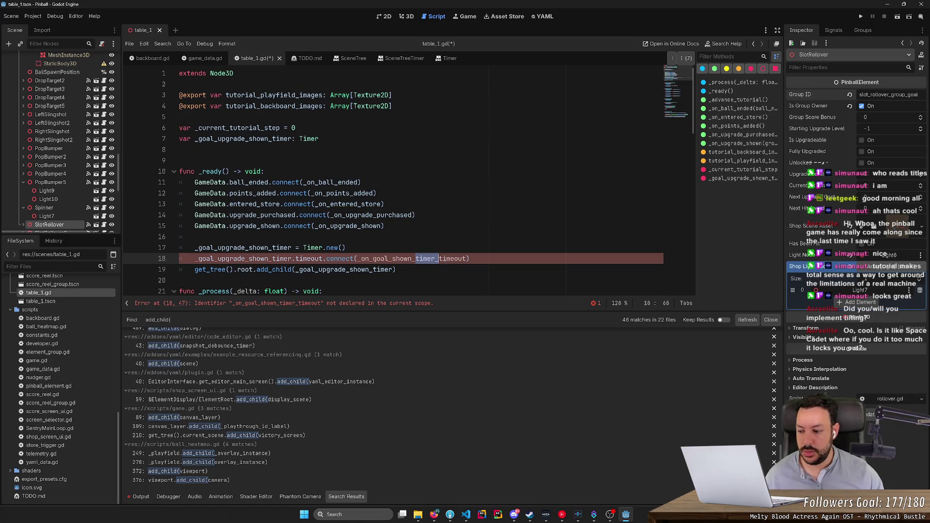
pyautogui.press('BackSpace')
pyautogui.doubleClick(436, 259)
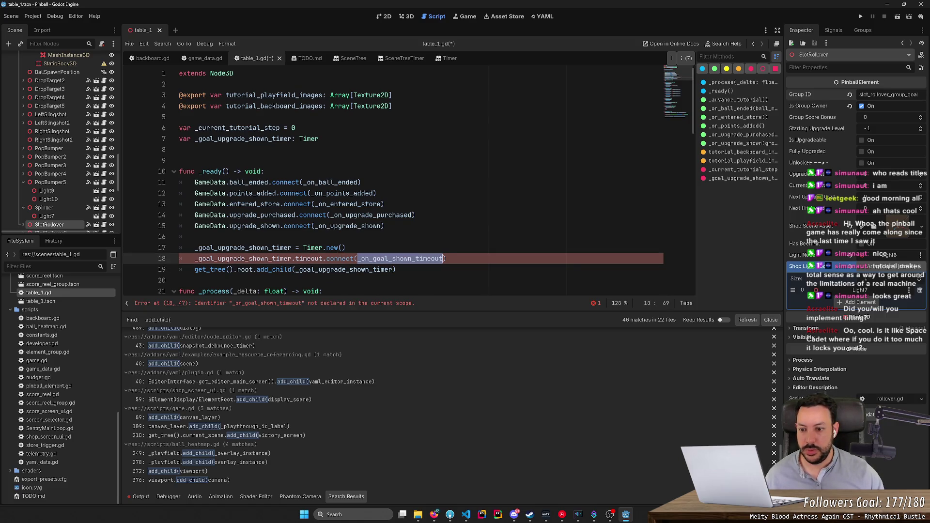
# - Rename the timer variable to _goal_shown_timer in every occurrence and save the script
pyautogui.scroll(-2, 392, 184)
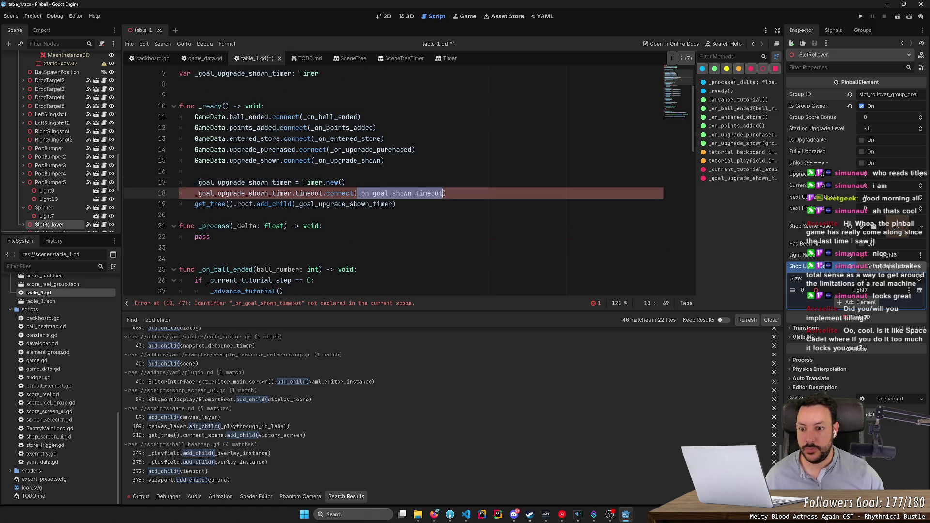
pyautogui.moveTo(214, 183); pyautogui.dragTo(249, 183)
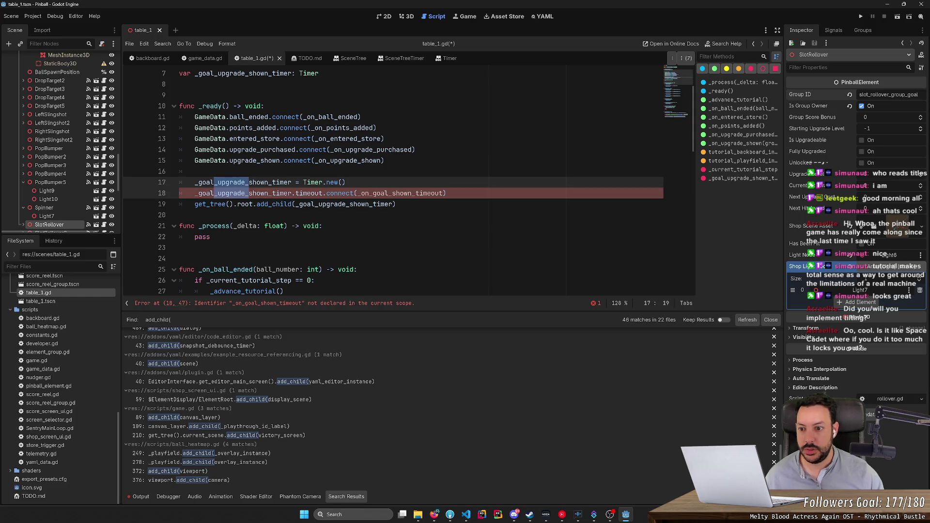
pyautogui.click(196, 182)
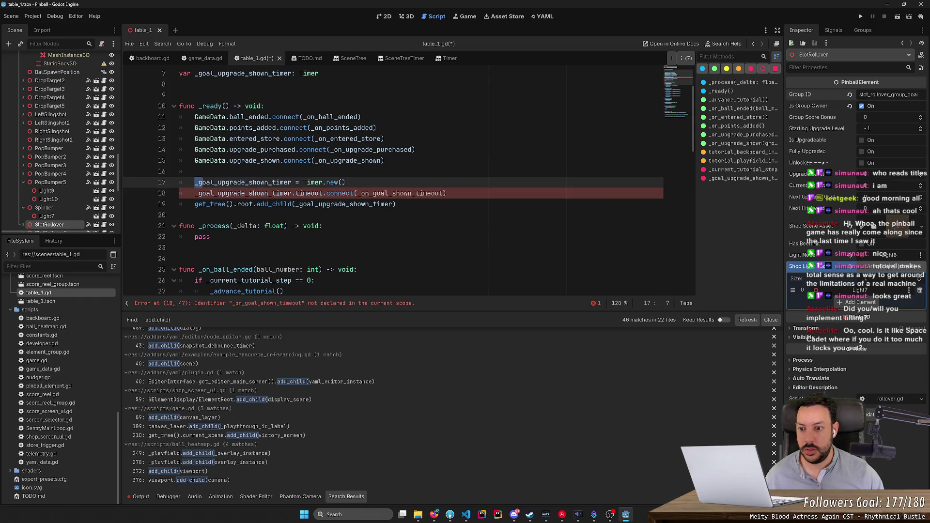
pyautogui.moveTo(195, 183); pyautogui.dragTo(248, 182)
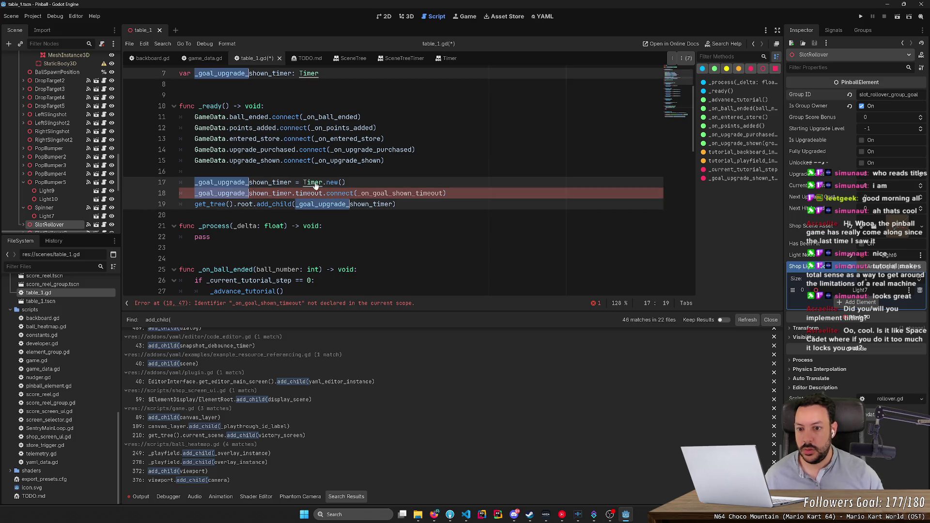
pyautogui.press('Right')
pyautogui.press('BackSpace')
pyautogui.press('BackSpace')
pyautogui.press('BackSpace')
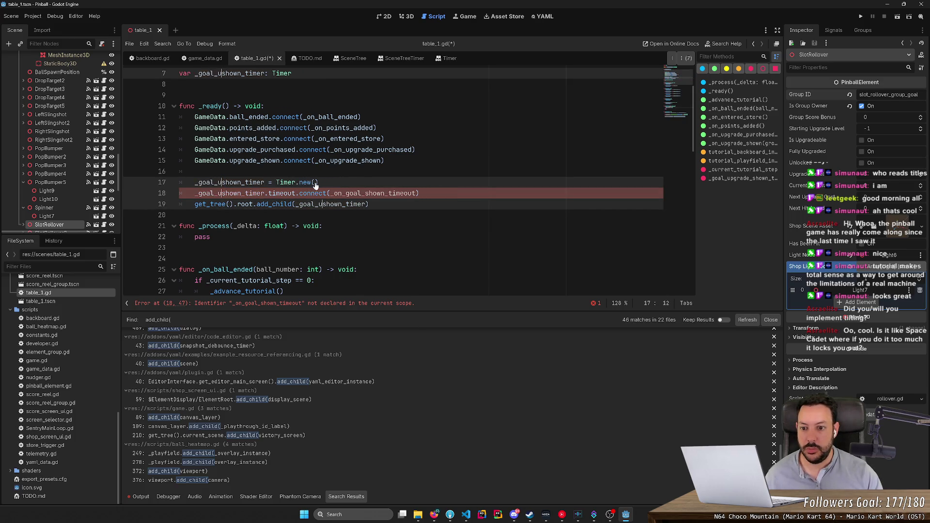
pyautogui.write('_')
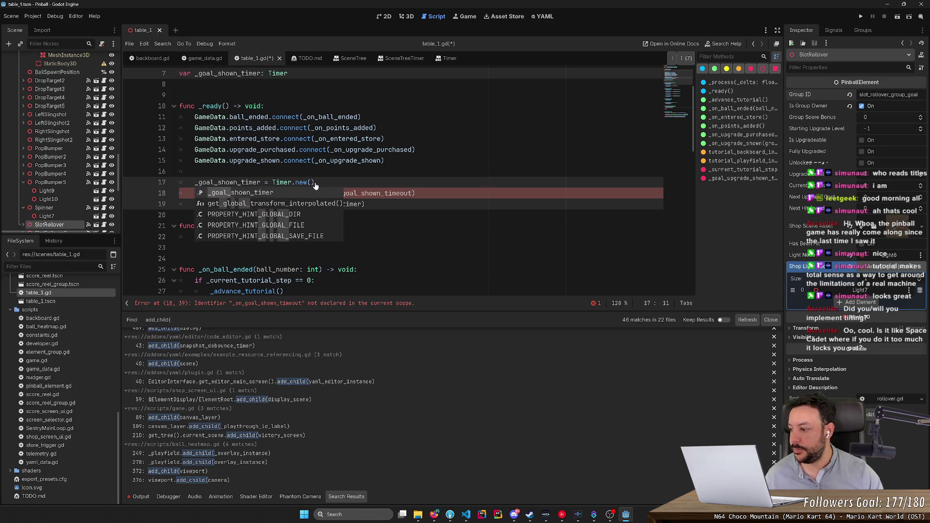
pyautogui.hotkey('ctrl', 's')
pyautogui.press('Escape')
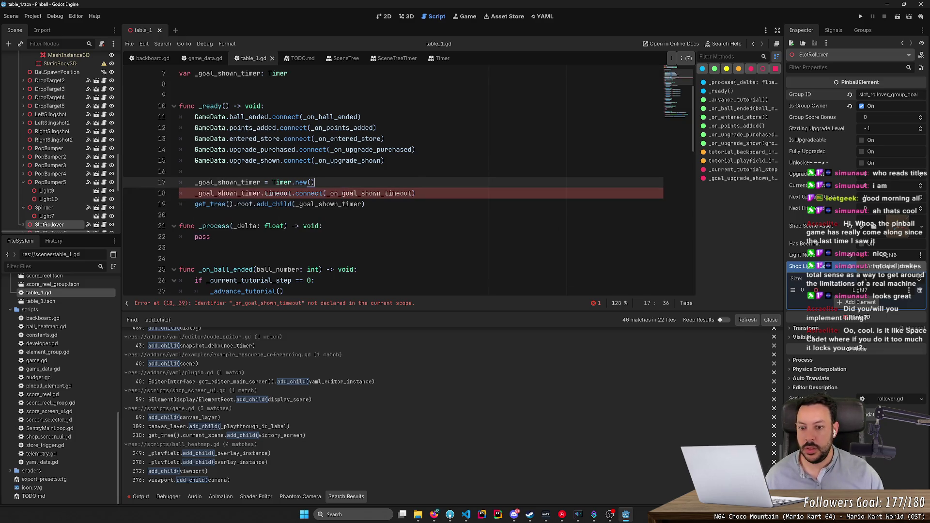
# - Add blank lines below _on_upgrade_shown for the new _on_goal_shown_timeout function
pyautogui.doubleClick(374, 193)
pyautogui.scroll(-7, 374, 227)
pyautogui.scroll(-8, 375, 227)
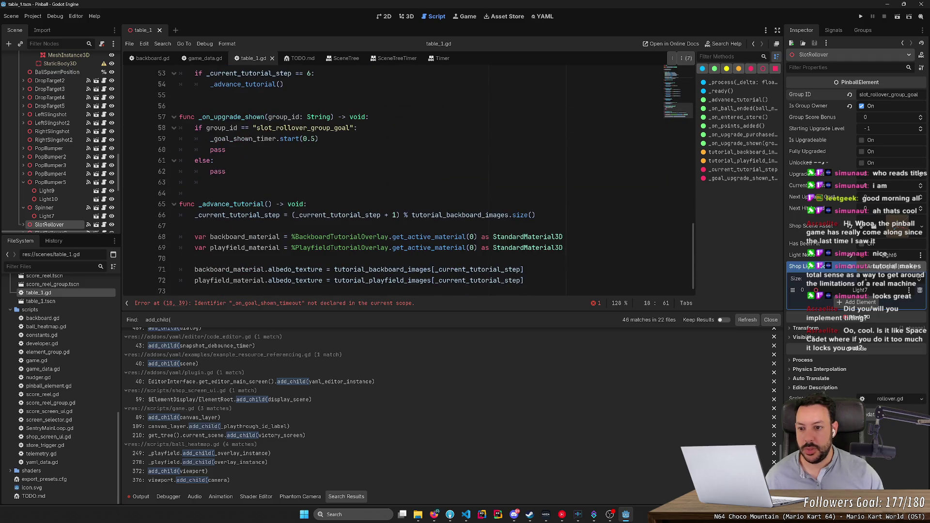
pyautogui.click(334, 182)
pyautogui.press('Return')
pyautogui.press('Return')
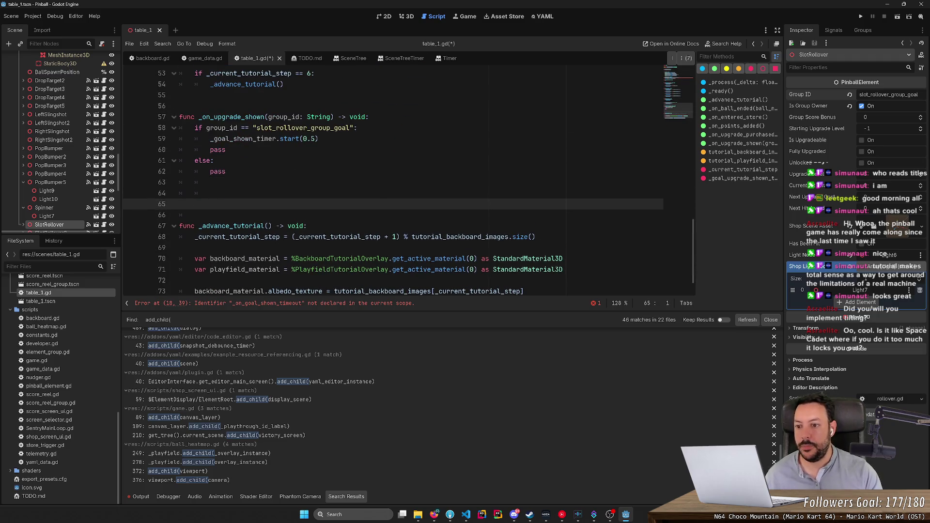
# - Add the header func _on_goal_shown_timeout() -> void: in table_1.gd and save
pyautogui.write('func _on_goal_shown_timeout')
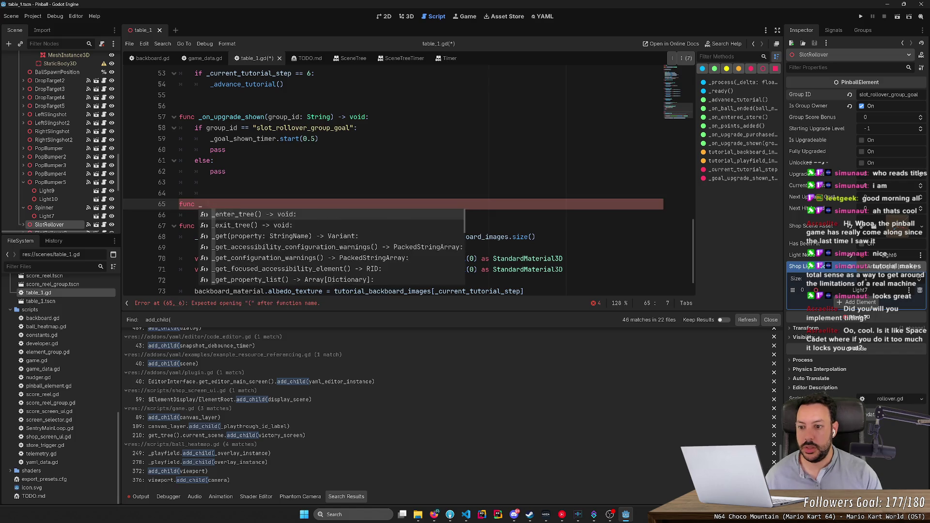
pyautogui.write('() -> void')
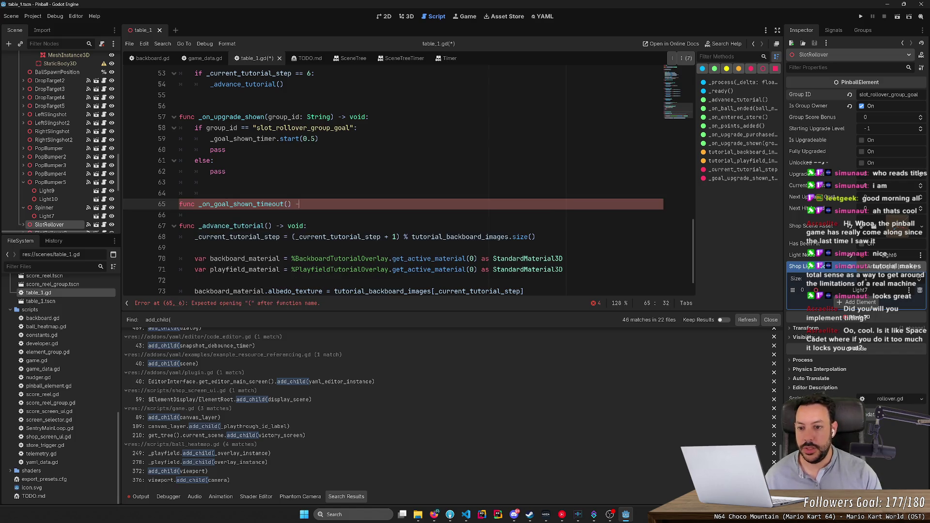
pyautogui.write(':')
pyautogui.press('Return')
pyautogui.write('pass')
pyautogui.hotkey('ctrl', 's')
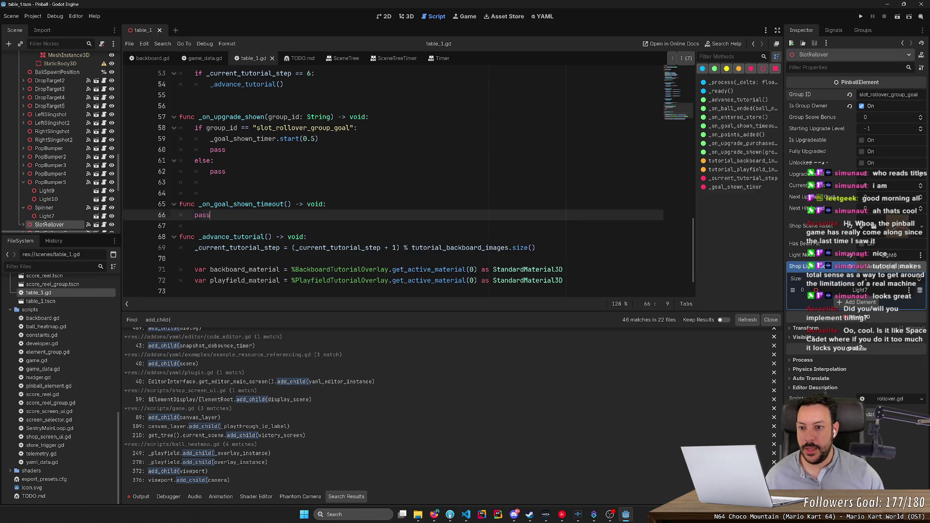
# - Put _goal_shown_timer.stop() under the else branch, drop the leftover pass, save, and reformat whitespace
pyautogui.click(218, 150)
pyautogui.hotkey('ctrl', 'shift', 'k')
pyautogui.doubleClick(242, 139)
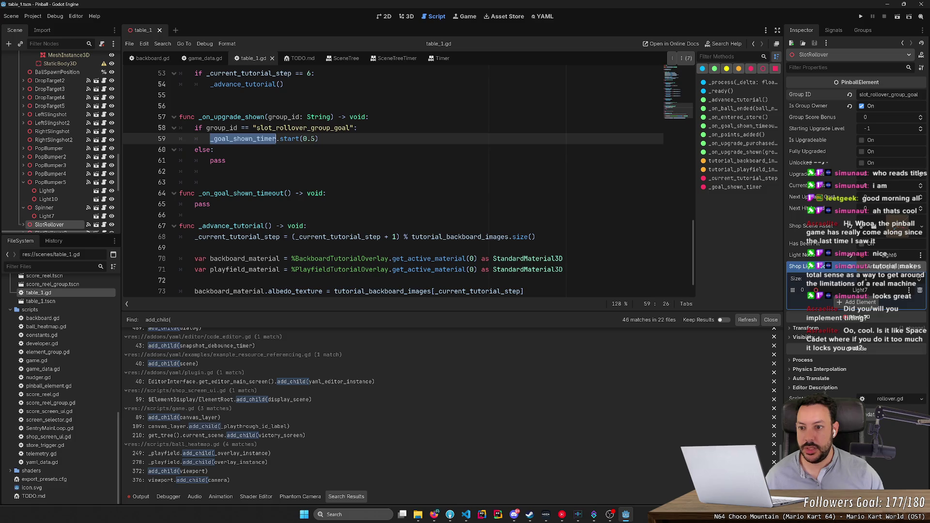
pyautogui.hotkey('ctrl', 'c')
pyautogui.click(216, 149)
pyautogui.press('Return')
pyautogui.hotkey('ctrl', 'v')
pyautogui.write('.sto')
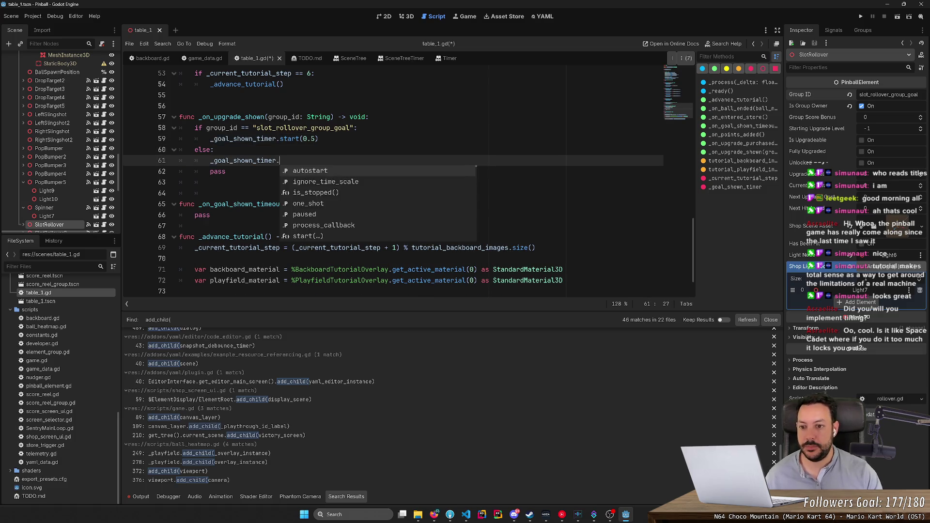
pyautogui.press('Return')
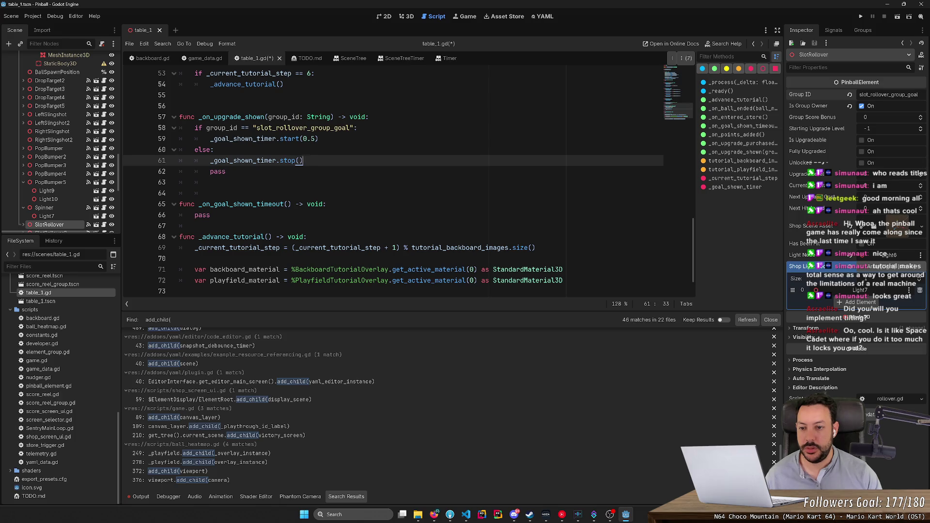
pyautogui.press('Down')
pyautogui.hotkey('ctrl', 'shift', 'k')
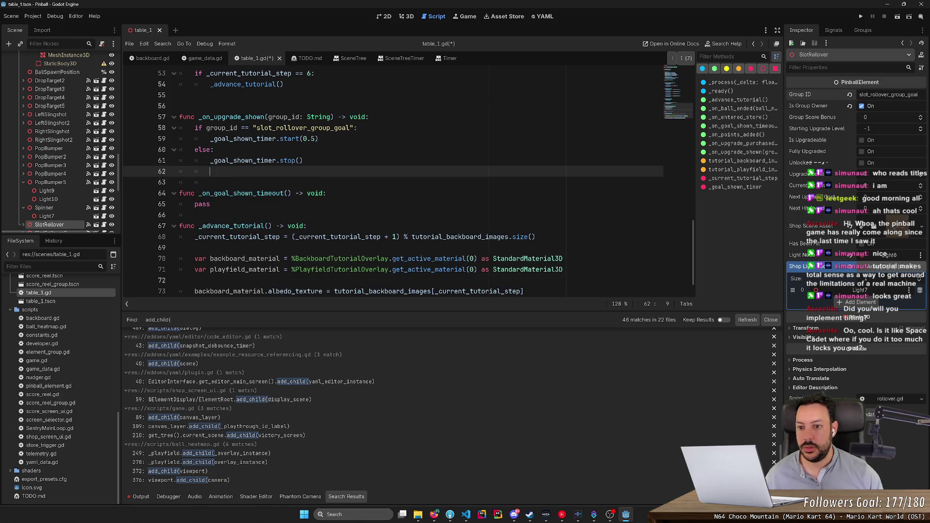
pyautogui.hotkey('ctrl', 's')
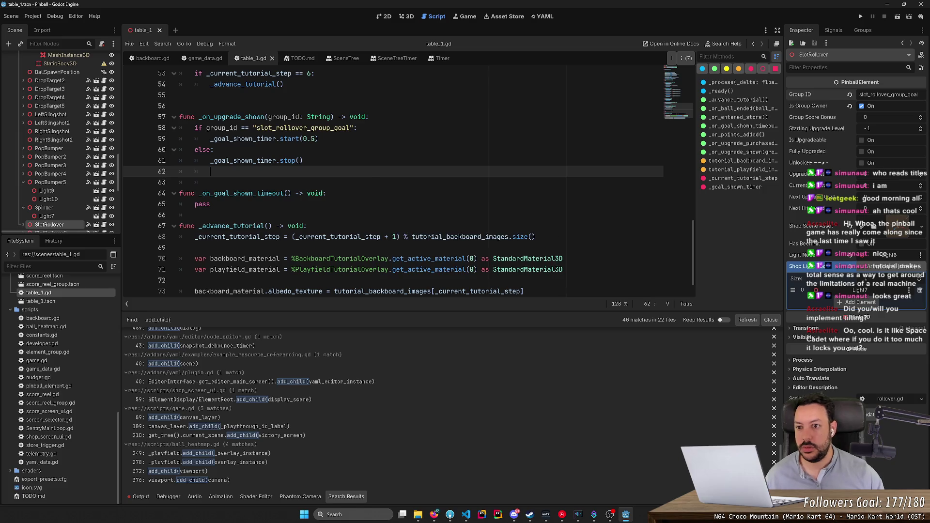
pyautogui.click(231, 46)
pyautogui.click(273, 57)
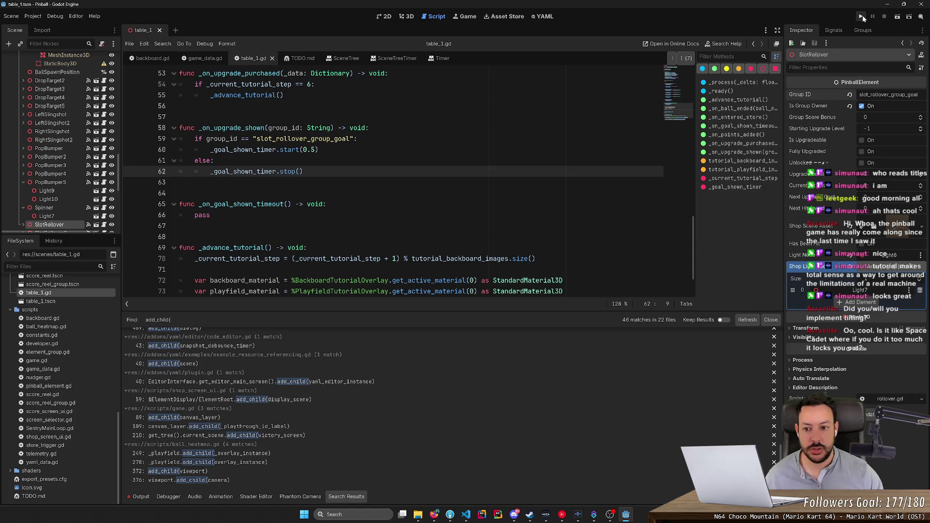
# - Make _on_goal_shown_timeout call _advance_tutorial(), save, and run the project
pyautogui.click(327, 203)
pyautogui.press('Return')
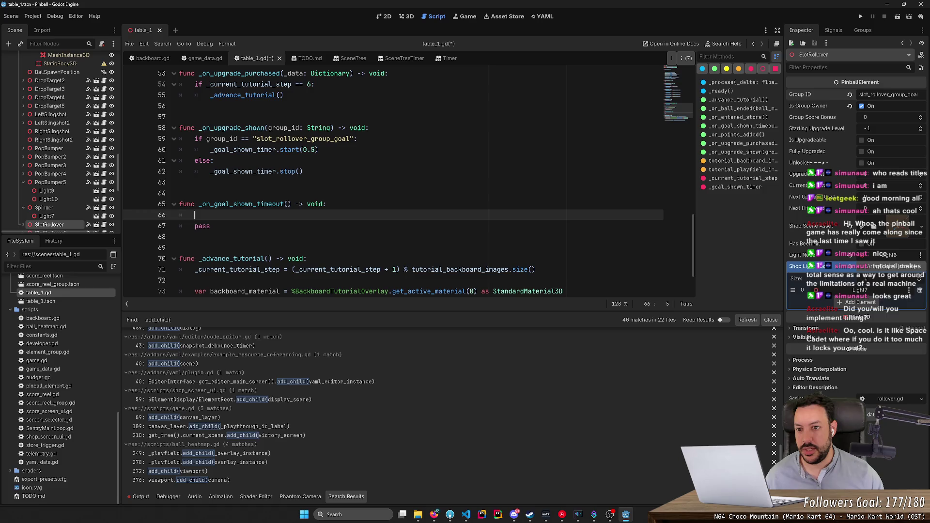
pyautogui.click(283, 94)
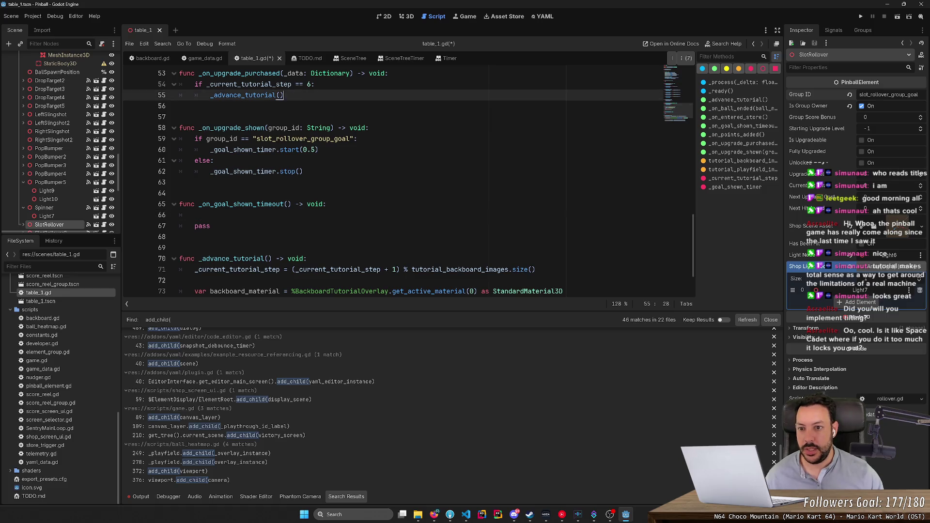
pyautogui.hotkey('ctrl', 'c')
pyautogui.click(209, 226)
pyautogui.hotkey('ctrl', 'v')
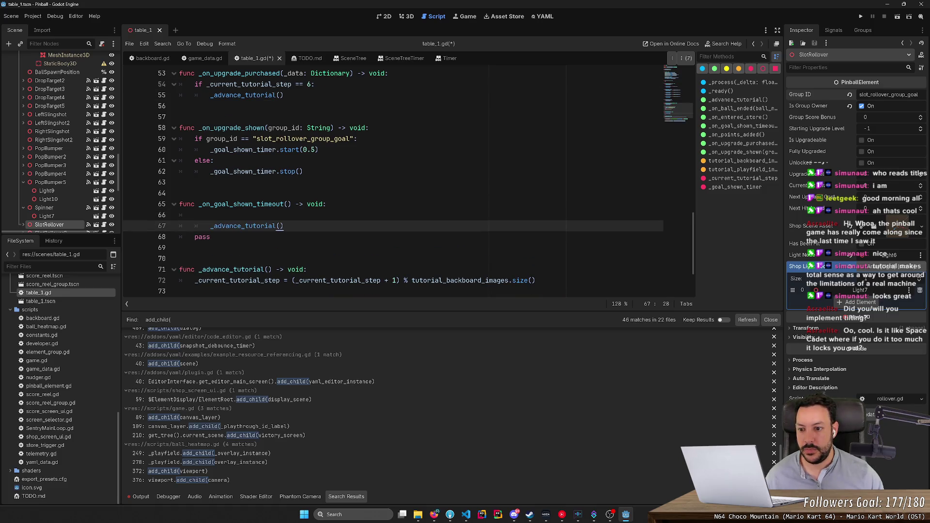
pyautogui.press('BackSpace')
pyautogui.press('BackSpace')
pyautogui.press('BackSpace')
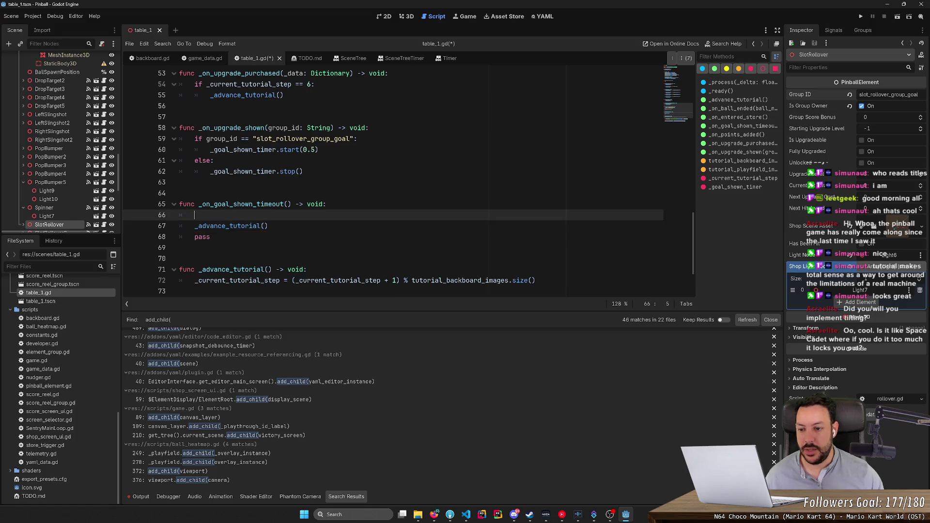
pyautogui.hotkey('ctrl', 's')
pyautogui.click(856, 17)
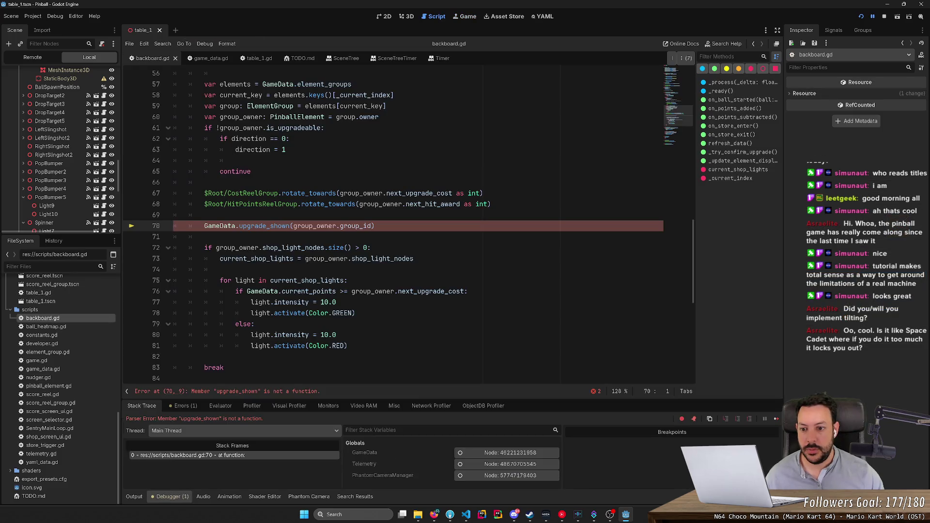
# - Change backboard.gd line 70 to upgrade_shown.emit and rerun the project with F5
pyautogui.doubleClick(290, 226)
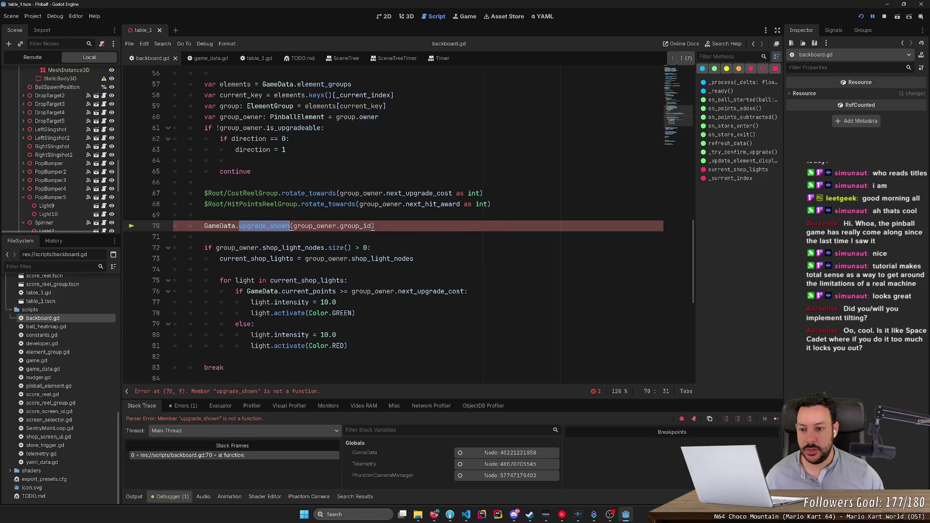
pyautogui.moveTo(228, 226)
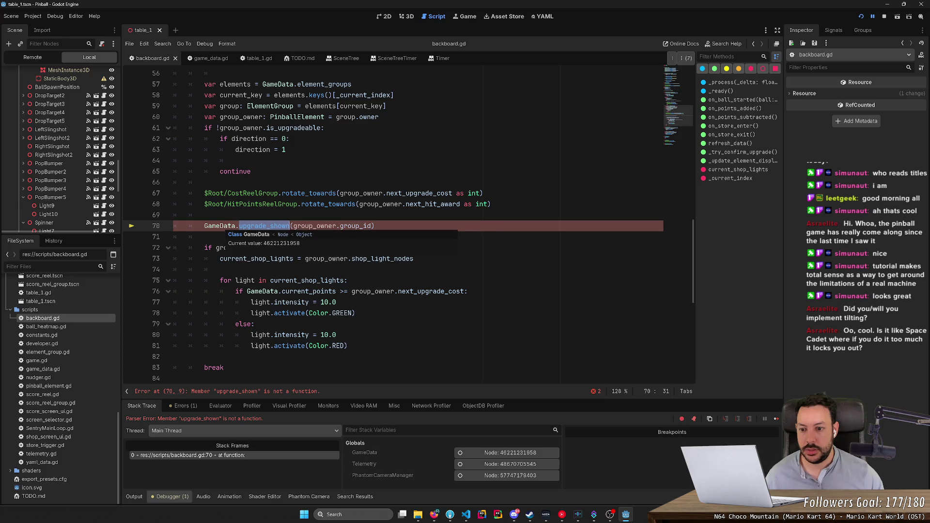
pyautogui.click(289, 226)
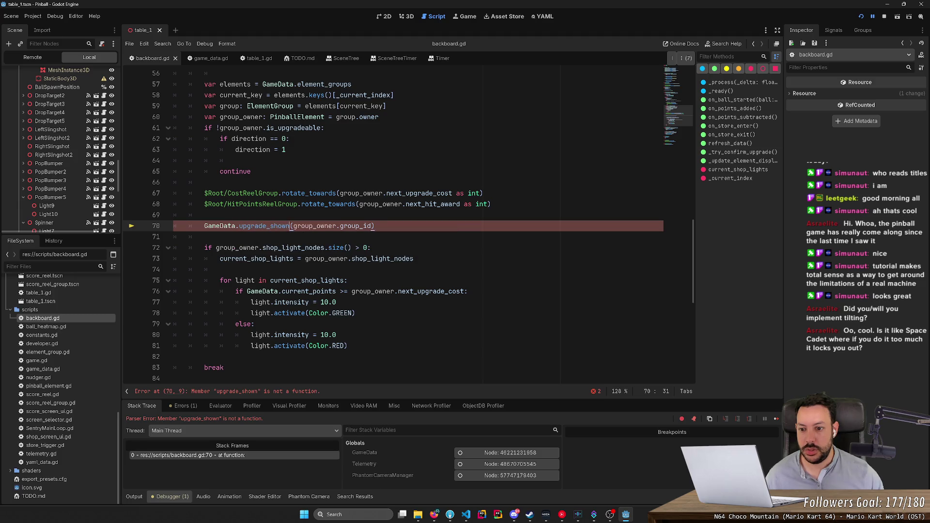
pyautogui.write('.emit')
pyautogui.press('F5')
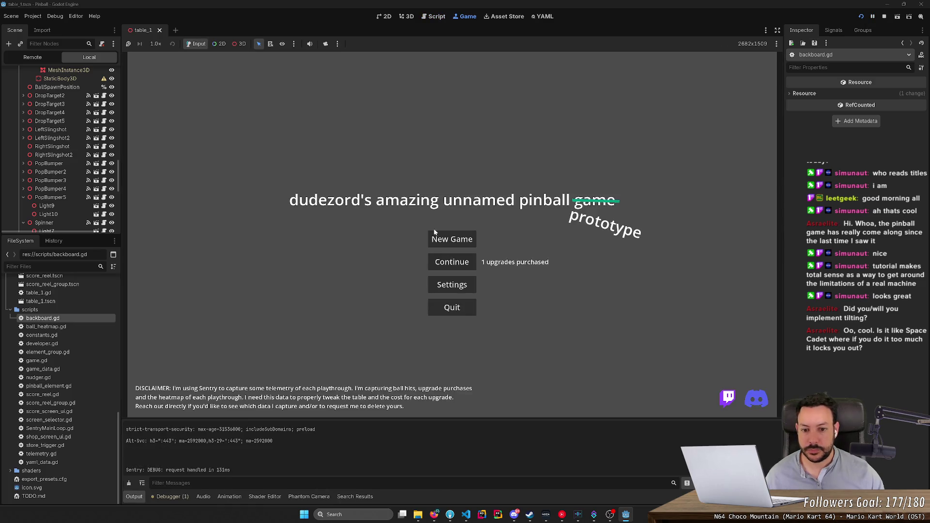
# - Start a new game, launch the ball, and keep it alive with the flippers
pyautogui.click(433, 236)
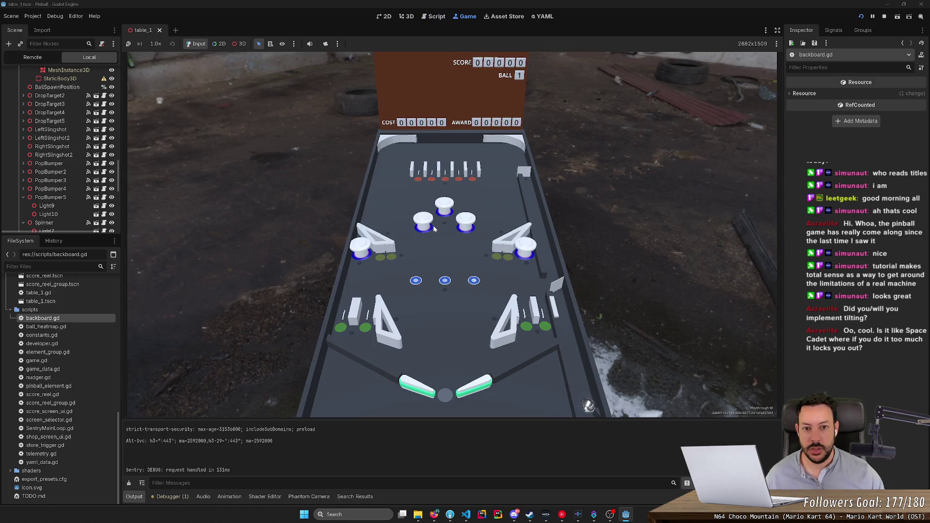
pyautogui.press('space')
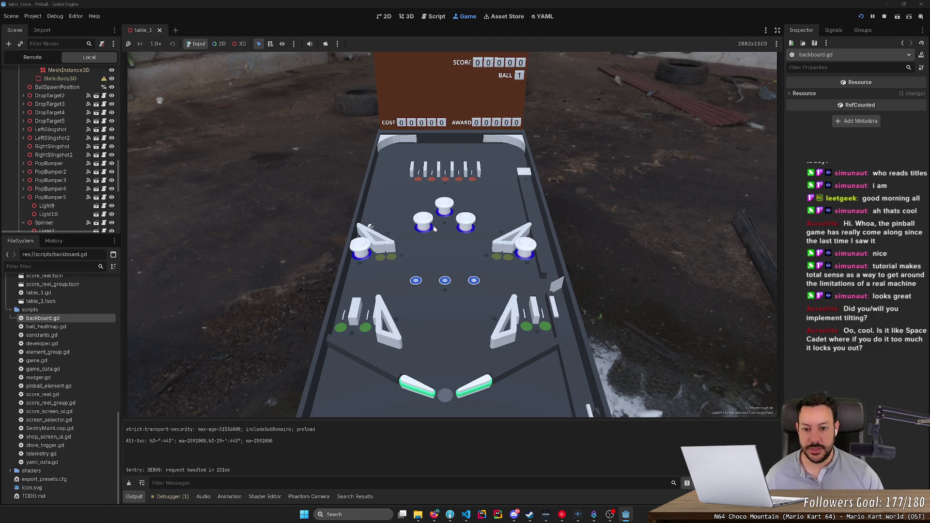
pyautogui.press('Right')
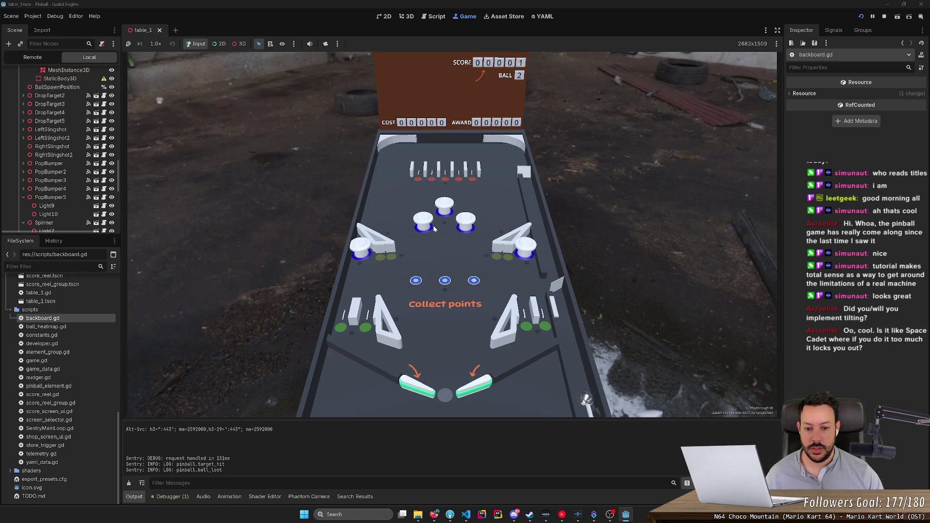
pyautogui.press('space')
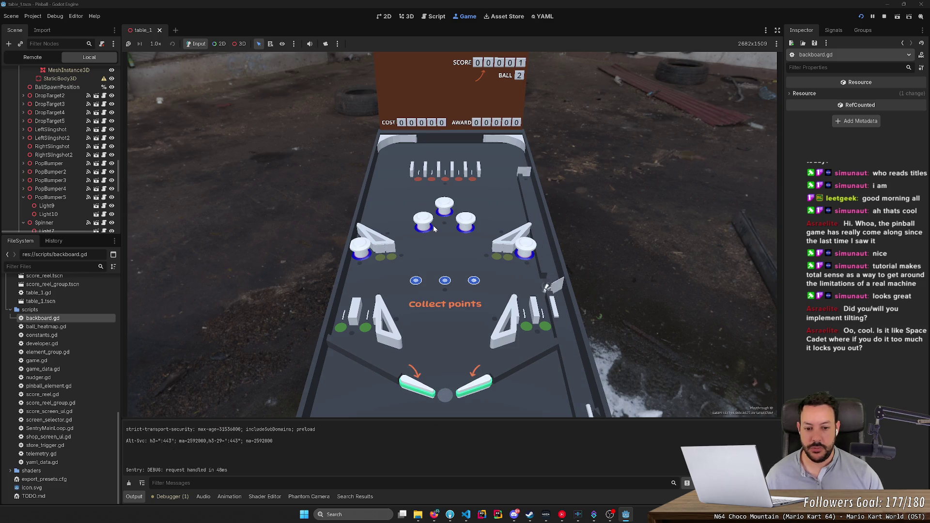
pyautogui.press('Right')
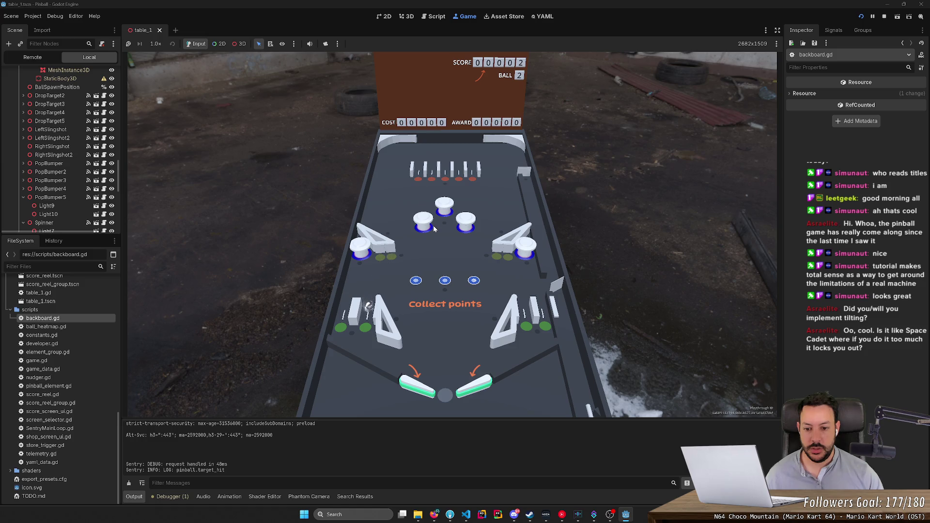
pyautogui.press('Left')
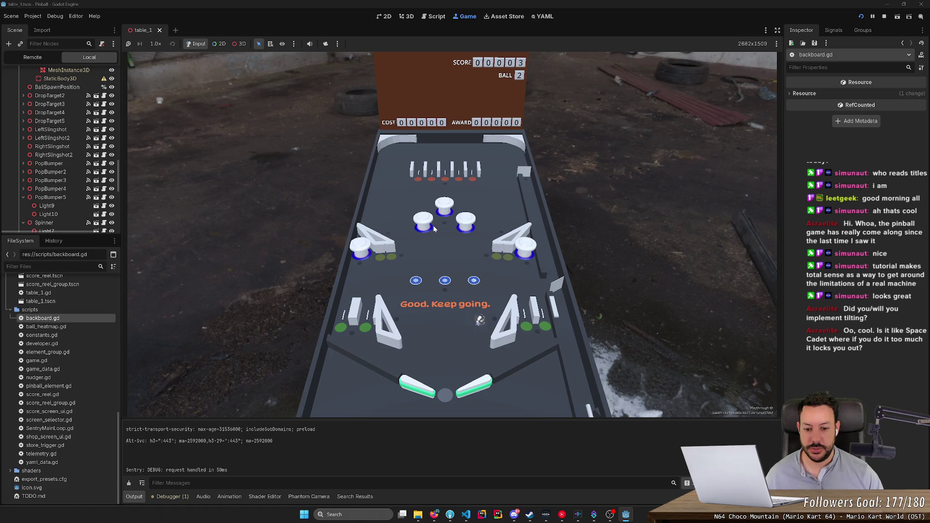
pyautogui.press('Right')
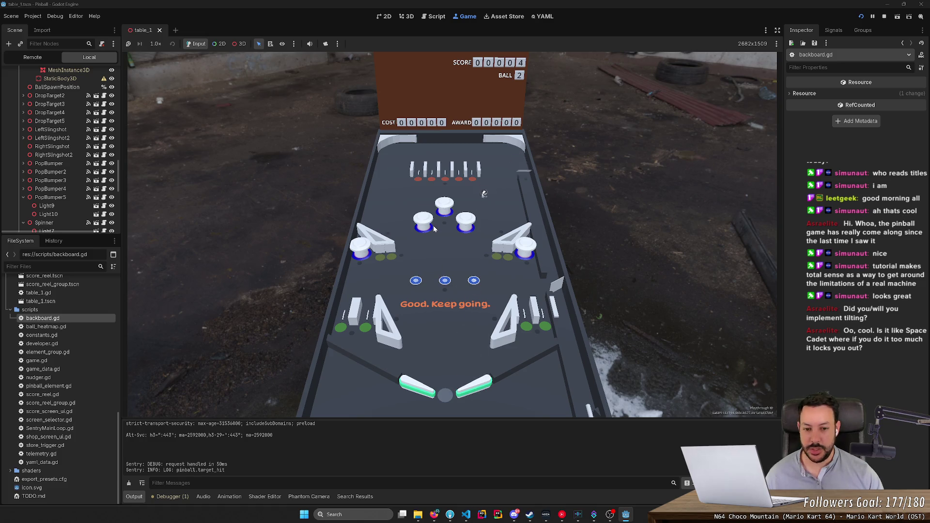
pyautogui.press('Right')
pyautogui.press('Left')
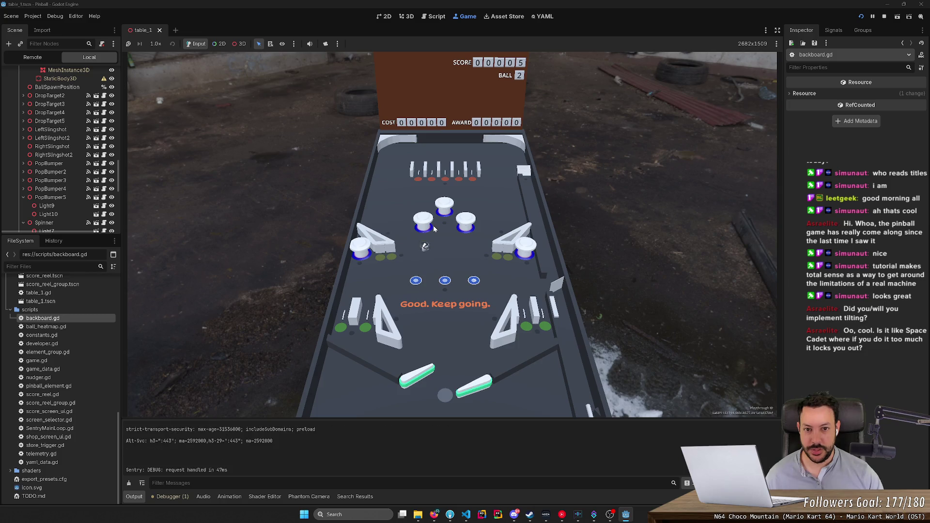
pyautogui.press('Left')
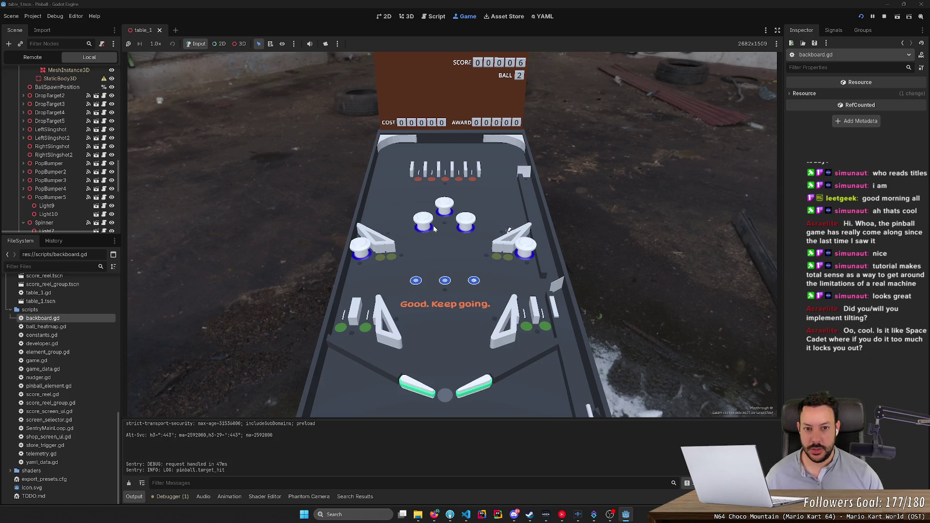
pyautogui.press('Left')
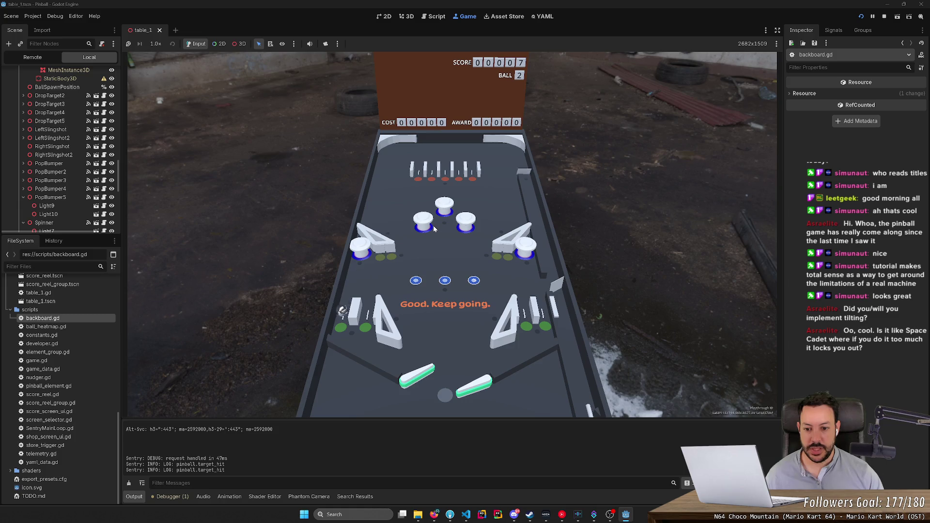
pyautogui.press('Left')
pyautogui.press('Right')
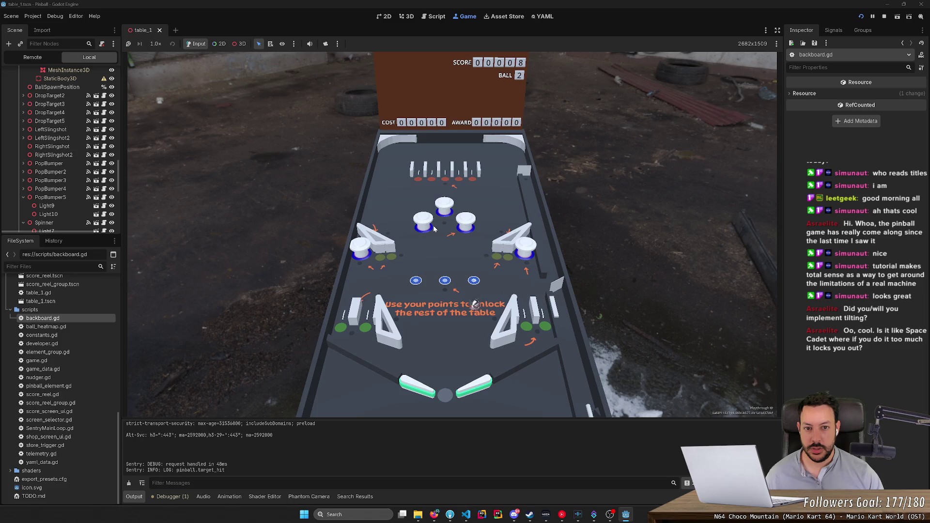
pyautogui.press('Left')
pyautogui.press('Left')
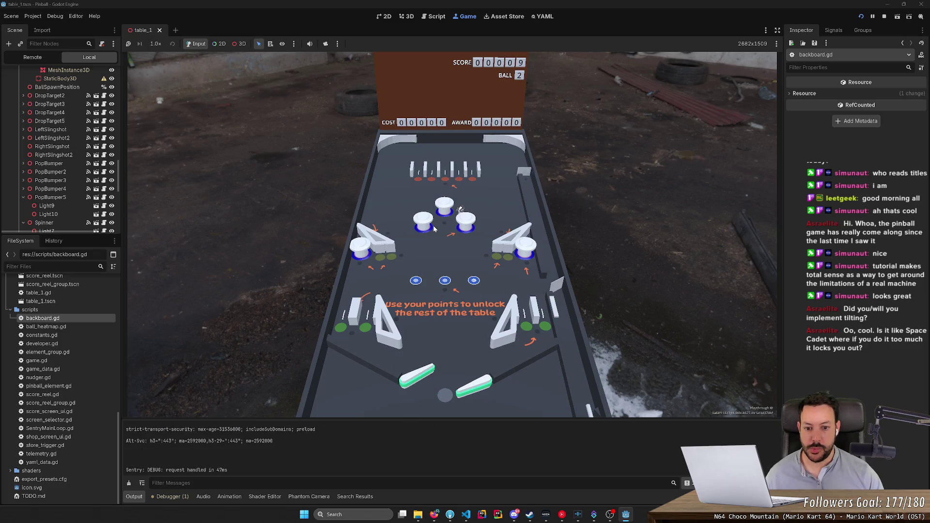
pyautogui.press('Left')
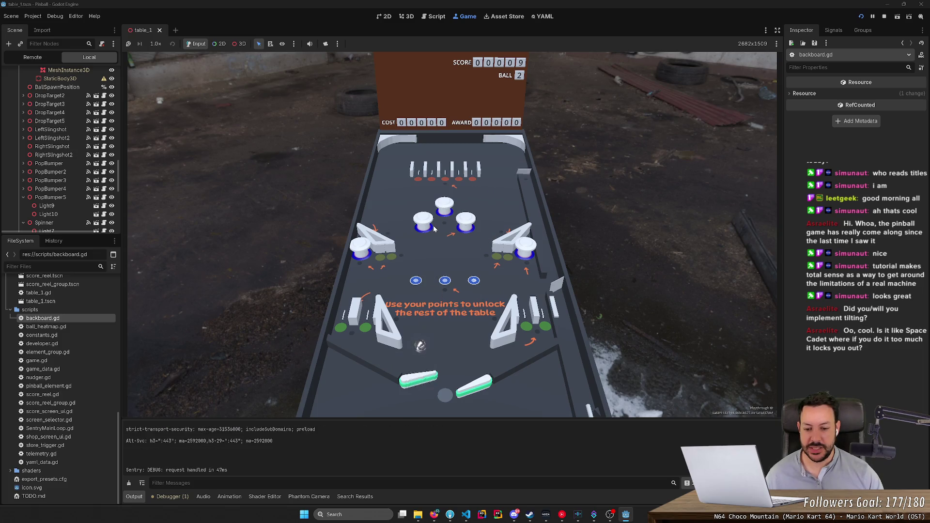
pyautogui.press('Right')
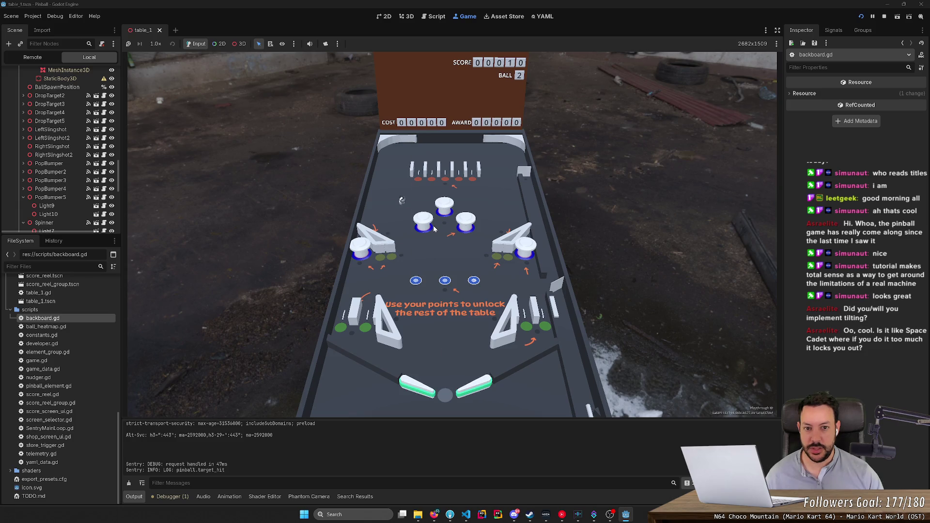
pyautogui.press('Left')
pyautogui.press('Right')
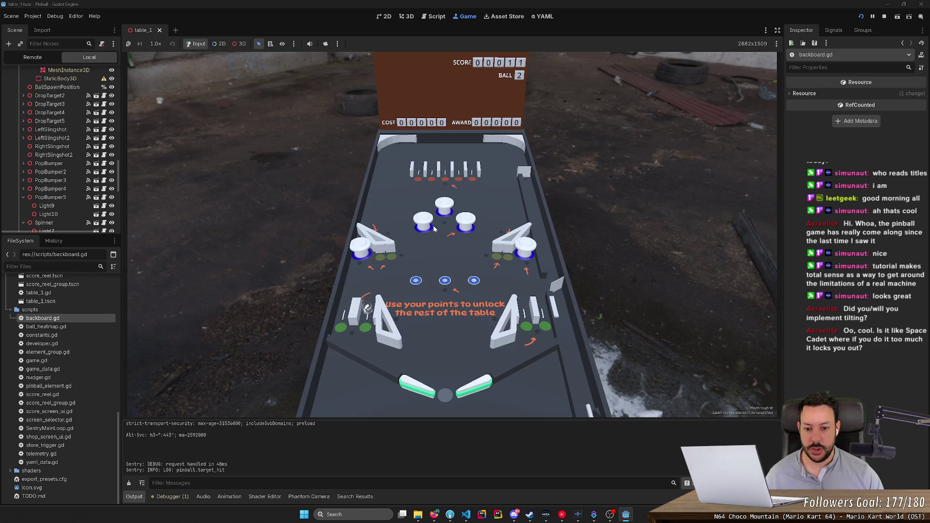
pyautogui.press('Left')
pyautogui.press('Left')
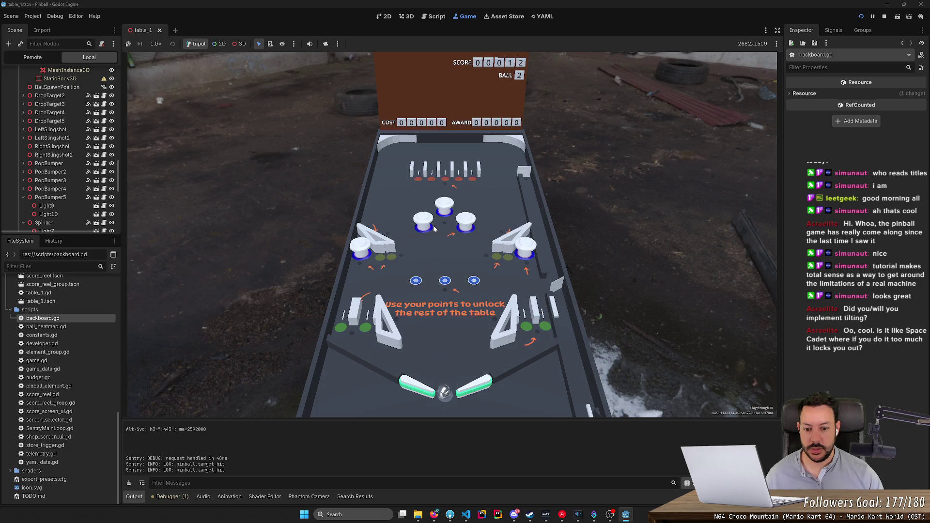
# - Launch the following balls and flip them until the shop hint about lifting both flippers appears
pyautogui.press('Down')
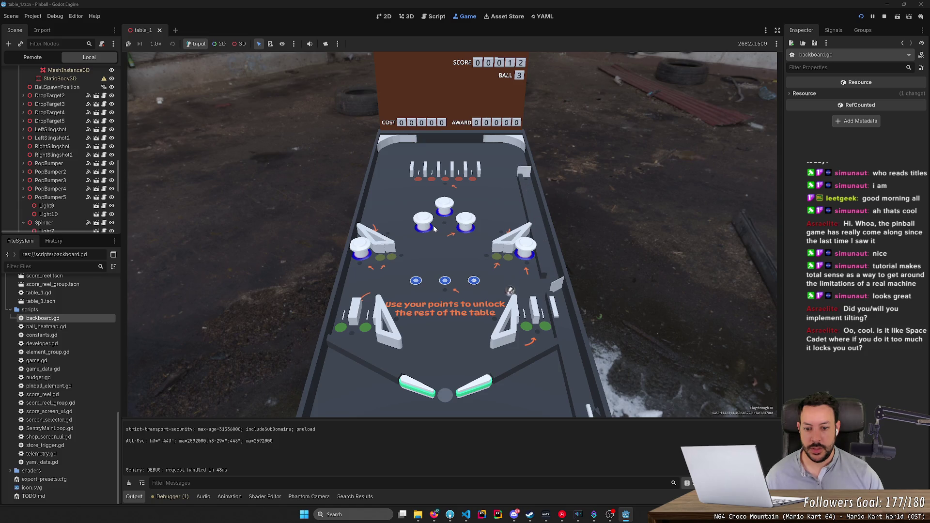
pyautogui.press('Right')
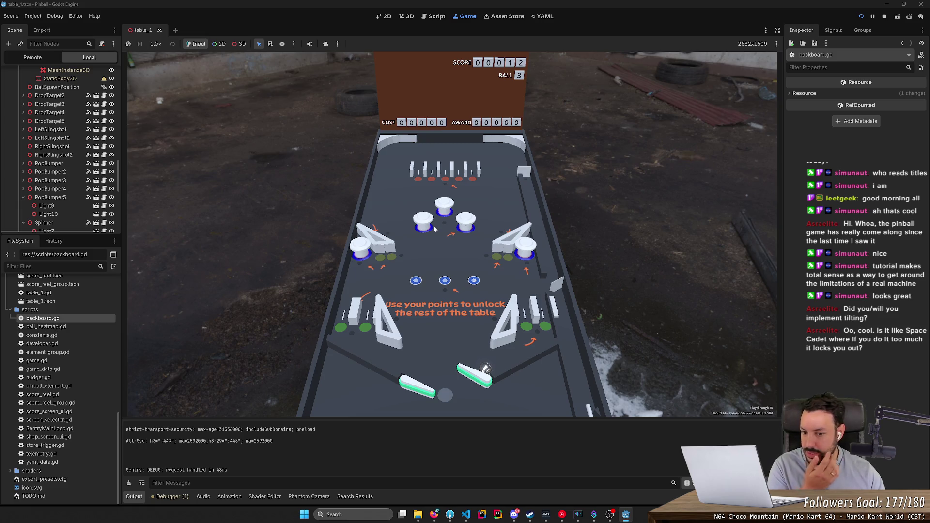
pyautogui.press('Right')
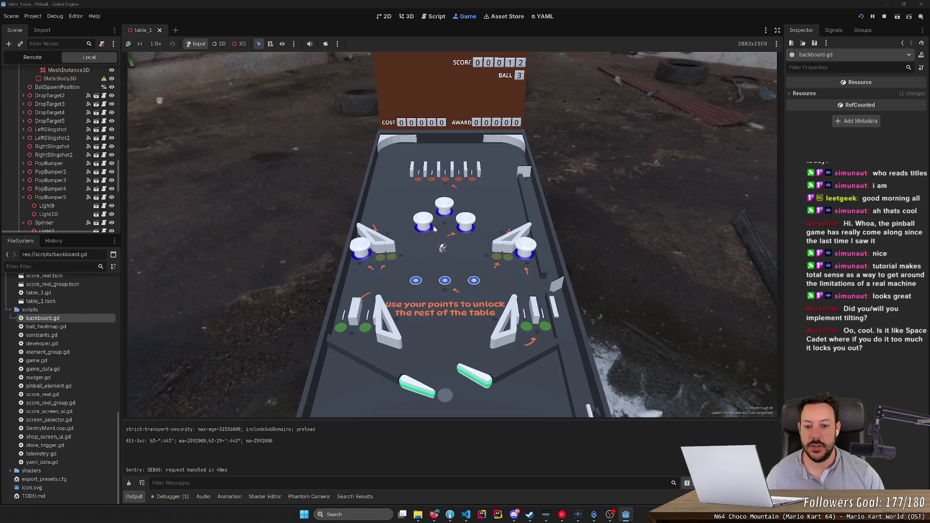
pyautogui.press('Left')
pyautogui.press('Left')
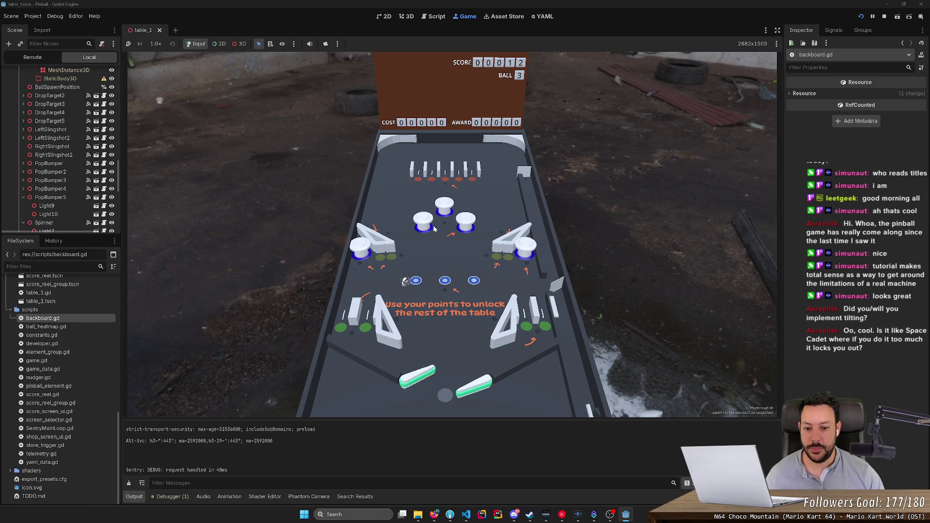
pyautogui.press('Left')
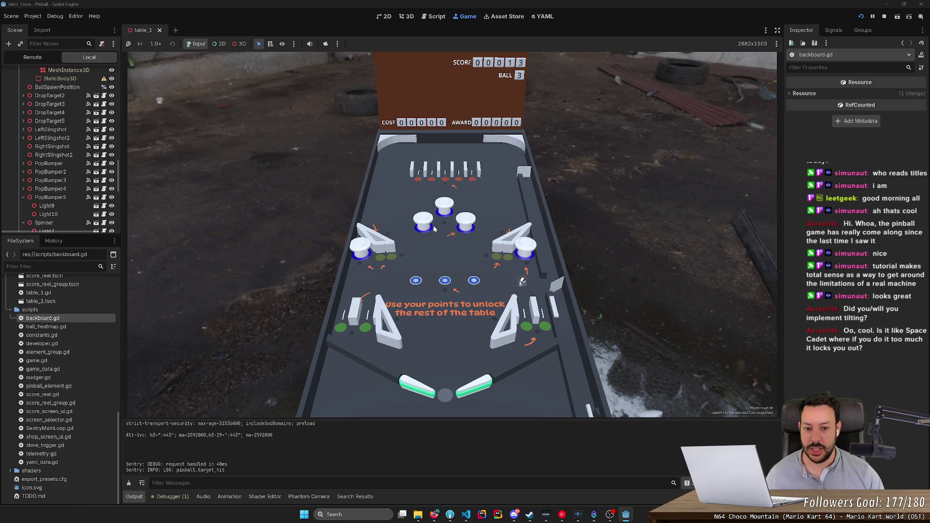
pyautogui.press('Right')
pyautogui.press('Right')
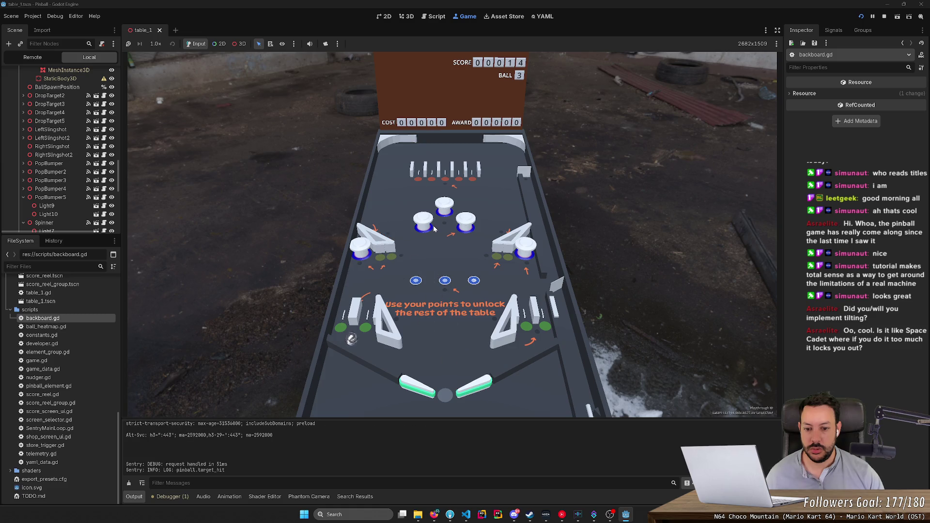
pyautogui.press('Left')
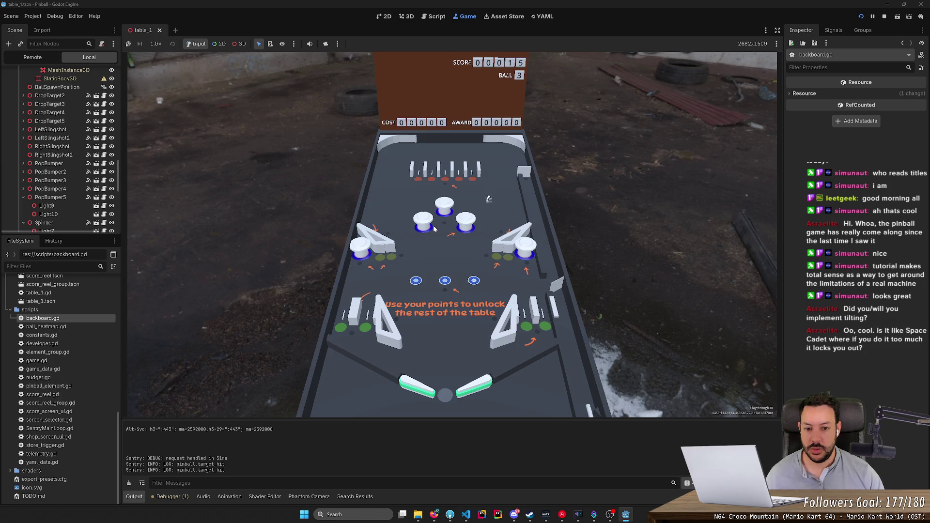
pyautogui.press('Left')
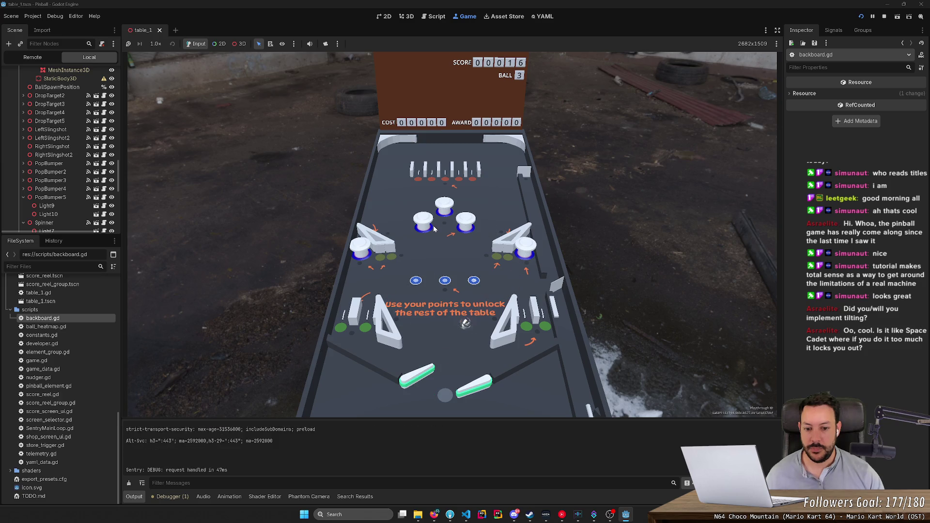
pyautogui.press('Right')
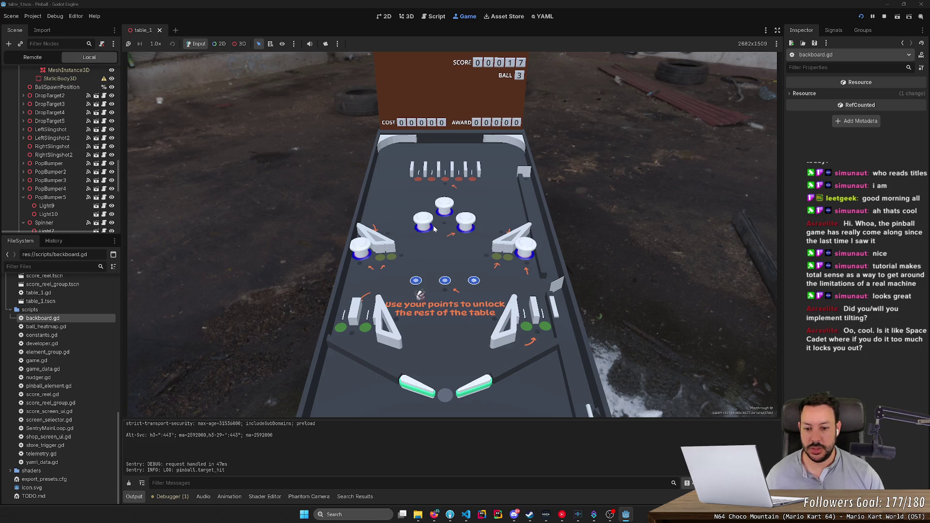
pyautogui.press('Left')
pyautogui.press('Left')
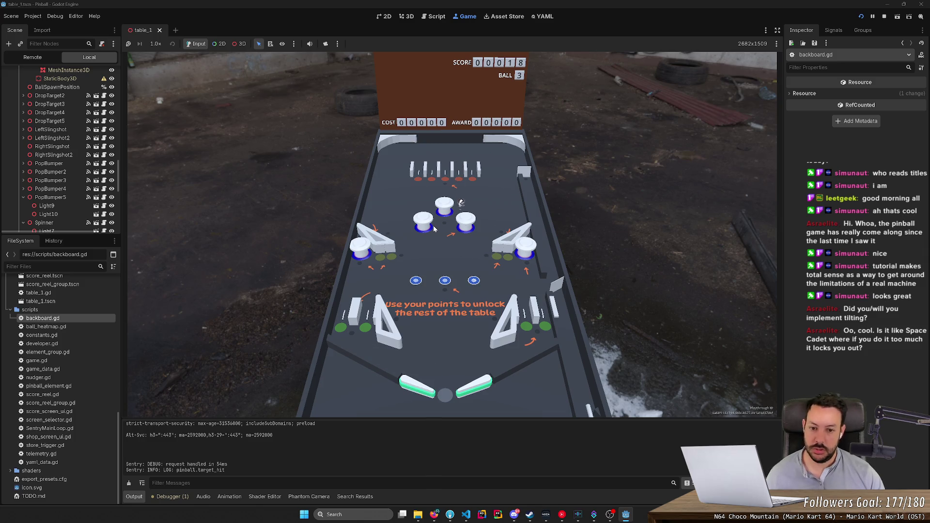
pyautogui.press('Right')
pyautogui.press('Right')
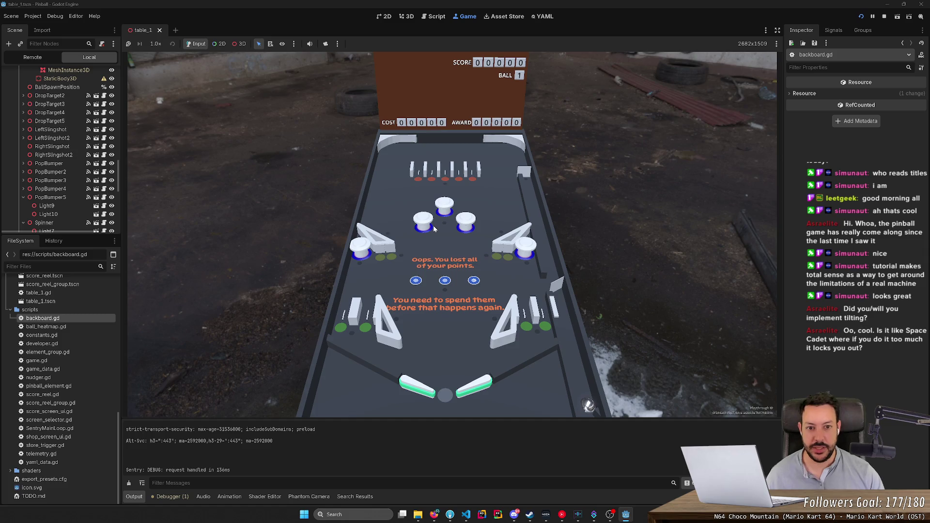
pyautogui.press('Down')
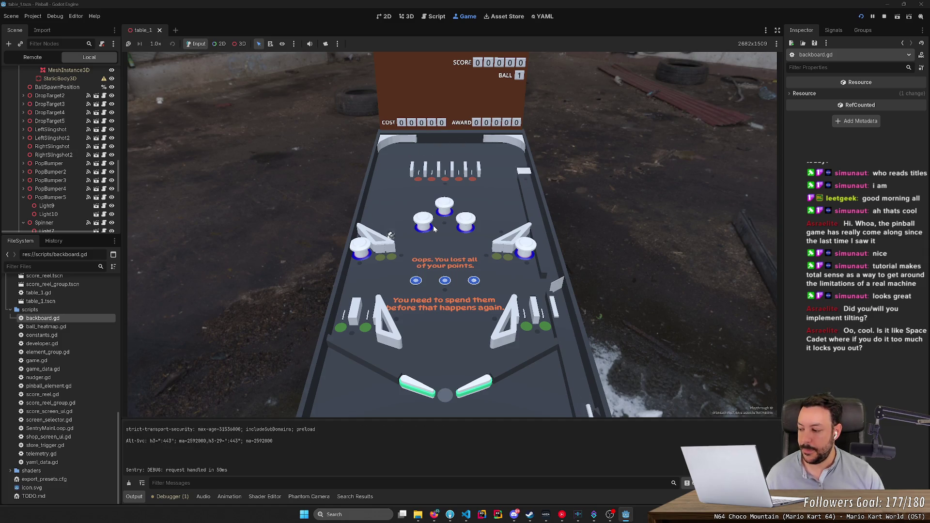
pyautogui.press('Down')
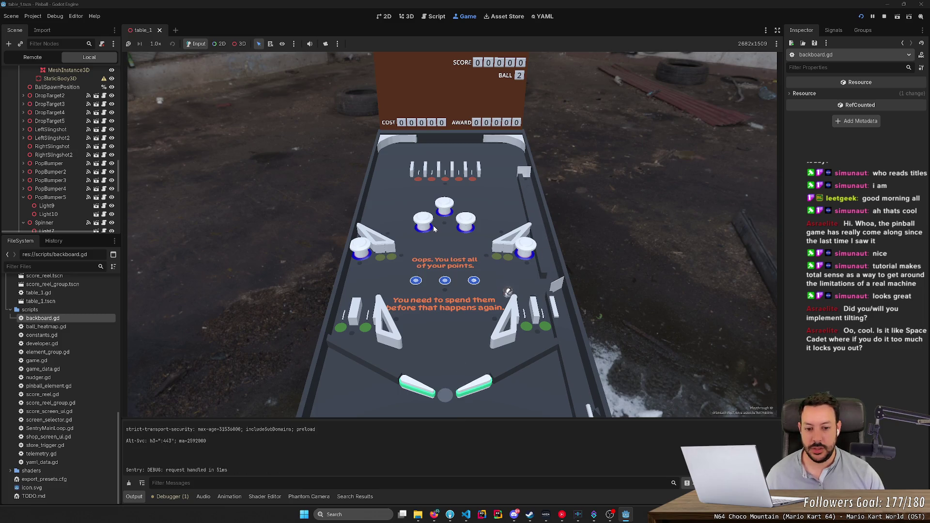
pyautogui.press('Left')
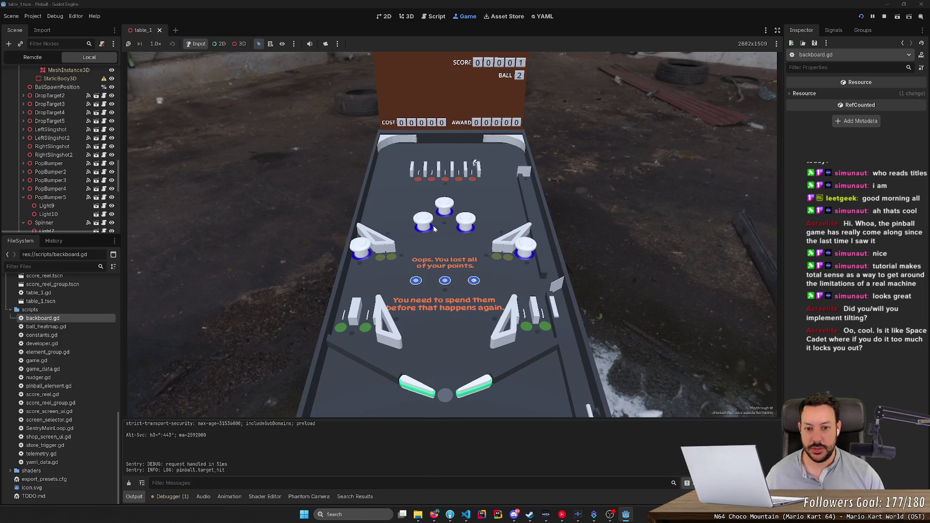
pyautogui.press('Right')
pyautogui.press('Left')
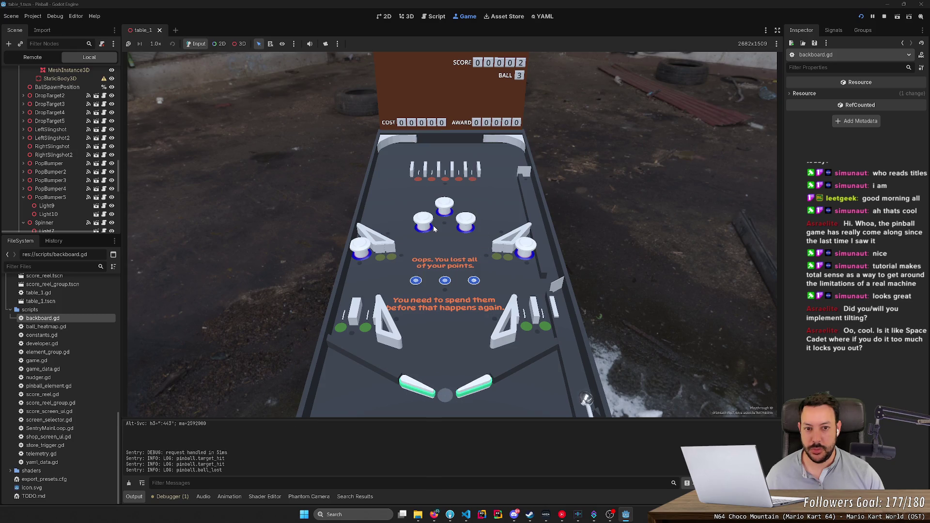
pyautogui.press('Down')
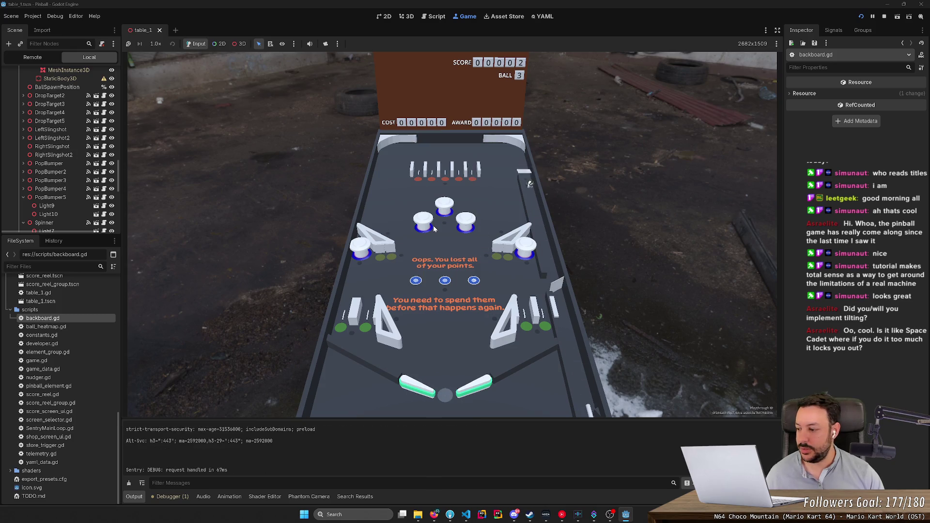
pyautogui.press('Right')
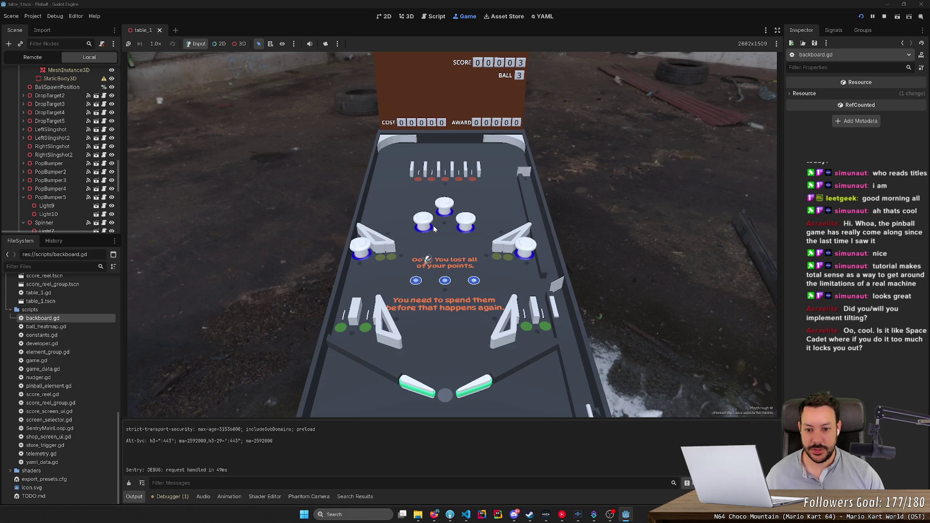
pyautogui.press('Right')
pyautogui.press('Left')
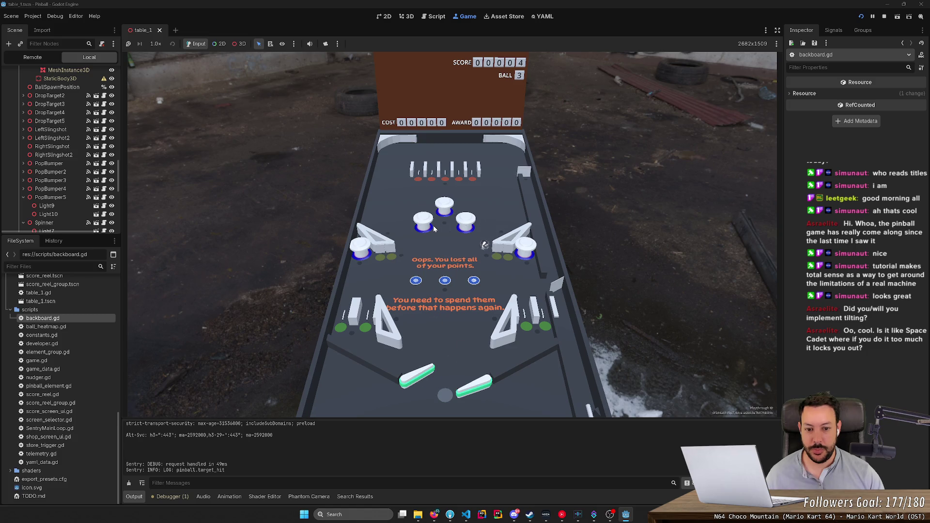
pyautogui.press('Left')
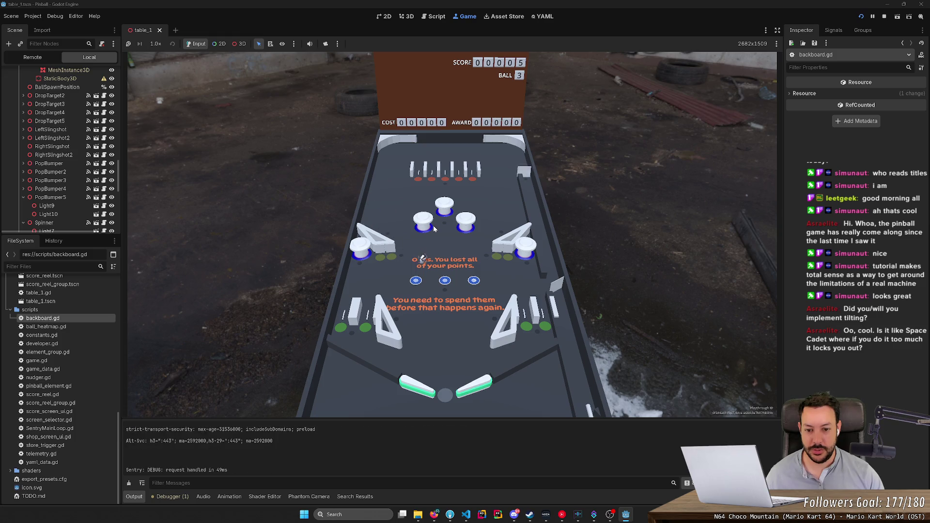
pyautogui.press('Right')
pyautogui.press('Right')
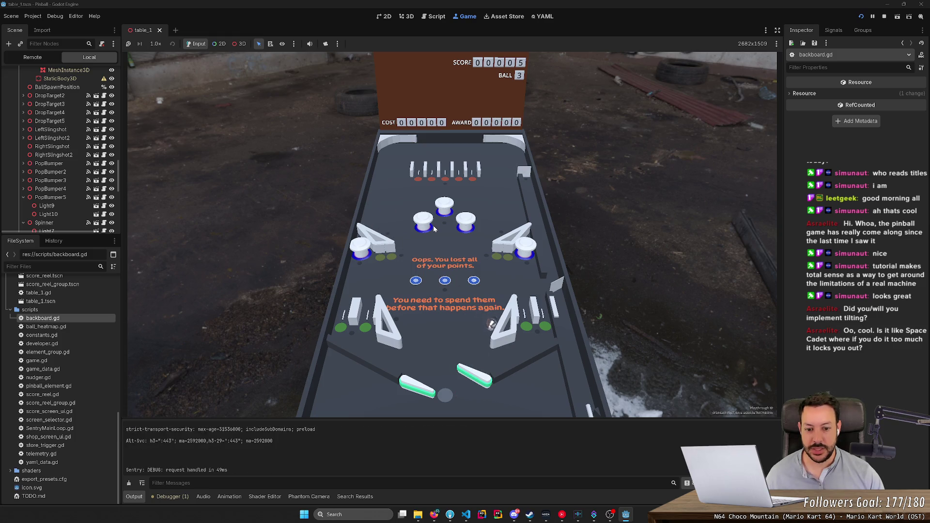
pyautogui.press('Right')
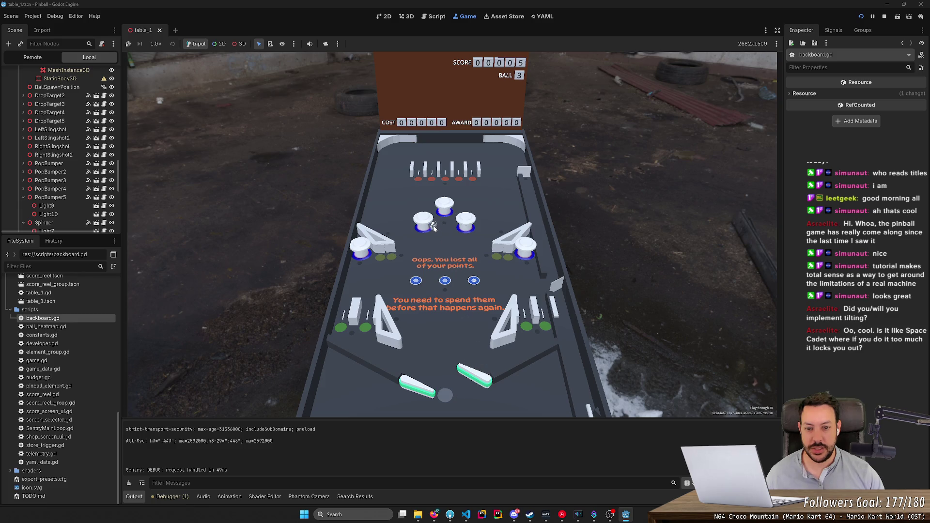
pyautogui.press('Right')
pyautogui.press('Right')
pyautogui.press('Left')
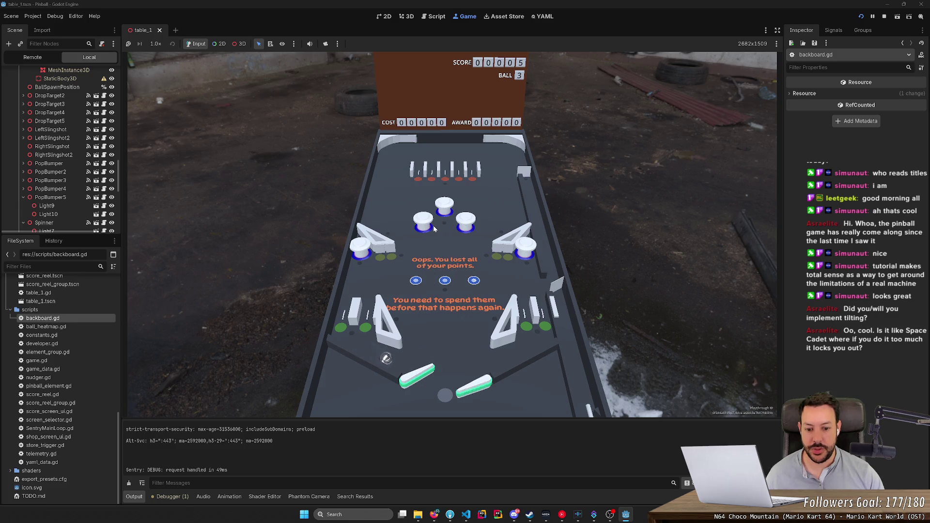
pyautogui.press('Right')
pyautogui.press('Right')
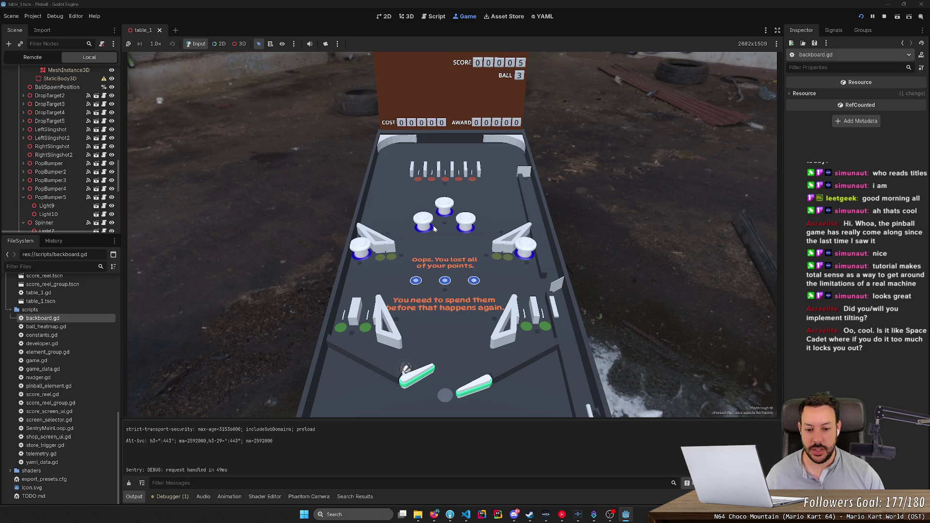
pyautogui.press('Right')
pyautogui.press('Right')
pyautogui.press('Left')
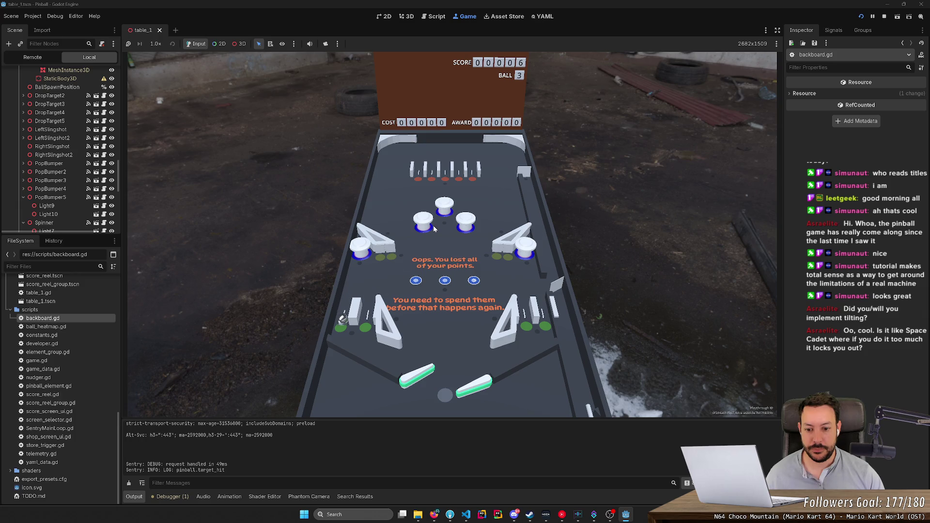
pyautogui.press('Left')
pyautogui.press('Right')
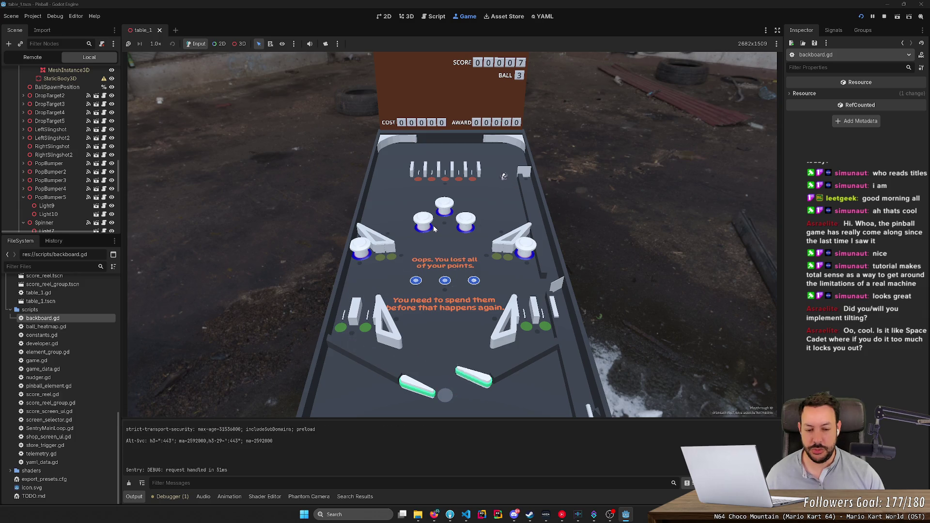
pyautogui.press('Left')
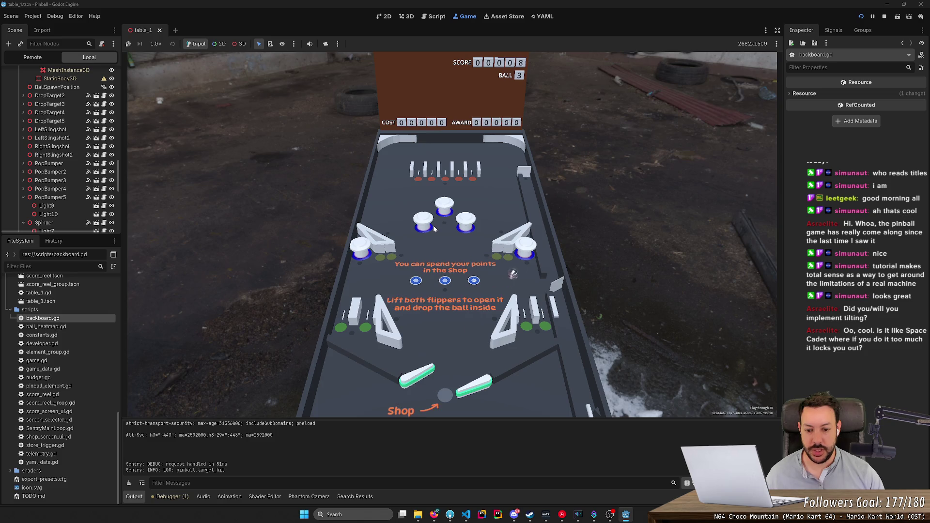
# - Launch ball 1 with the plunger and flip it around the table to reach a score of 6
pyautogui.press('Left')
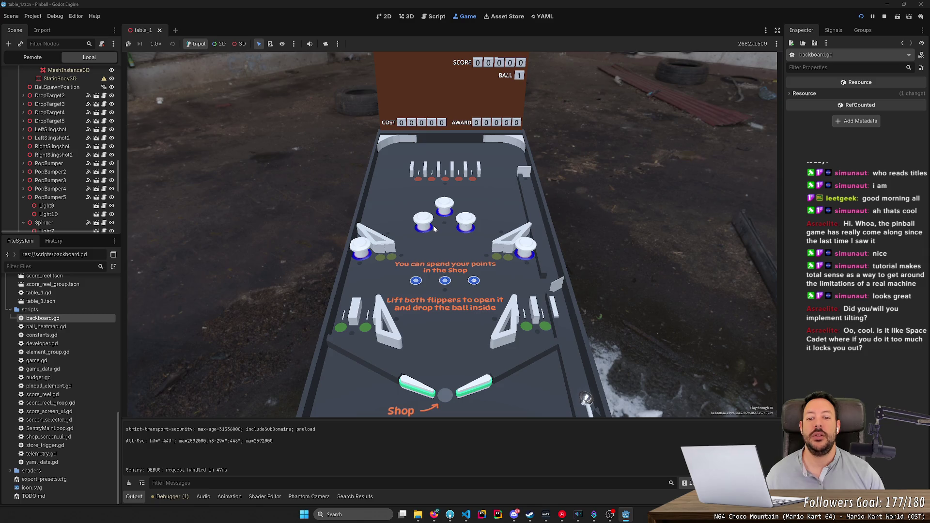
pyautogui.press('Down')
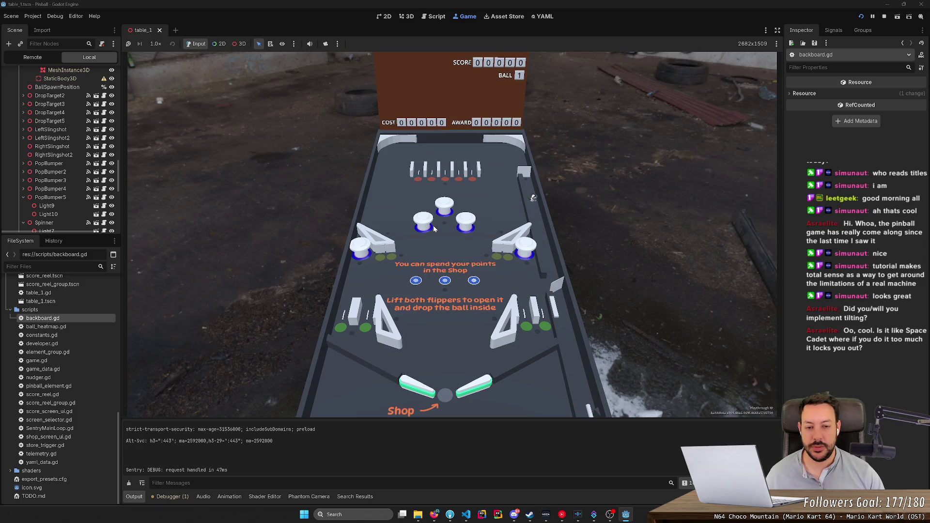
pyautogui.press('Right')
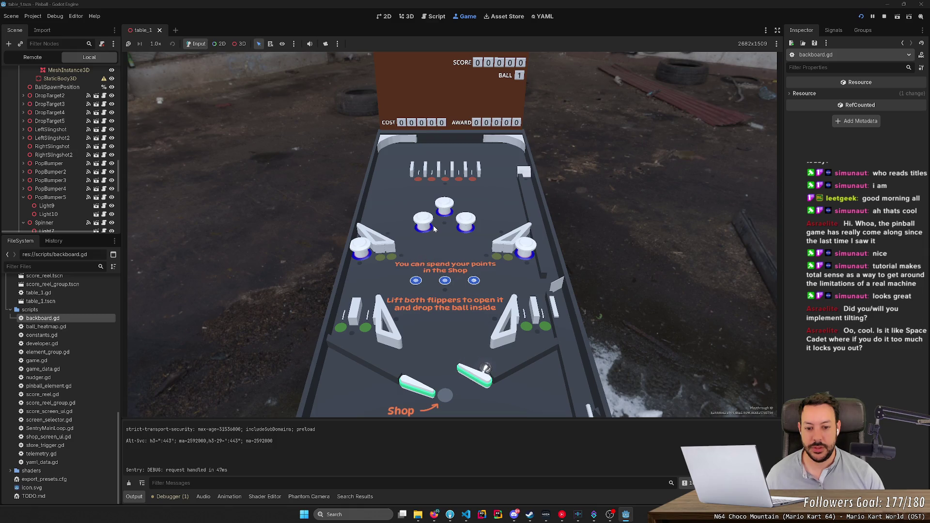
pyautogui.press('Right')
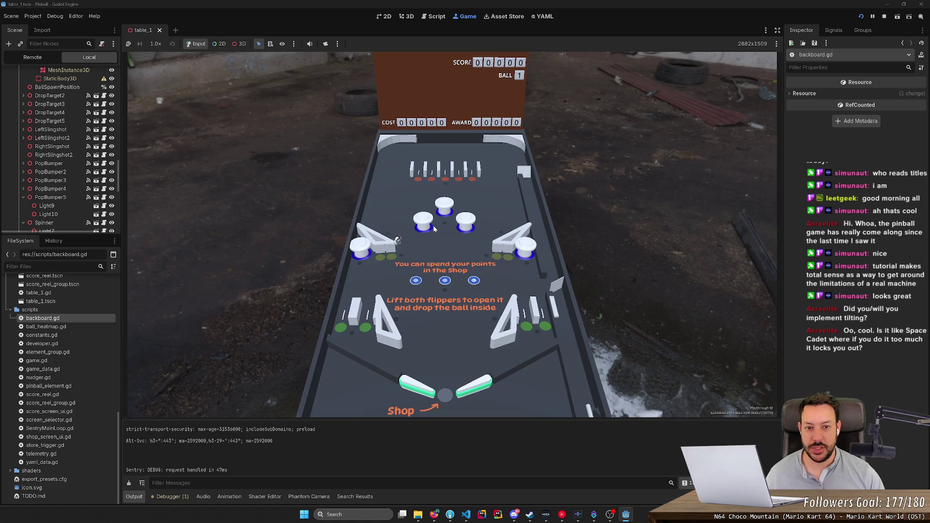
pyautogui.press('Left')
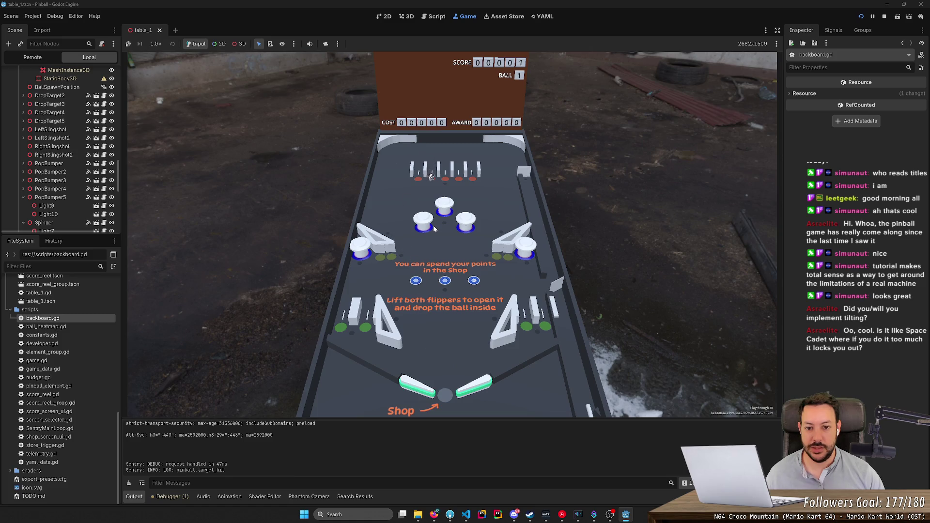
pyautogui.press('Right')
pyautogui.press('Right')
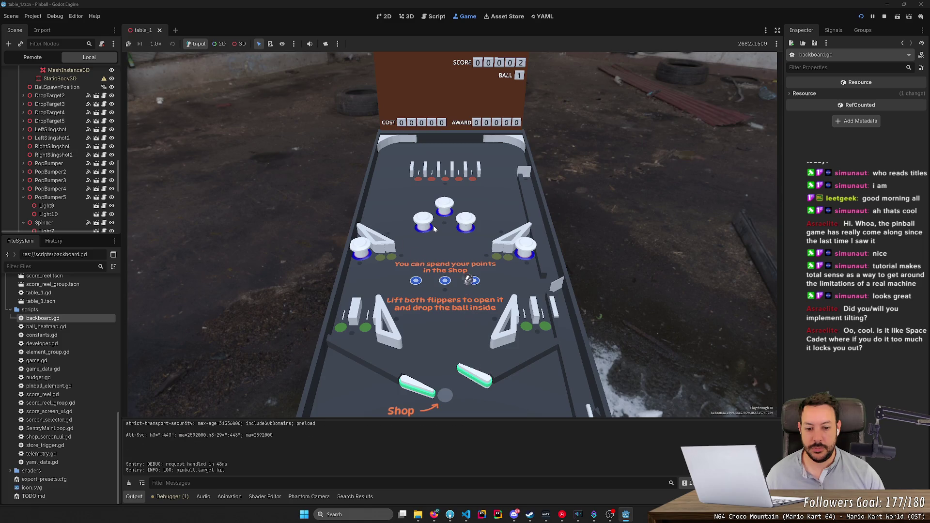
pyautogui.press('Left')
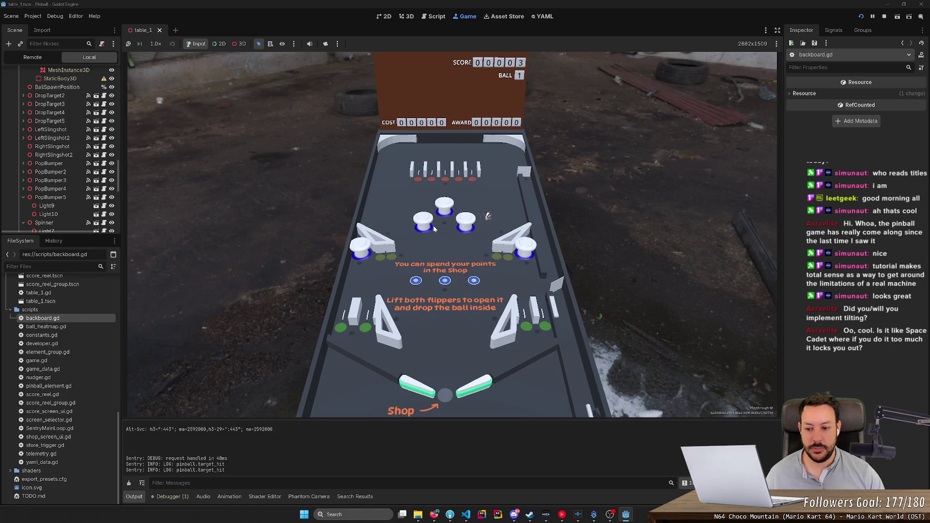
pyautogui.press('Left')
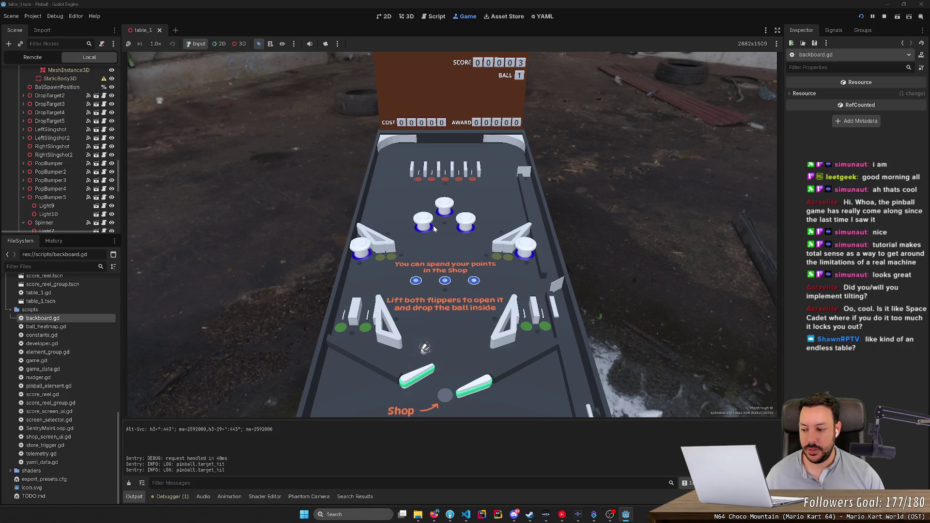
pyautogui.press('Left')
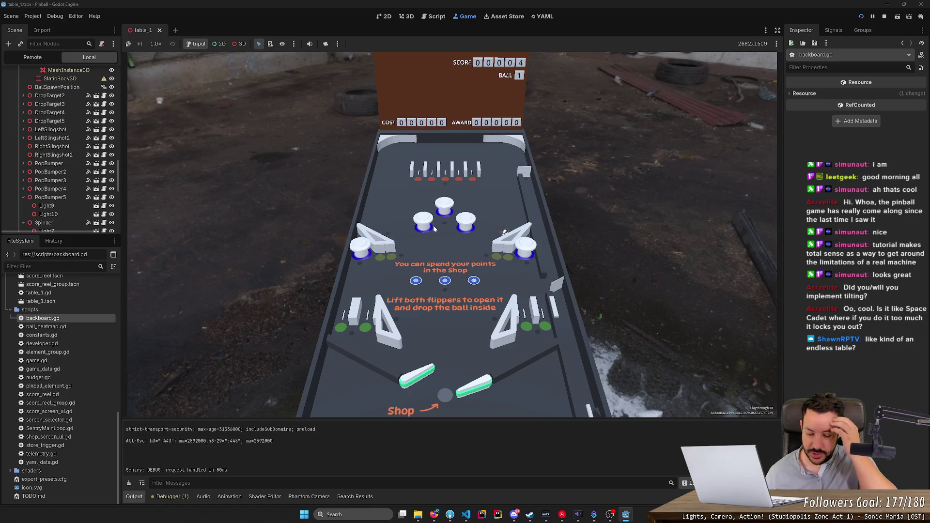
pyautogui.press('Left')
pyautogui.press('Right')
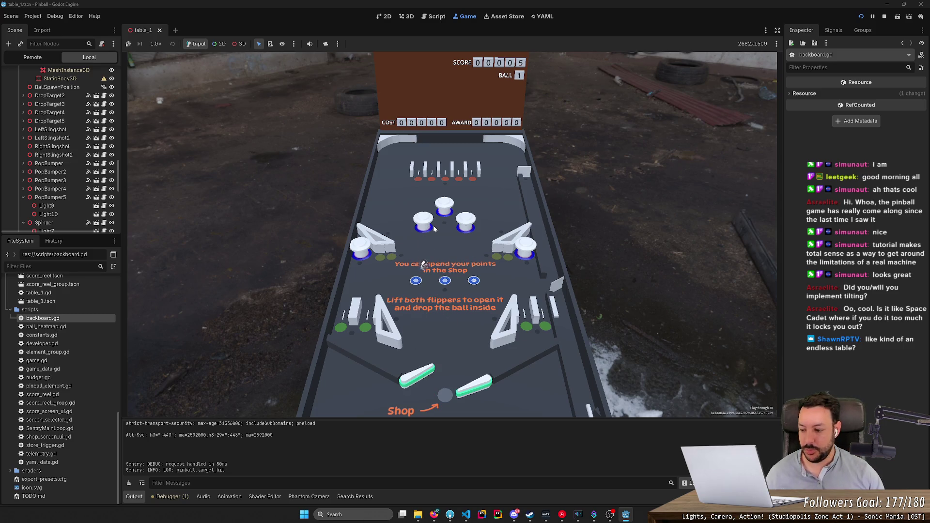
pyautogui.press('Right')
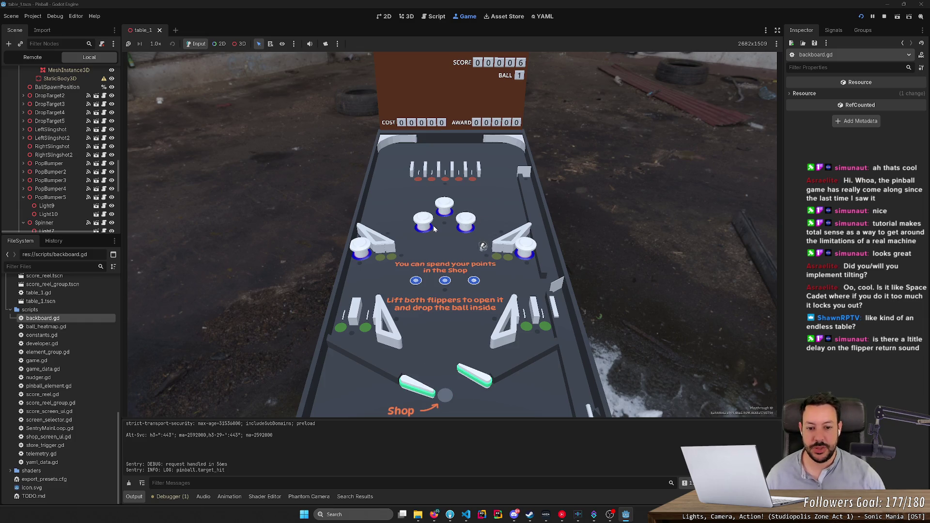
pyautogui.press('Right')
pyautogui.press('Right')
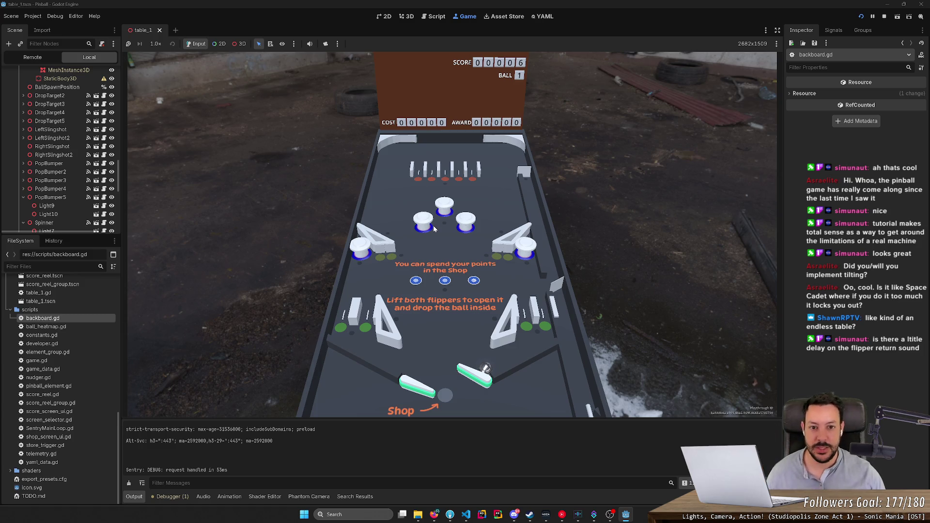
pyautogui.press('Right')
pyautogui.press('Left')
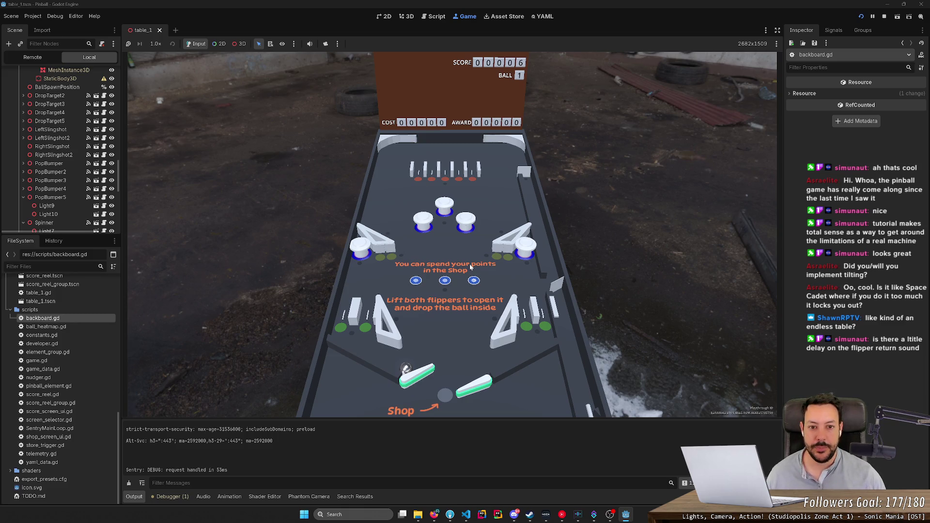
pyautogui.press('Right')
pyautogui.press('Right')
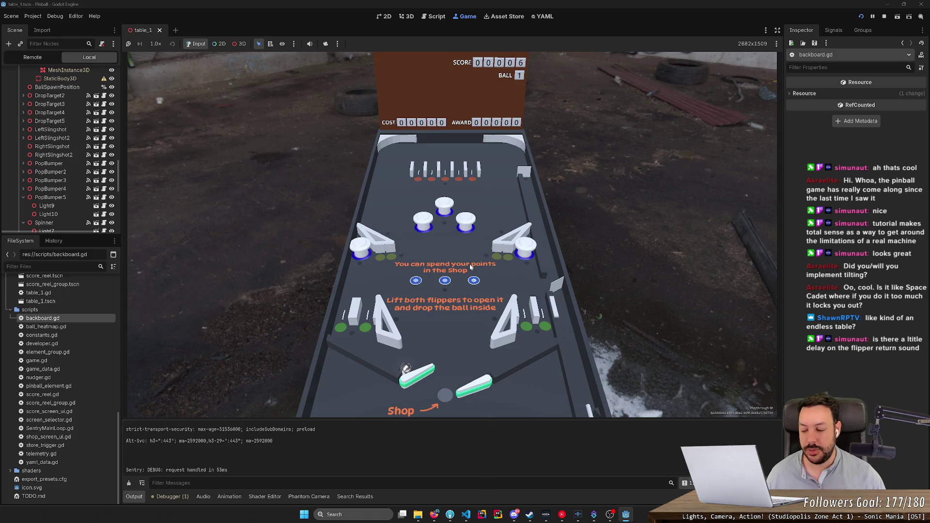
# - Finish the first ball, launch ball 2, and flip it into the shop showing Cost 30, Award 5
pyautogui.press('Right')
pyautogui.press('Right')
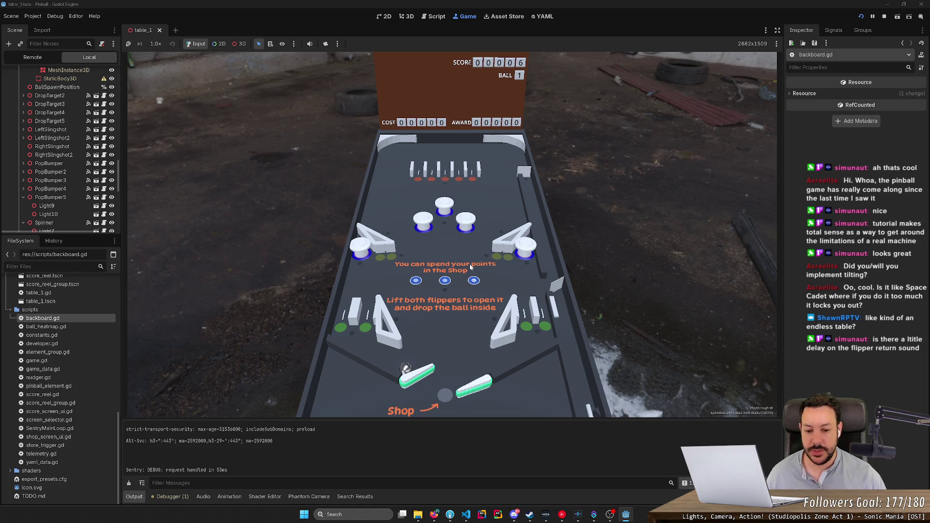
pyautogui.press('Right')
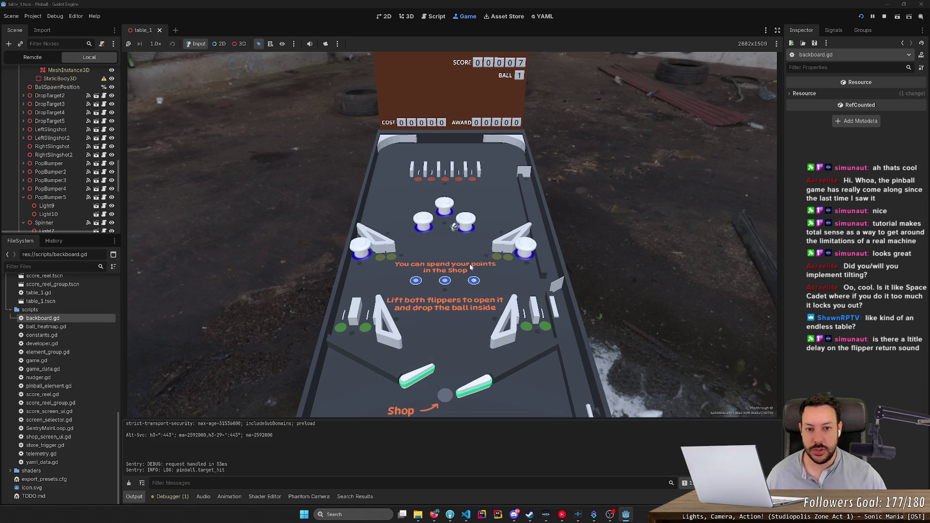
pyautogui.press('Left')
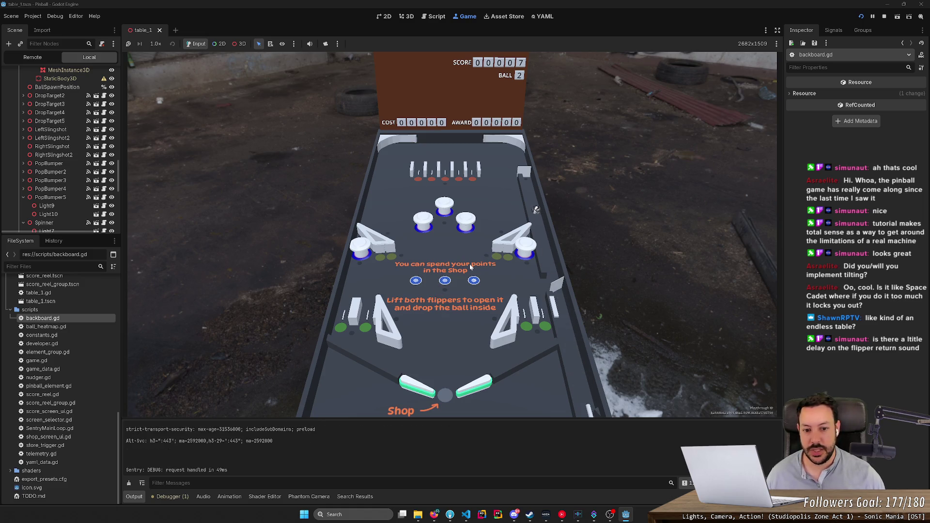
pyautogui.press('Left')
pyautogui.press('Right')
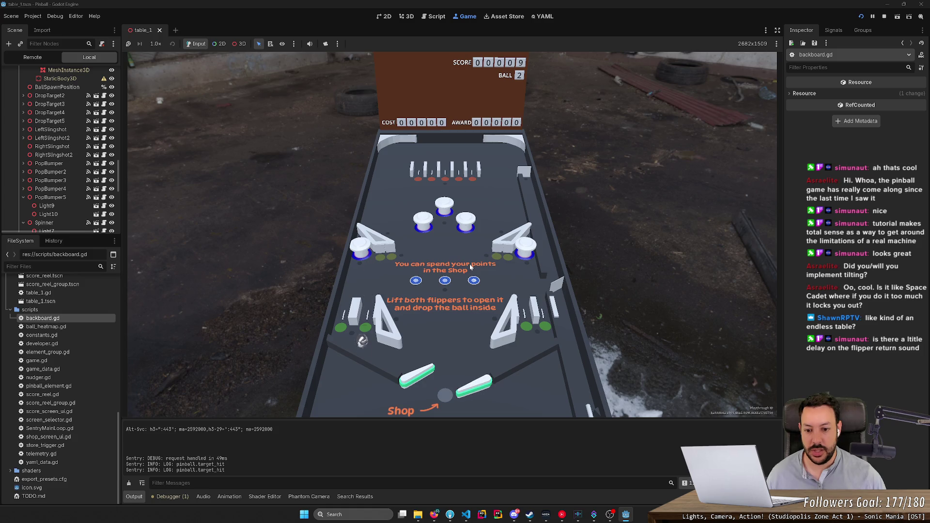
pyautogui.press('Left')
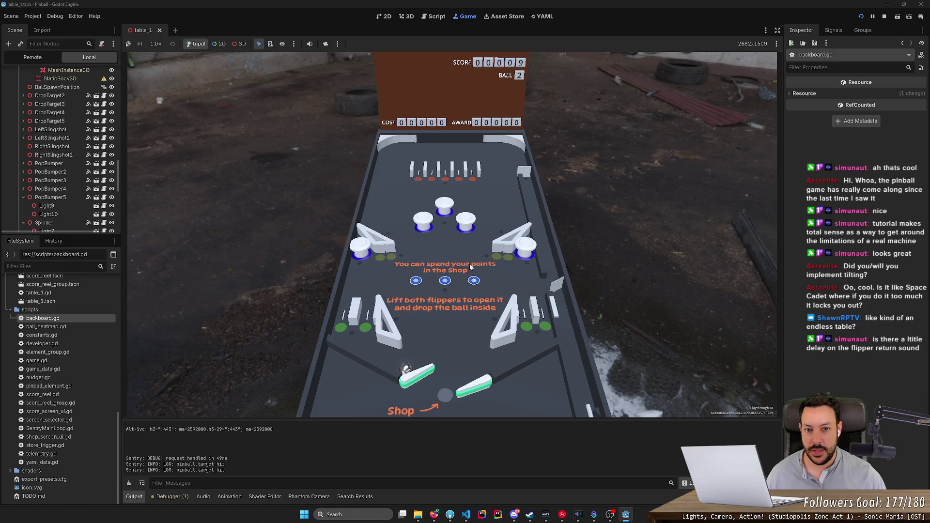
pyautogui.press('Right')
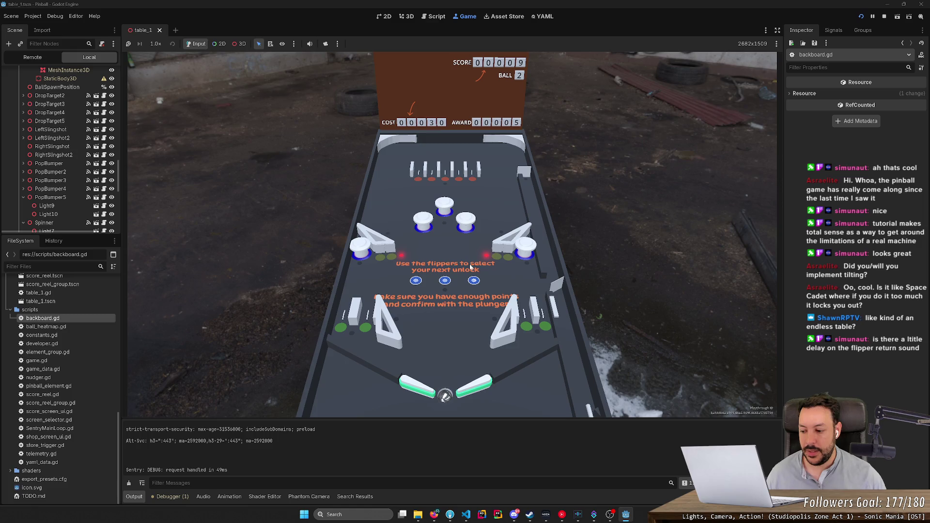
# - Cycle the shop's unlock options with the flippers, confirm with the plunger, and buy an unlock
pyautogui.press('Right')
pyautogui.press('Right')
pyautogui.press('Left')
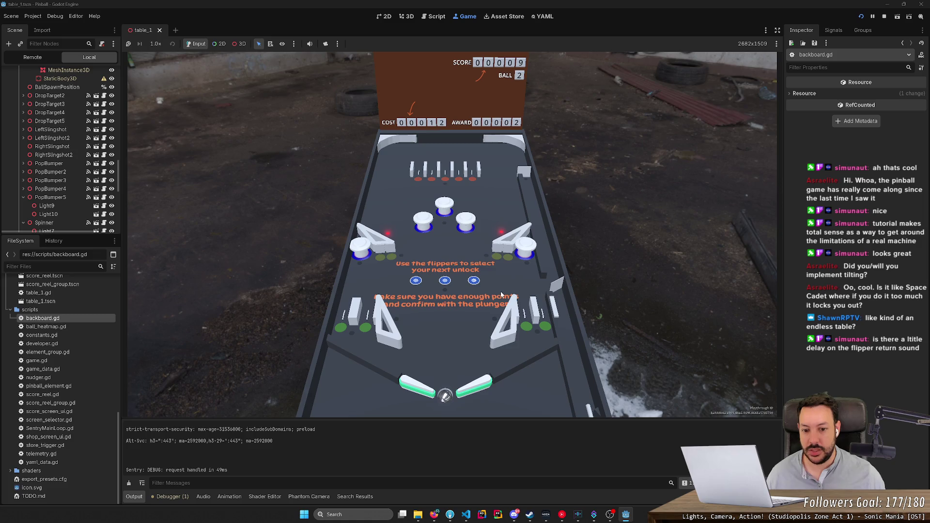
pyautogui.press('Left')
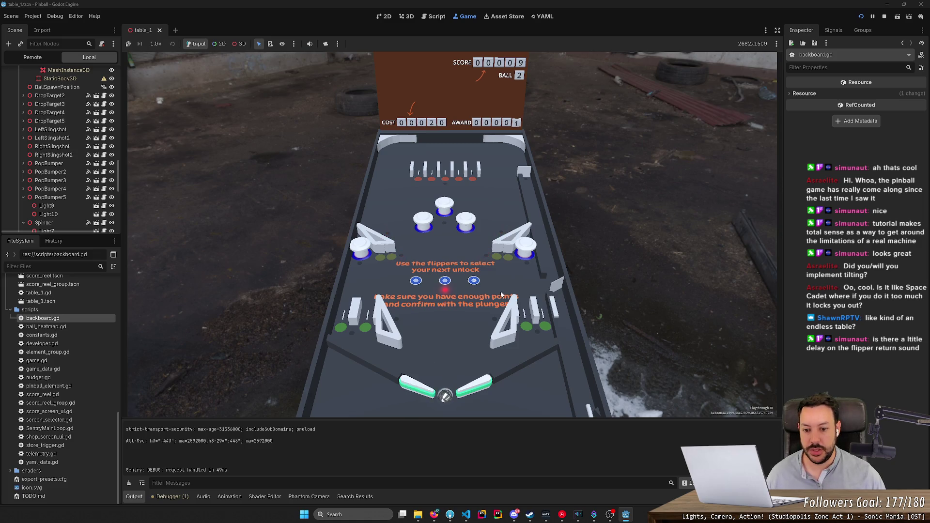
pyautogui.press('Down')
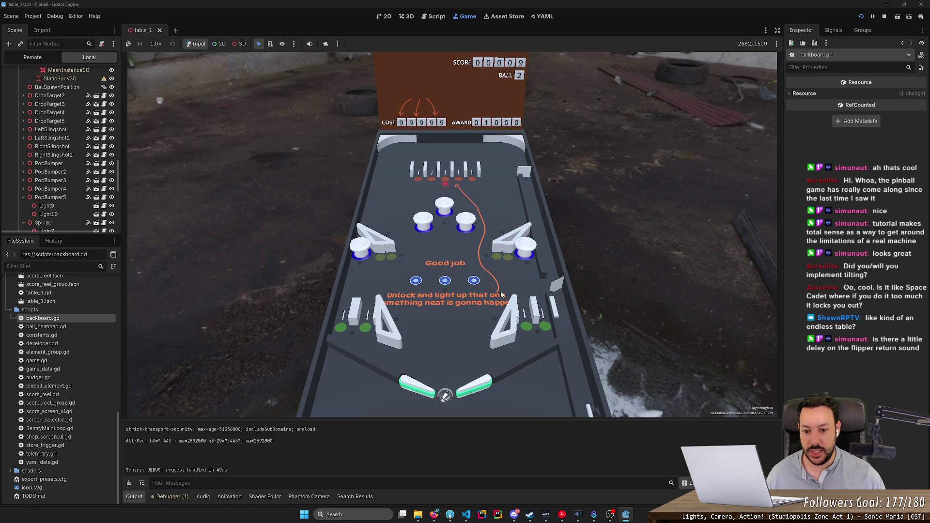
pyautogui.press('Left')
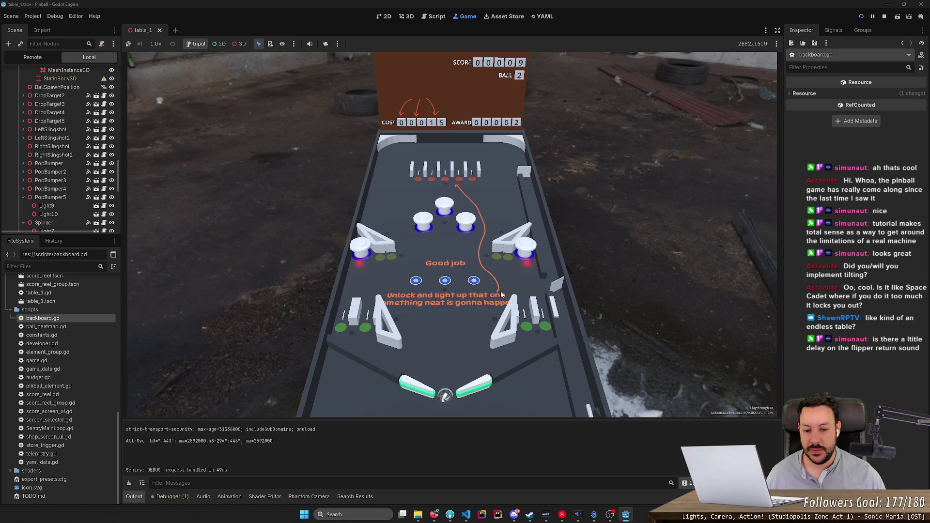
pyautogui.press('Left')
pyautogui.press('Left')
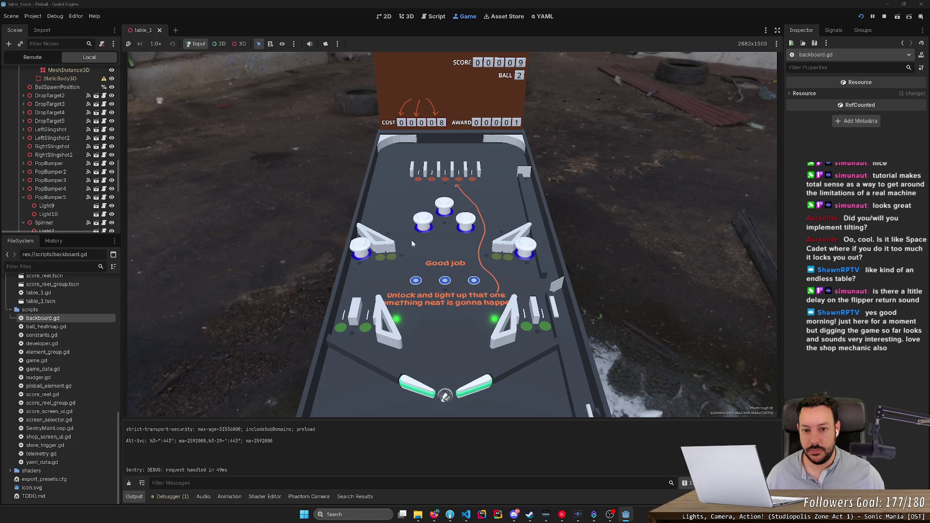
pyautogui.click(400, 329)
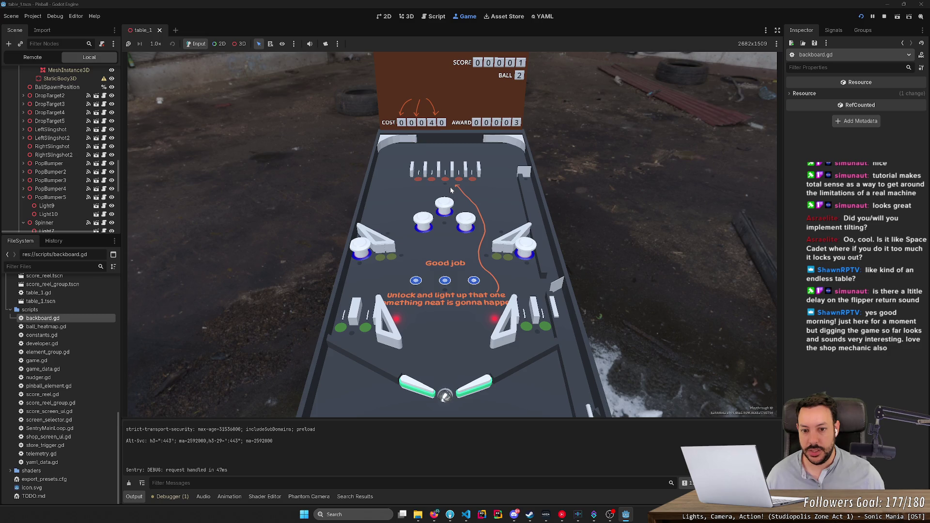
pyautogui.press('Left')
pyautogui.press('Left')
pyautogui.press('Left')
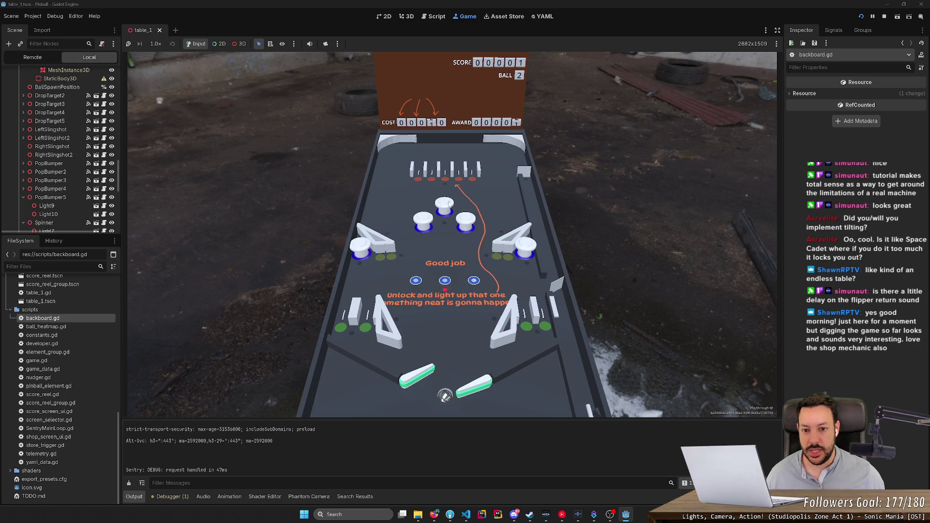
pyautogui.press('Left')
pyautogui.press('Left')
pyautogui.press('Left')
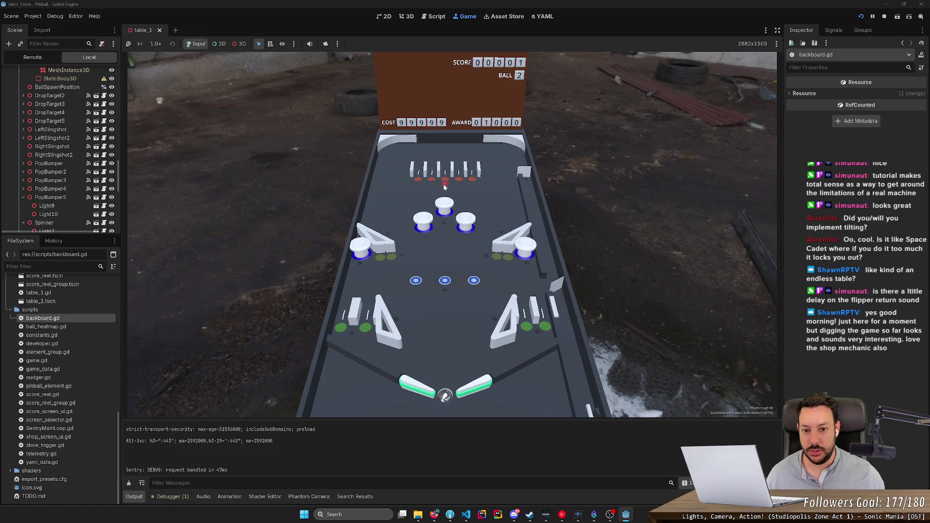
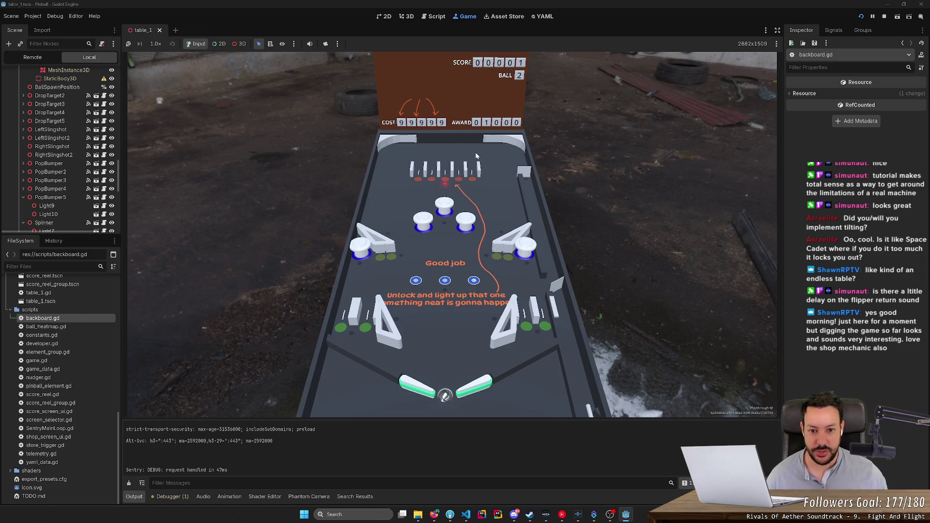
# - Inspect the pinball table in the 3D editor, orbiting, zooming and selecting a table piece
pyautogui.click(406, 16)
pyautogui.scroll(-5, 286, 100)
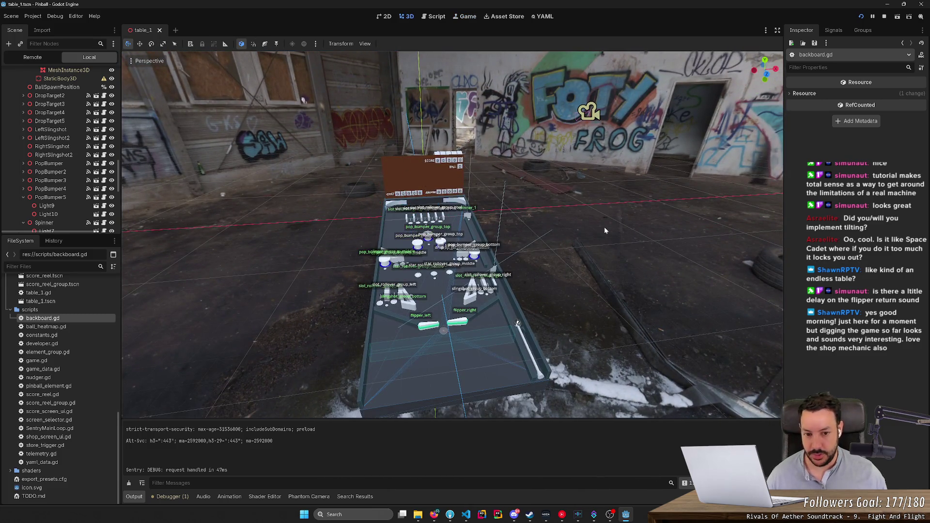
pyautogui.moveTo(604, 227); pyautogui.dragTo(380, 89)
pyautogui.scroll(5, 609, 227)
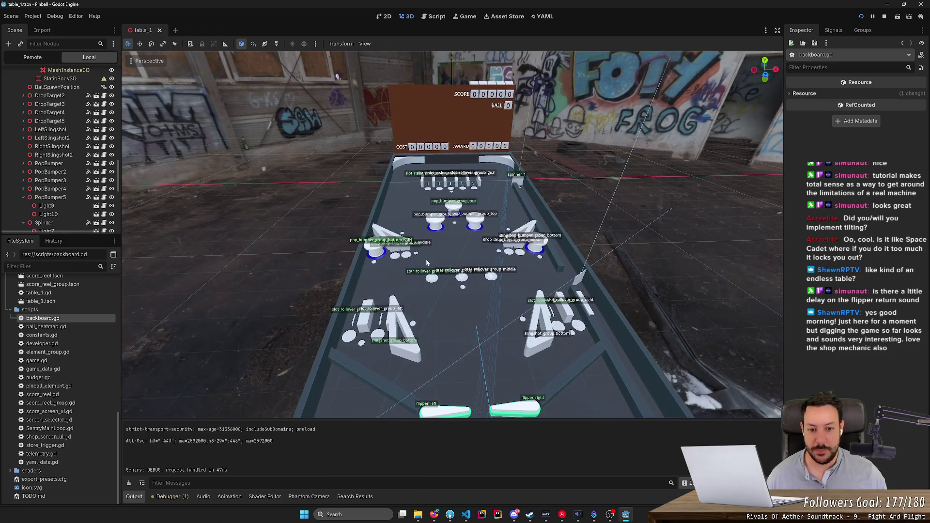
pyautogui.click(524, 237)
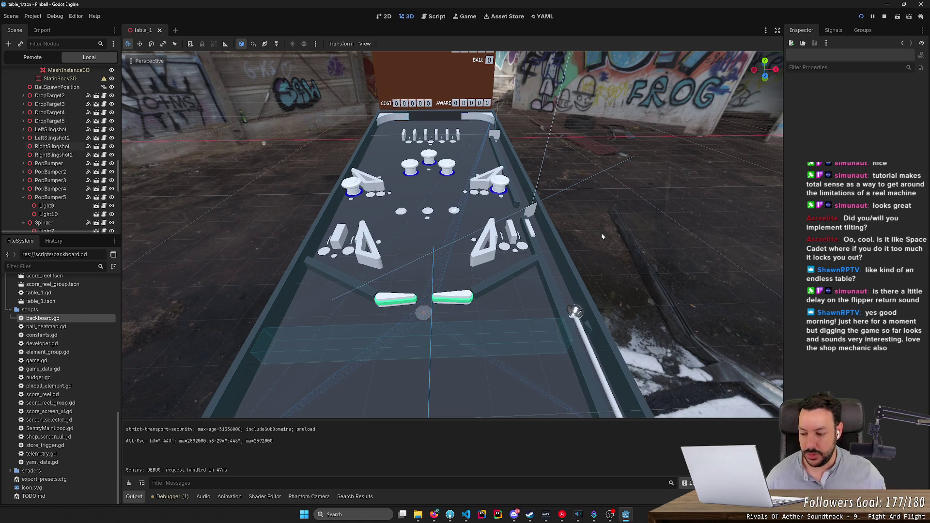
pyautogui.scroll(4, 602, 236)
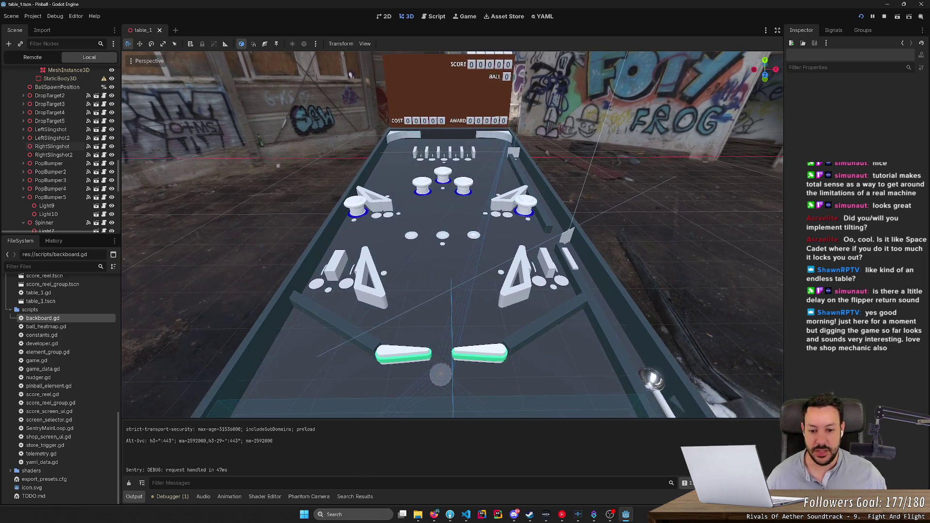
pyautogui.scroll(2, 564, 186)
pyautogui.scroll(-2, 563, 182)
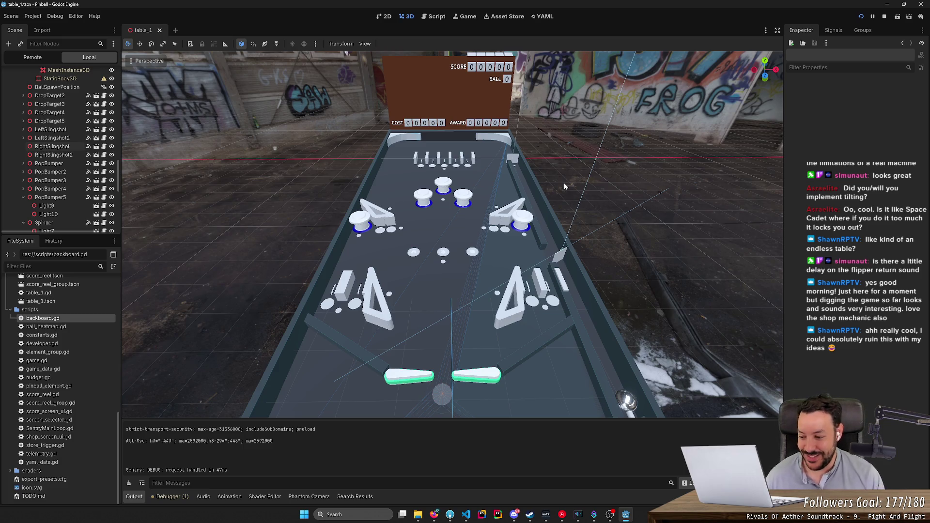
pyautogui.scroll(1, 564, 182)
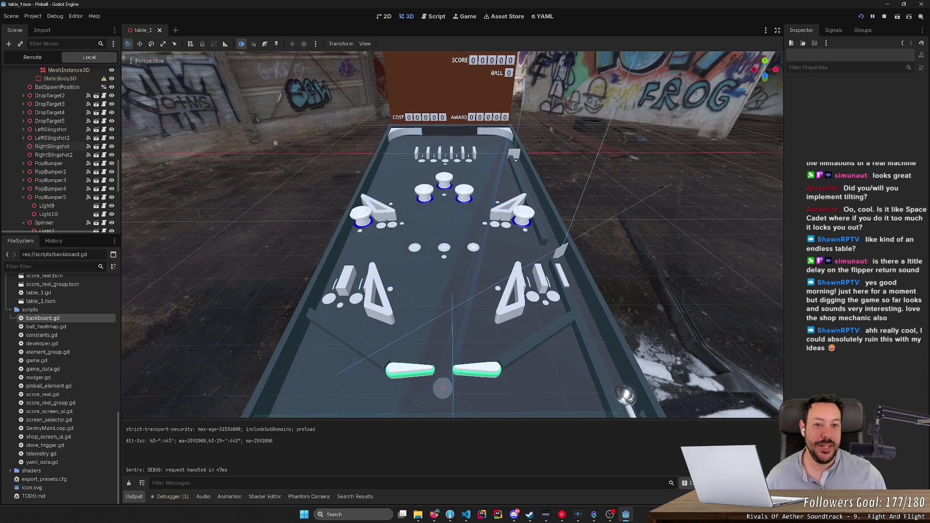
pyautogui.scroll(2, 563, 182)
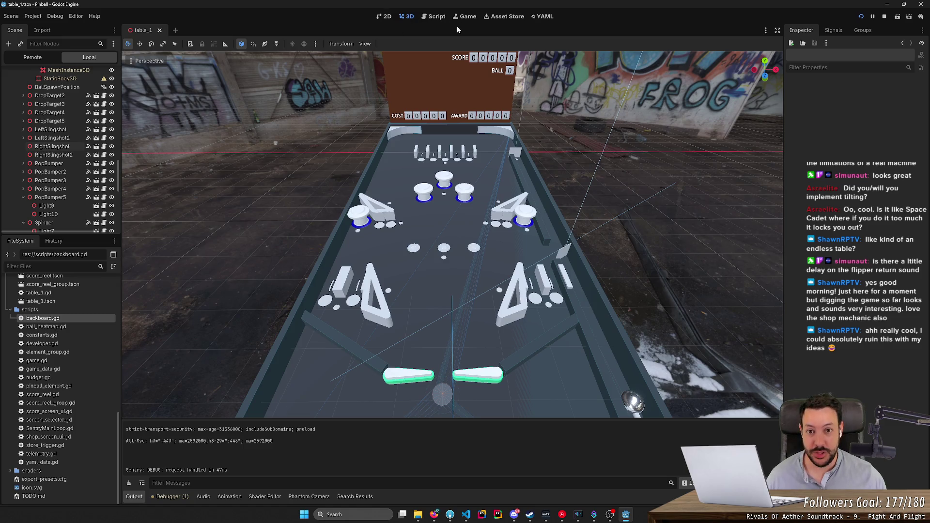
# - Glance at the script editor, 3D view and running game, then bring the browser with Main.gd forward
pyautogui.click(434, 16)
pyautogui.click(415, 17)
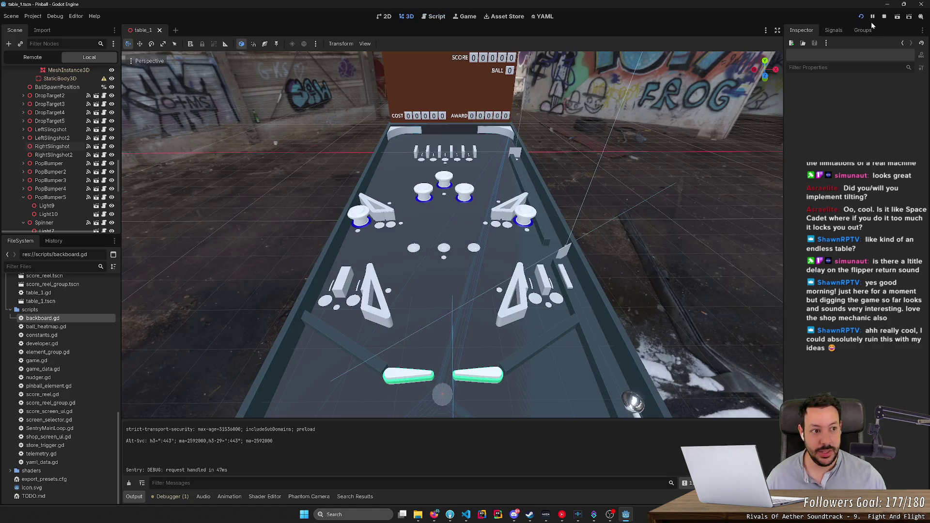
pyautogui.click(466, 17)
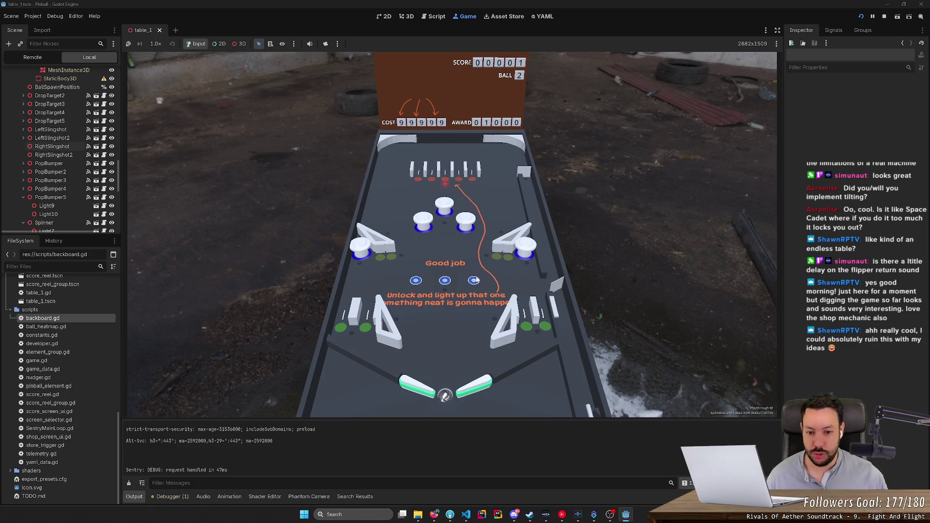
pyautogui.click(434, 515)
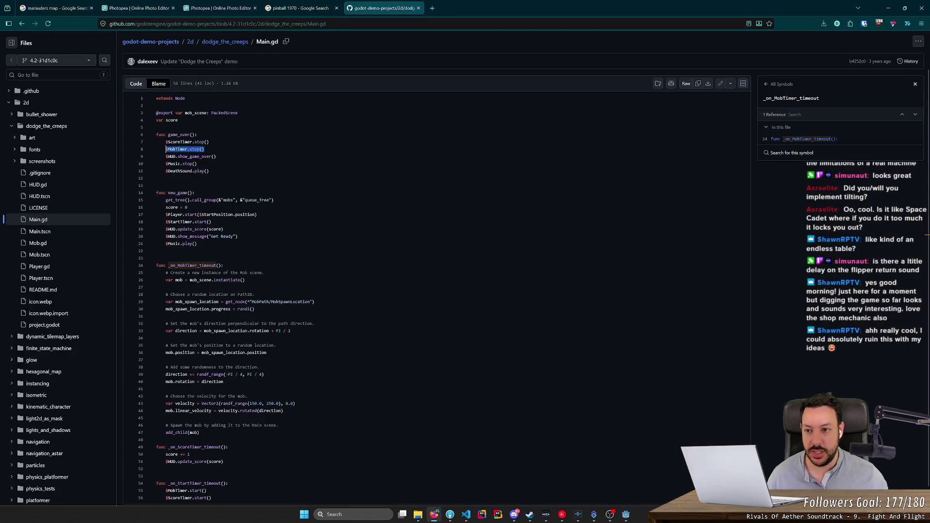
# - Look over the 'marauders map' image results, then minimize the browser to reveal the pinball game
pyautogui.click(55, 8)
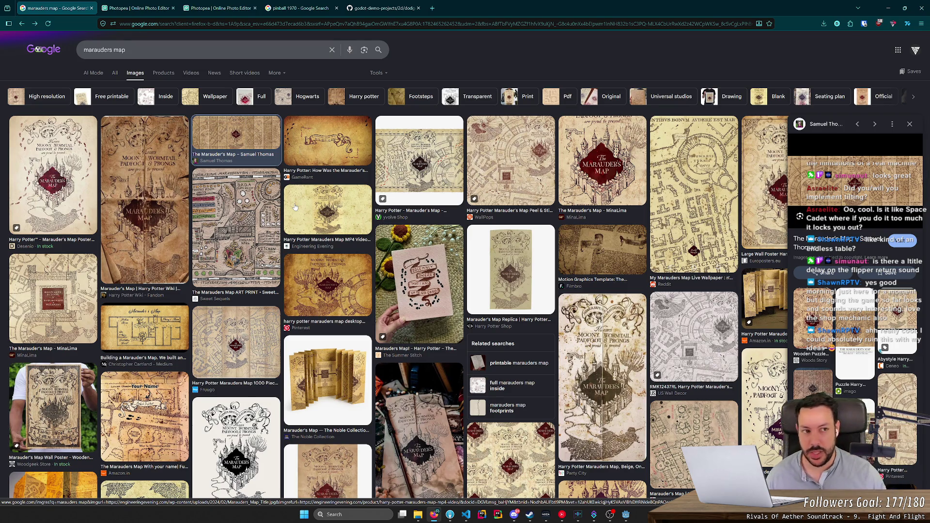
pyautogui.click(887, 8)
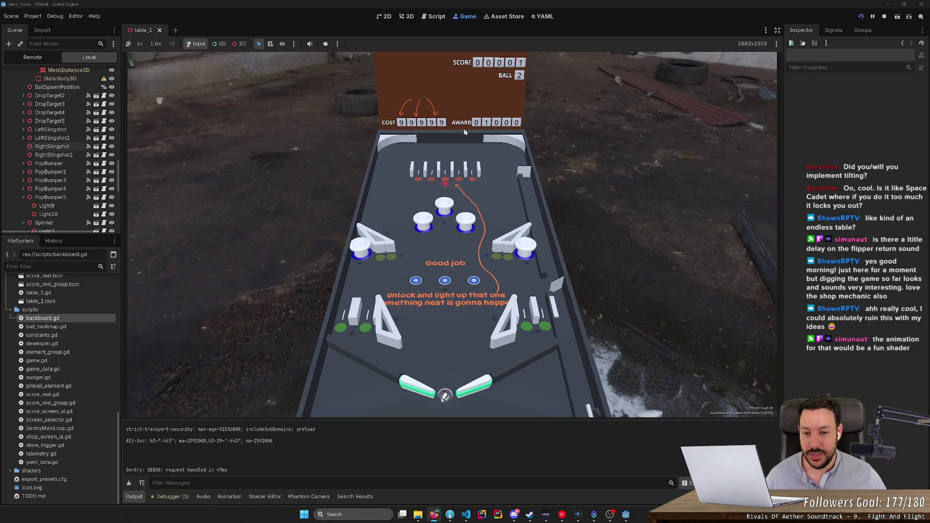
# - In the 3D editor, orbit past the graffiti wall and snowy doorway, then recentre on the table's bottom rail
pyautogui.click(412, 15)
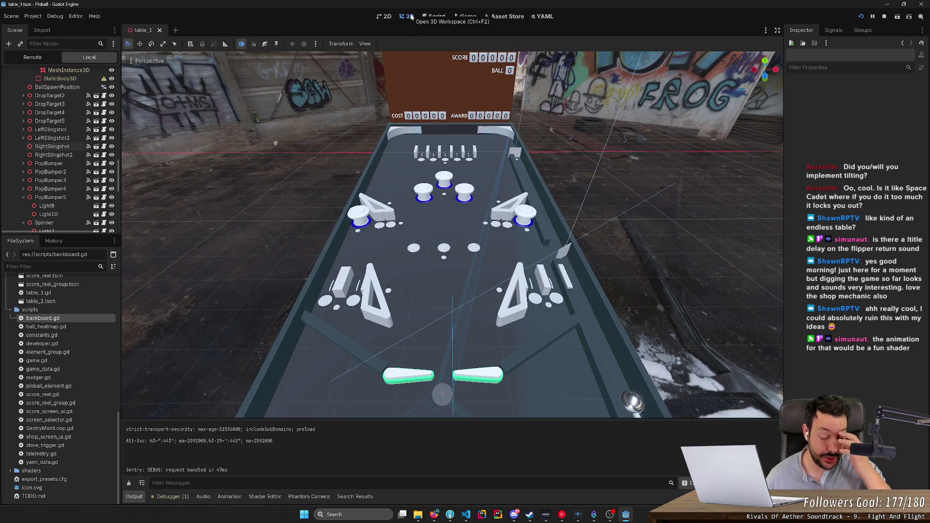
pyautogui.scroll(-5, 574, 304)
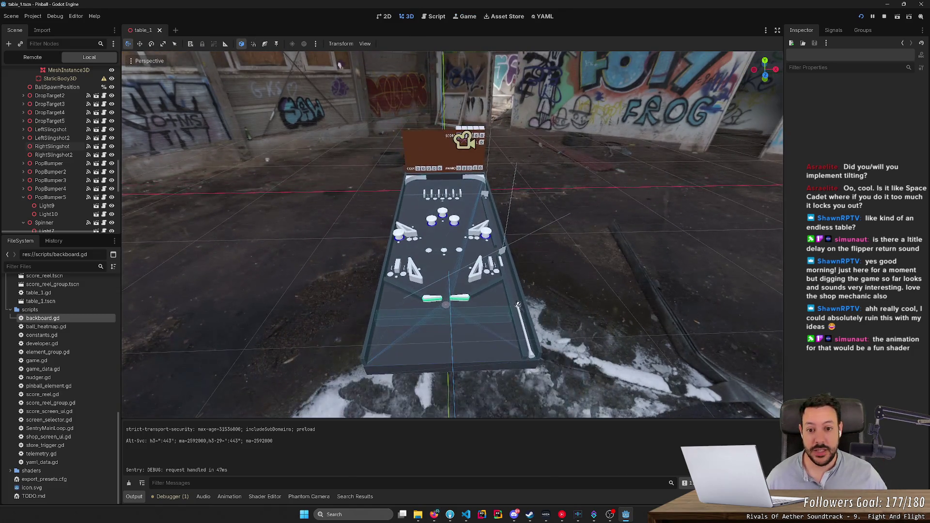
pyautogui.moveTo(574, 304)
pyautogui.mouseDown()
pyautogui.moveTo(843, 312)
pyautogui.moveTo(697, 305)
pyautogui.moveTo(814, 306)
pyautogui.moveTo(480, 180)
pyautogui.moveTo(456, 183)
pyautogui.moveTo(477, 185)
pyautogui.mouseUp()
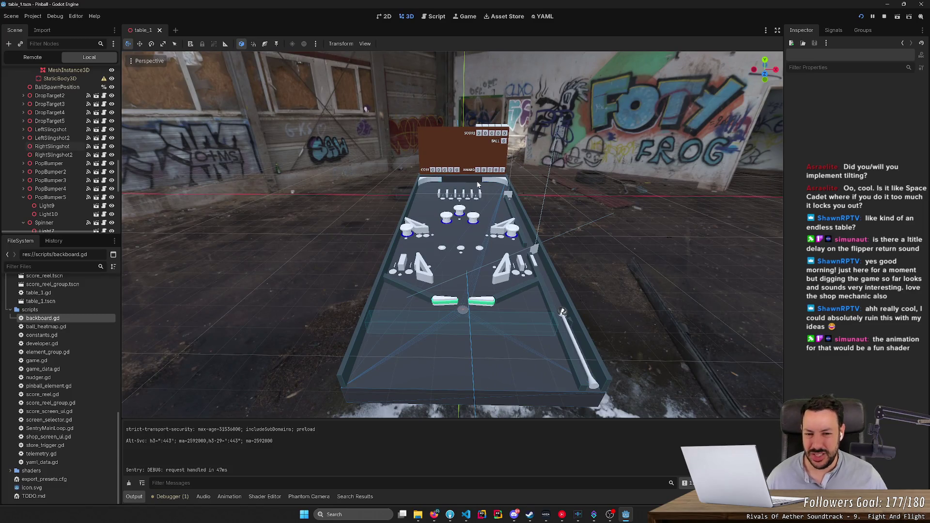
pyautogui.moveTo(478, 184)
pyautogui.mouseDown()
pyautogui.moveTo(448, 215)
pyautogui.moveTo(523, 213)
pyautogui.moveTo(504, 213)
pyautogui.moveTo(610, 192)
pyautogui.mouseUp()
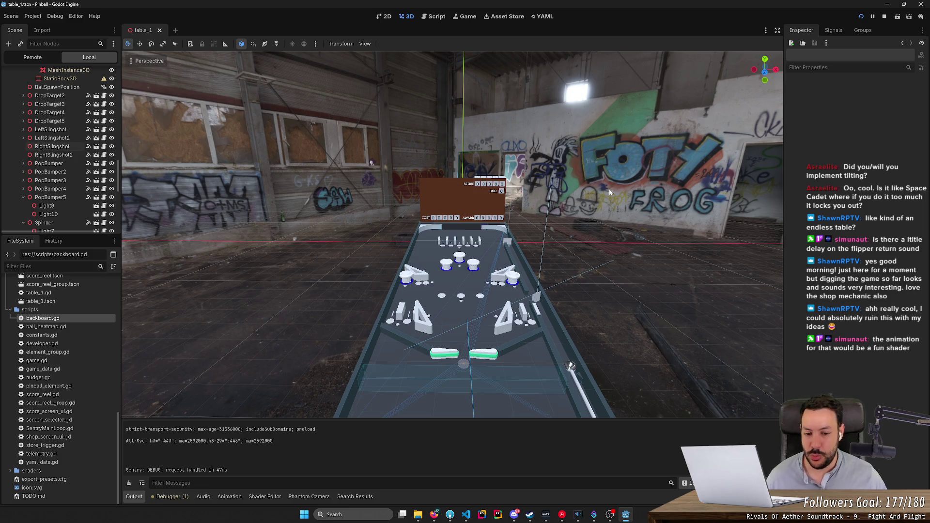
pyautogui.scroll(5, 452, 235)
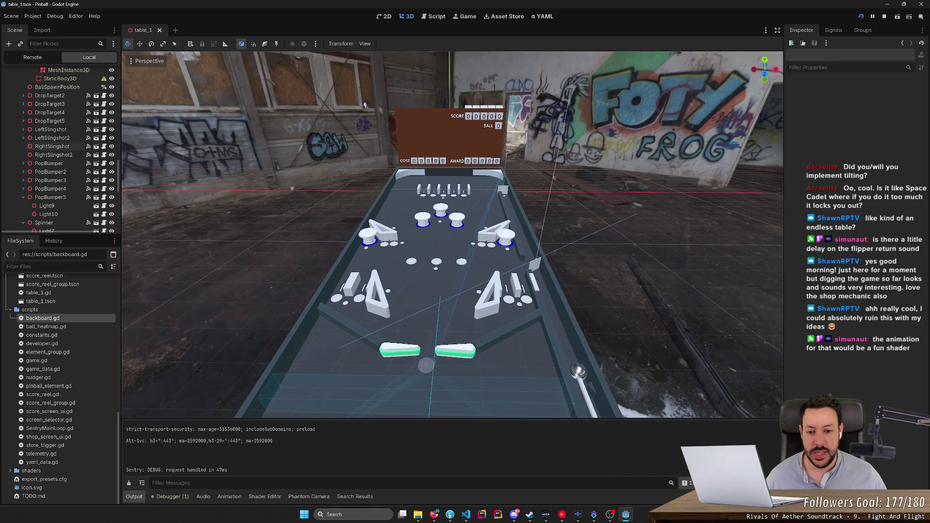
pyautogui.moveTo(452, 235)
pyautogui.mouseDown()
pyautogui.moveTo(466, 247)
pyautogui.moveTo(433, 238)
pyautogui.moveTo(403, 198)
pyautogui.moveTo(418, 200)
pyautogui.moveTo(377, 195)
pyautogui.mouseUp()
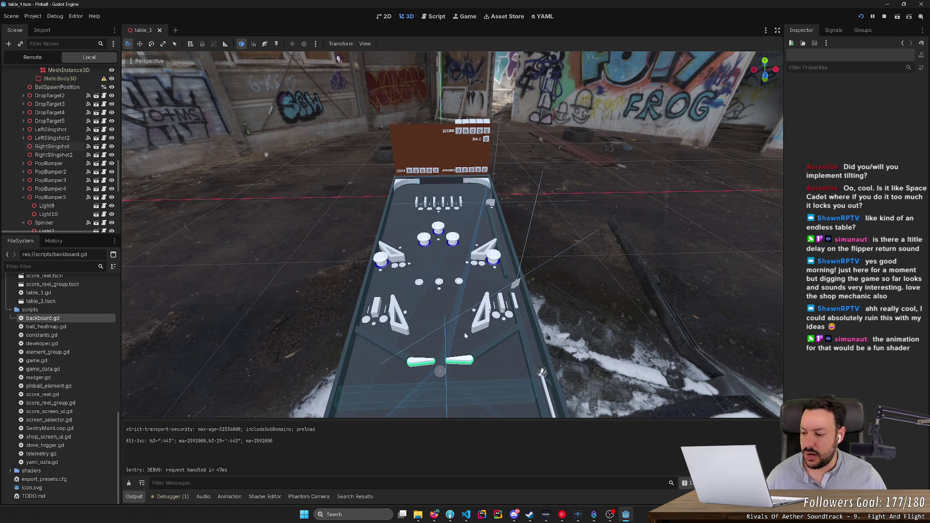
pyautogui.moveTo(543, 314); pyautogui.dragTo(549, 306)
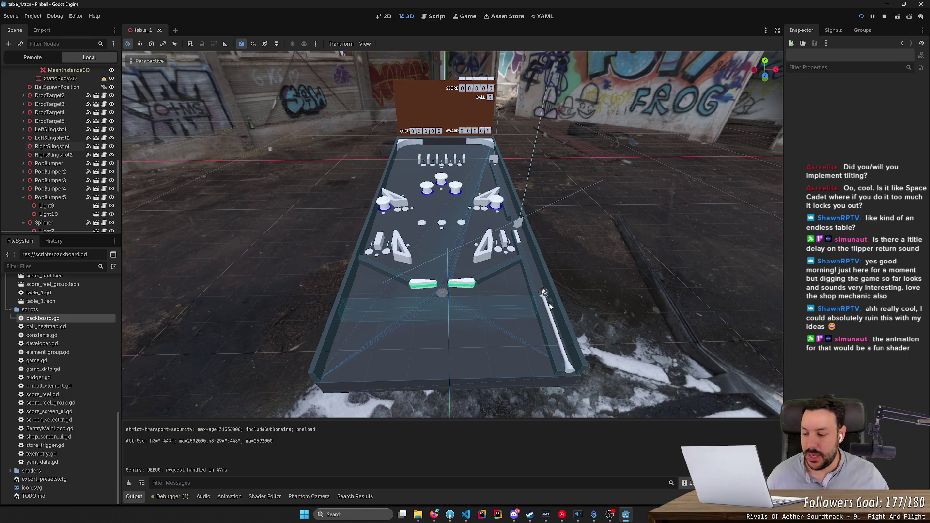
pyautogui.moveTo(549, 305); pyautogui.dragTo(557, 307)
pyautogui.scroll(3, 557, 306)
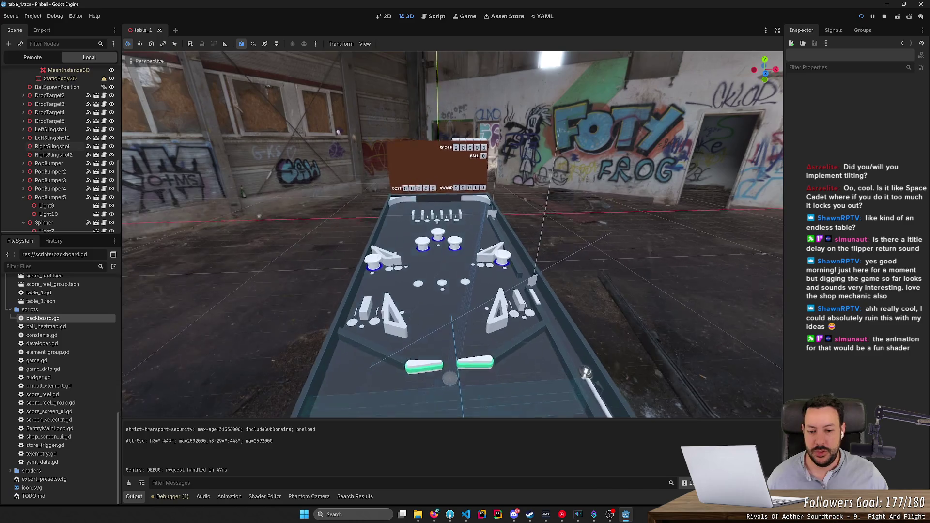
pyautogui.scroll(4, 559, 307)
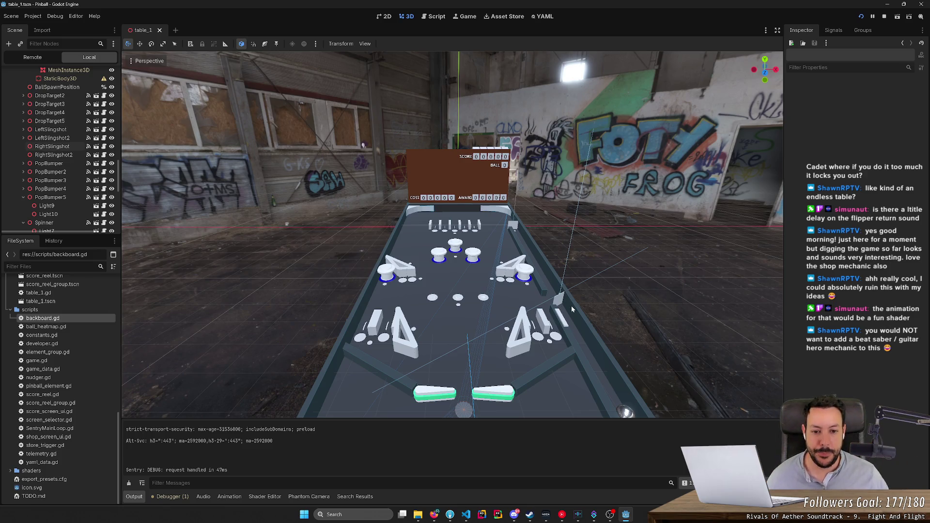
pyautogui.moveTo(571, 306); pyautogui.dragTo(569, 319)
pyautogui.scroll(2, 571, 308)
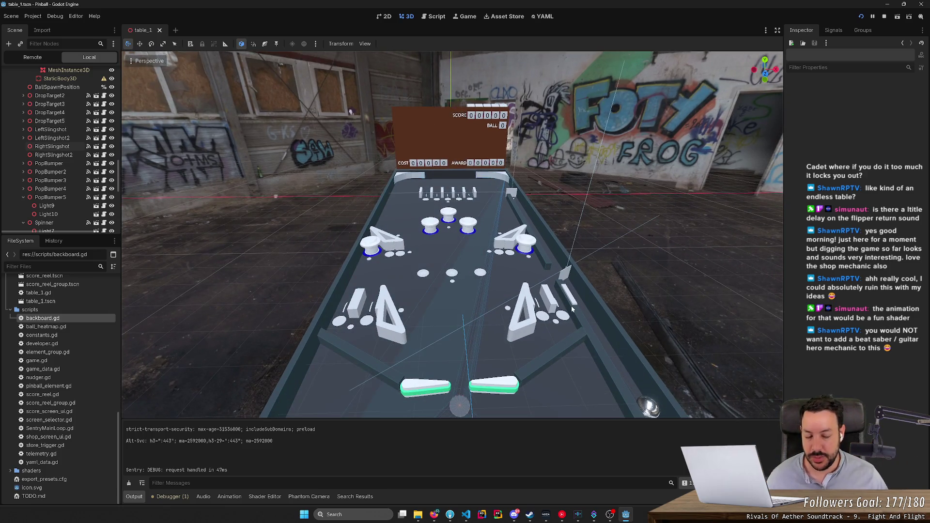
pyautogui.moveTo(572, 309); pyautogui.dragTo(564, 309)
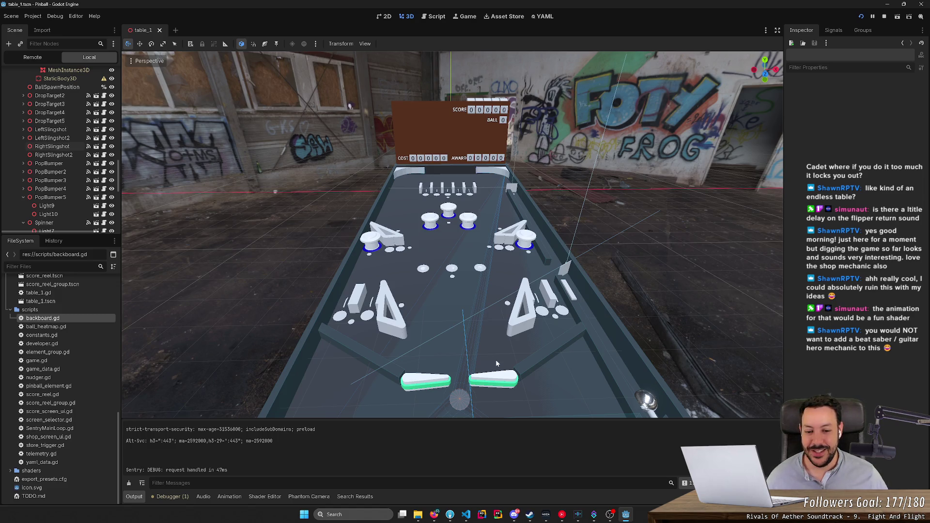
pyautogui.scroll(-3, 483, 359)
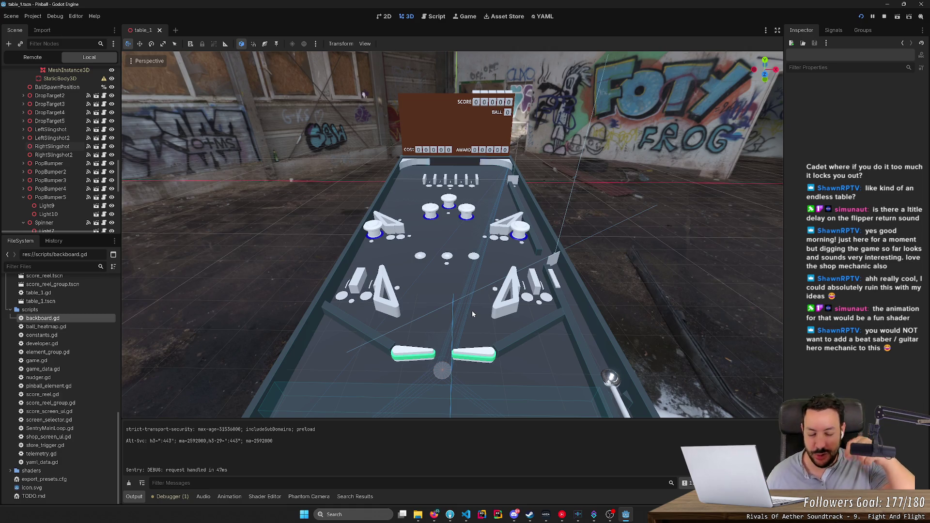
pyautogui.scroll(2, 471, 313)
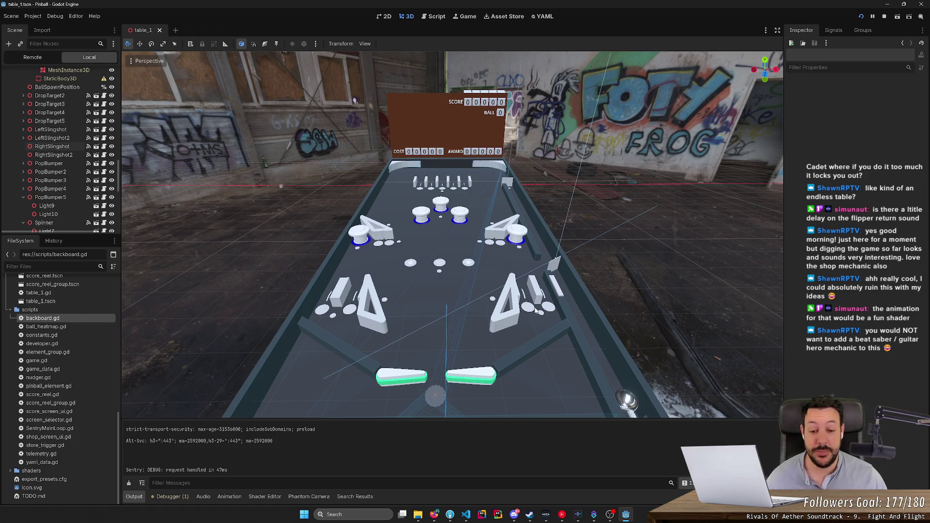
pyautogui.scroll(-2, 461, 329)
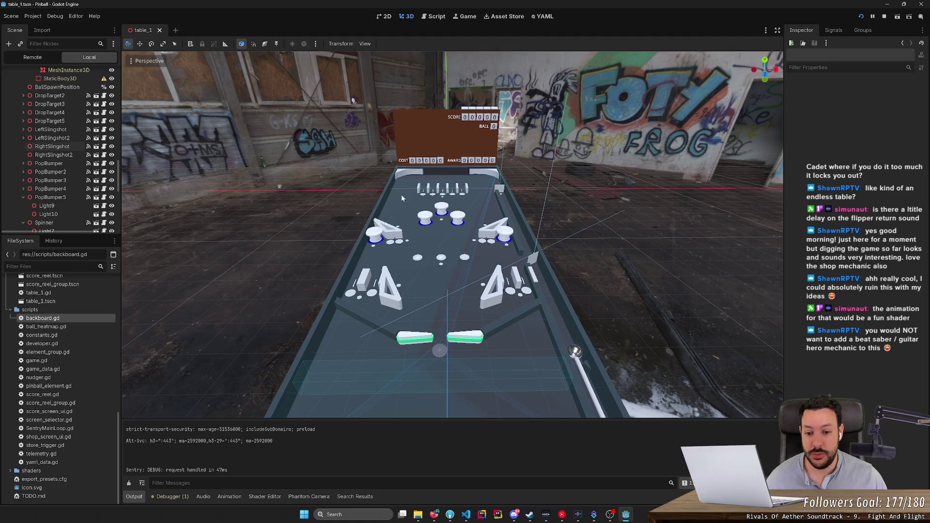
# - Zoom and orbit the view toward the plunger lane, then bring up the browser's marauders map images
pyautogui.scroll(5, 464, 202)
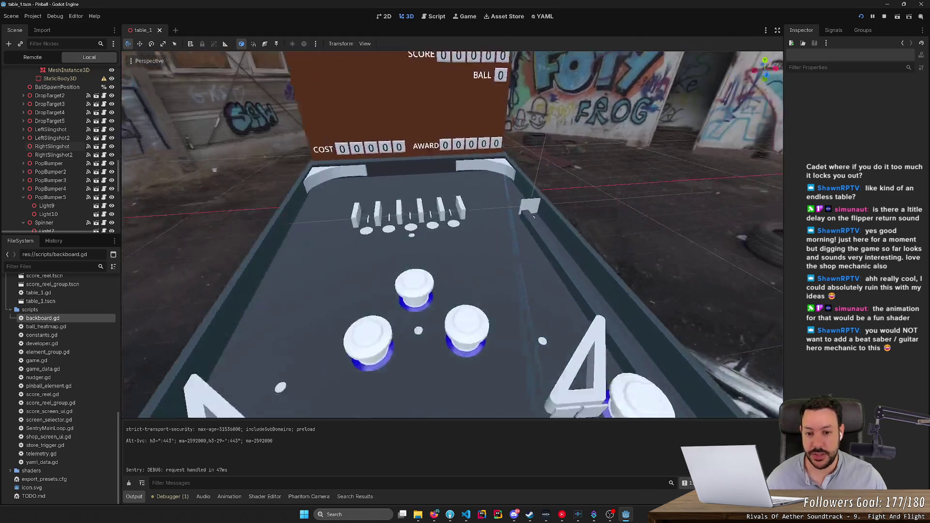
pyautogui.scroll(-2, 405, 240)
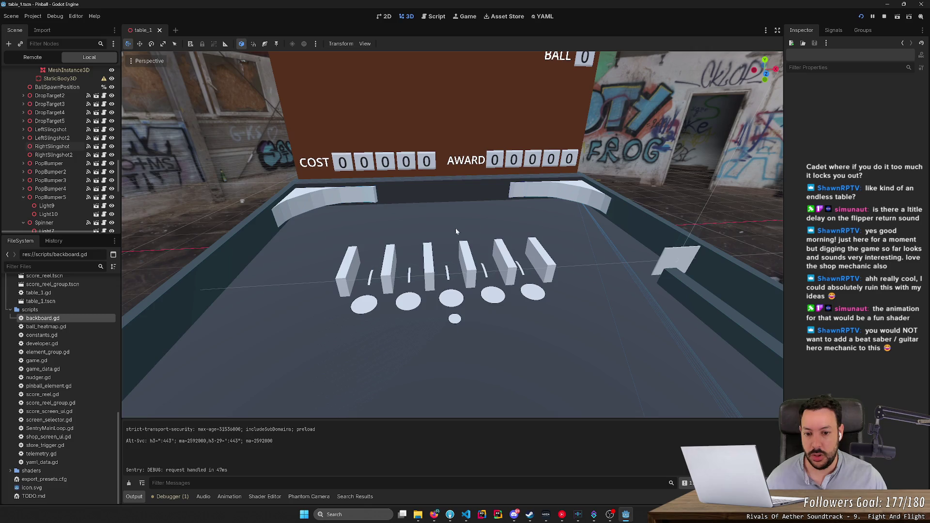
pyautogui.scroll(2, 456, 231)
pyautogui.scroll(-5, 465, 343)
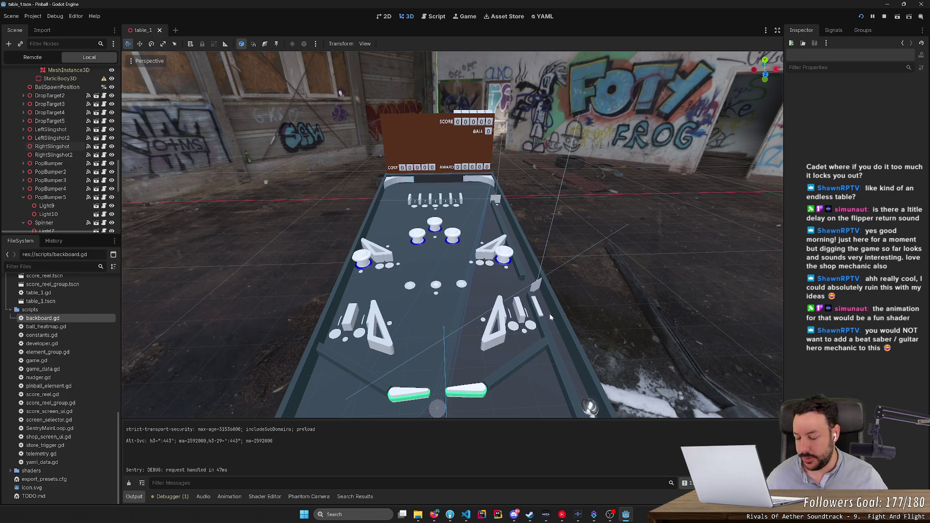
pyautogui.moveTo(550, 313); pyautogui.dragTo(337, 212)
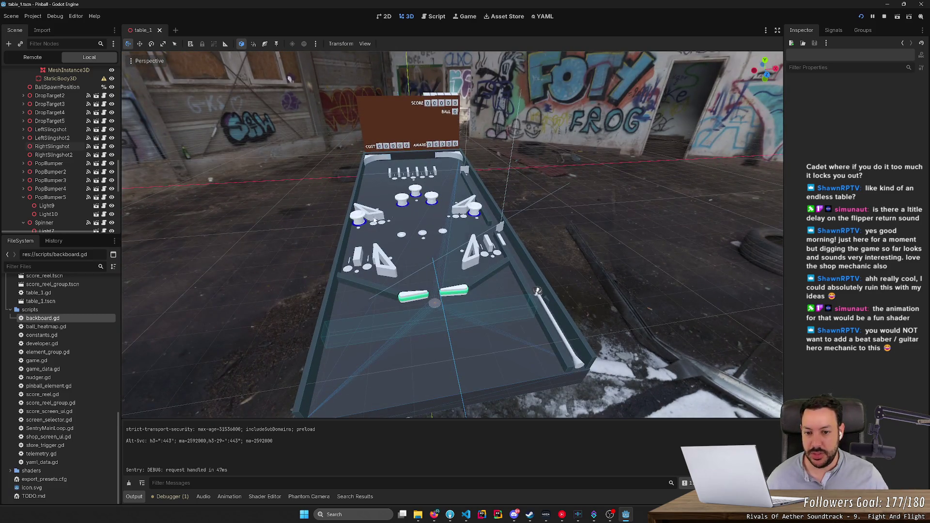
pyautogui.click(434, 514)
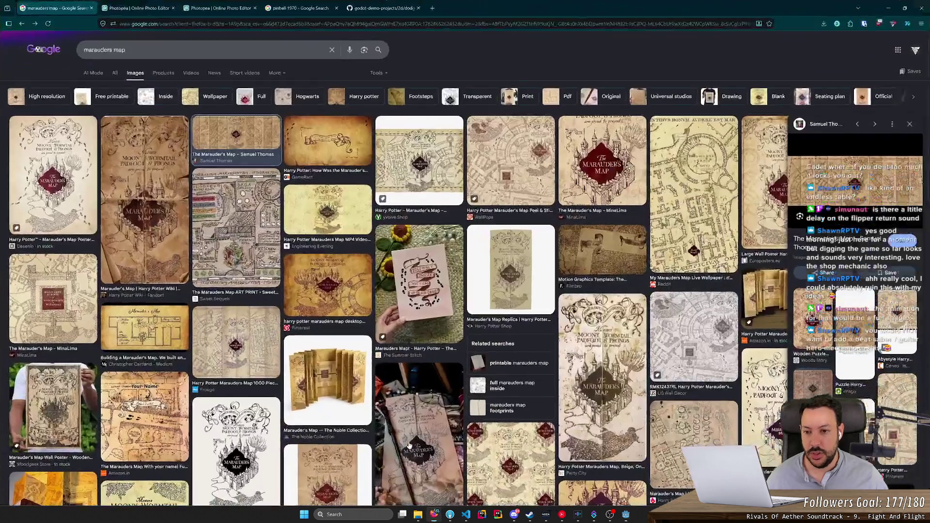
# - Browse the godot-demo-projects GitHub and 'pinball 1970' image tabs, then minimize the browser
pyautogui.click(383, 7)
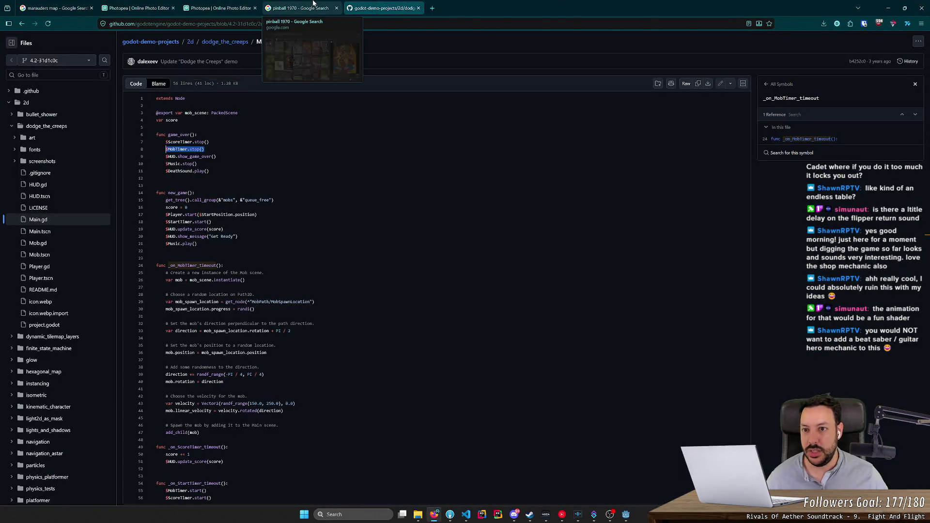
pyautogui.click(300, 7)
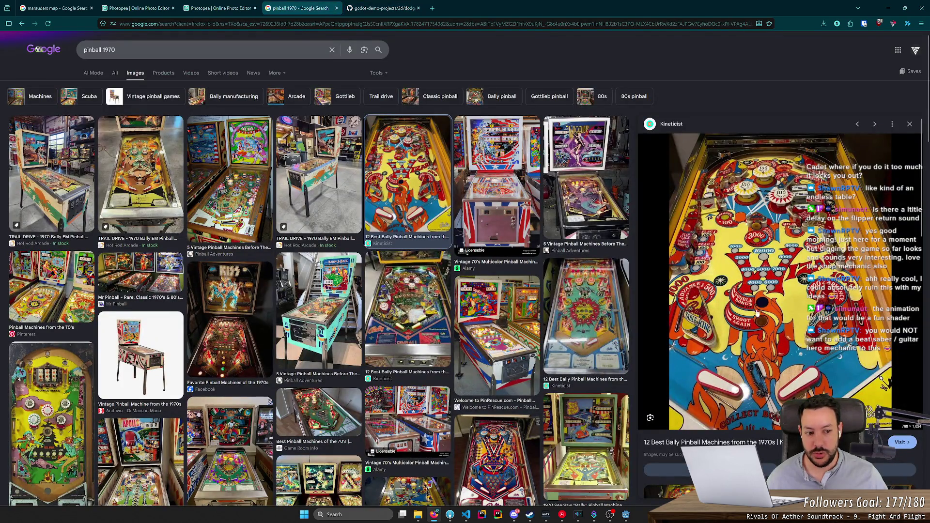
pyautogui.click(888, 8)
pyautogui.scroll(2, 386, 198)
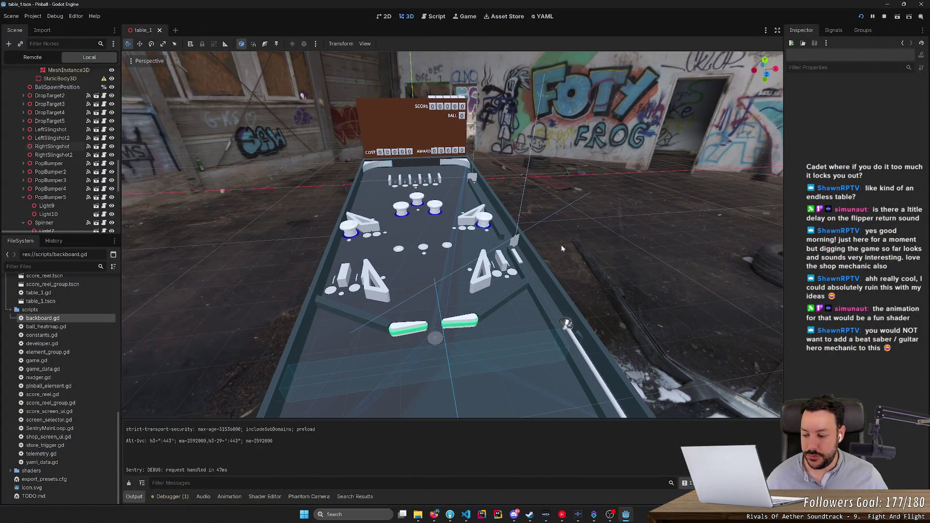
pyautogui.scroll(3, 562, 248)
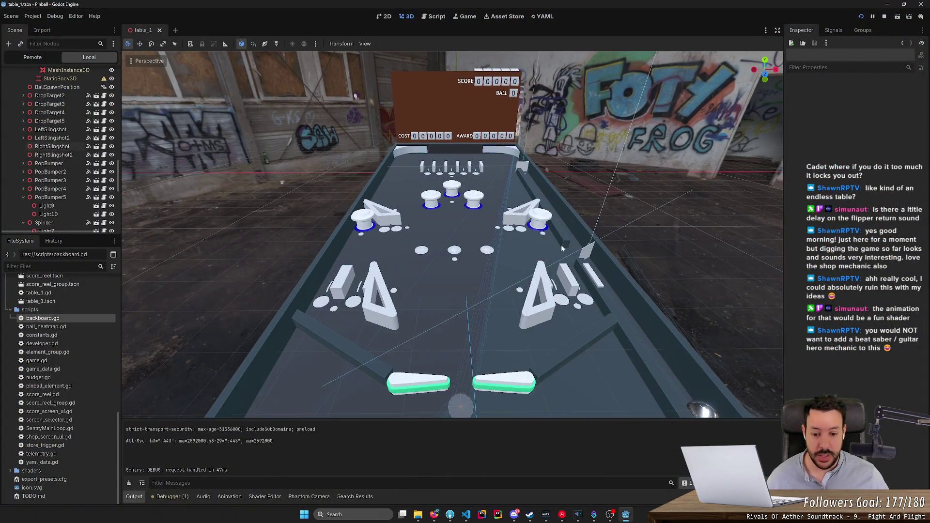
pyautogui.scroll(-2, 566, 244)
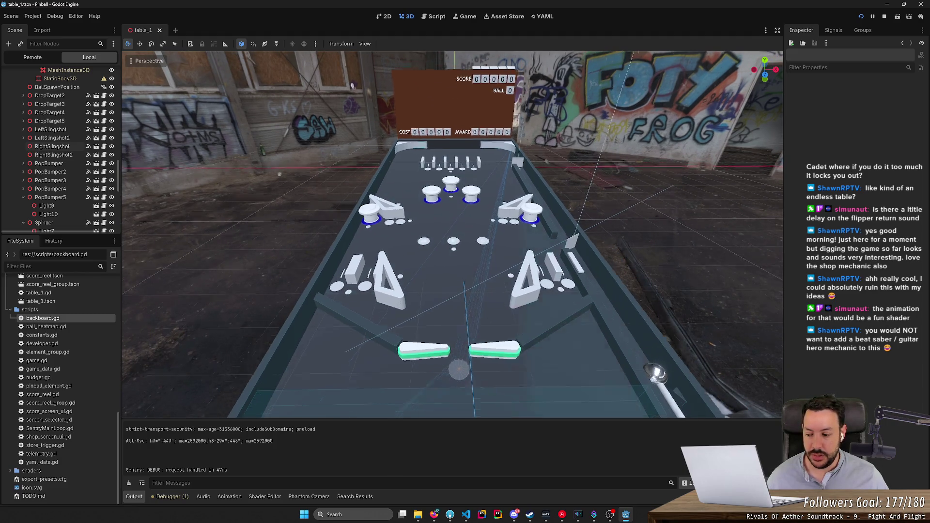
pyautogui.scroll(2, 440, 197)
pyautogui.scroll(-3, 464, 176)
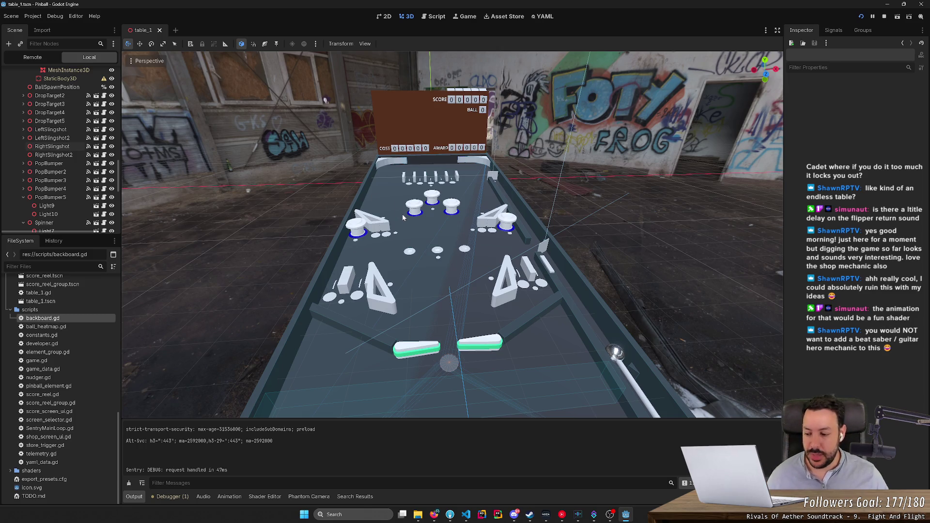
pyautogui.scroll(-2, 409, 221)
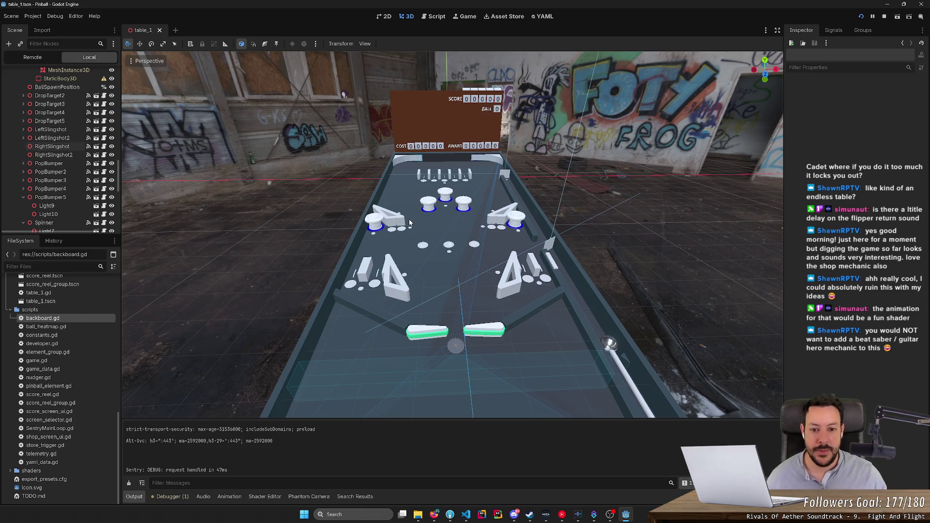
pyautogui.scroll(3, 409, 222)
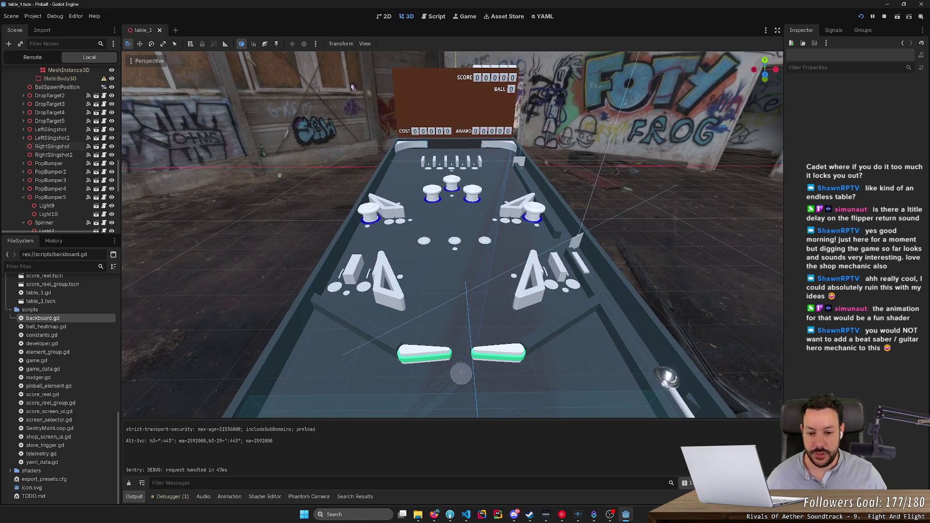
pyautogui.scroll(3, 419, 232)
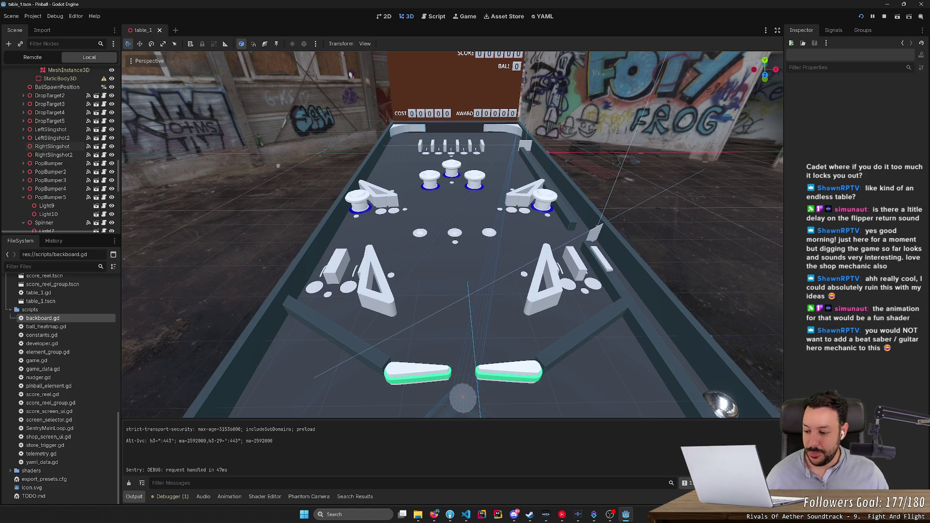
pyautogui.scroll(-5, 452, 232)
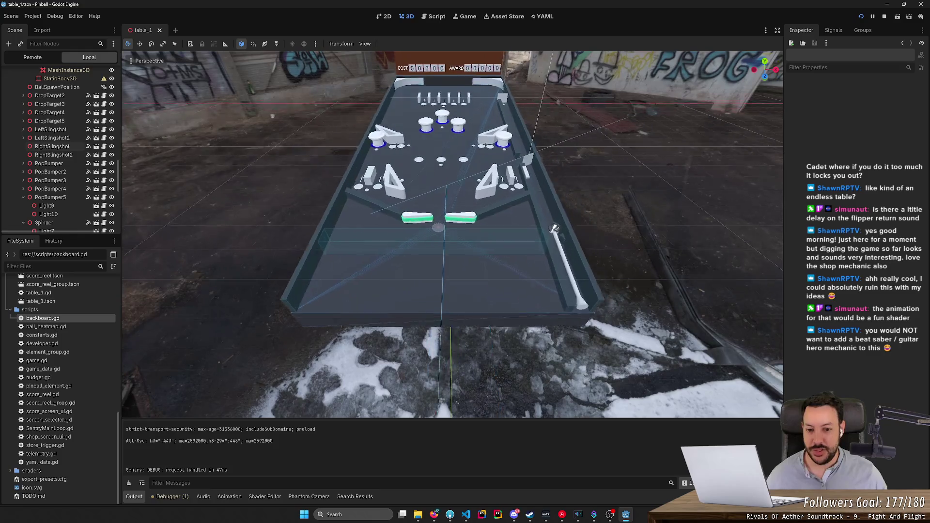
pyautogui.scroll(1, 418, 238)
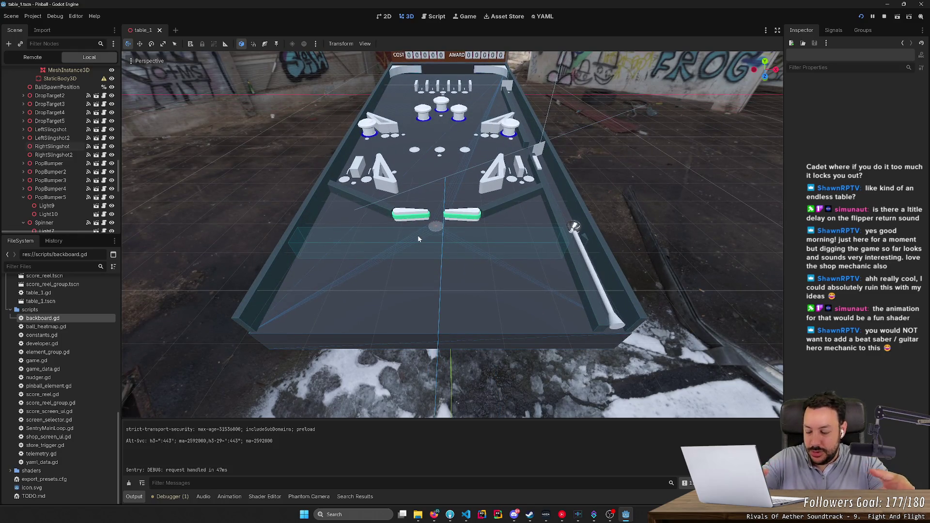
# - Orbit toward the backboard and zoom out, then show the running game with all three lane lights lit
pyautogui.moveTo(419, 238)
pyautogui.mouseDown()
pyautogui.moveTo(428, 223)
pyautogui.moveTo(420, 230)
pyautogui.mouseUp()
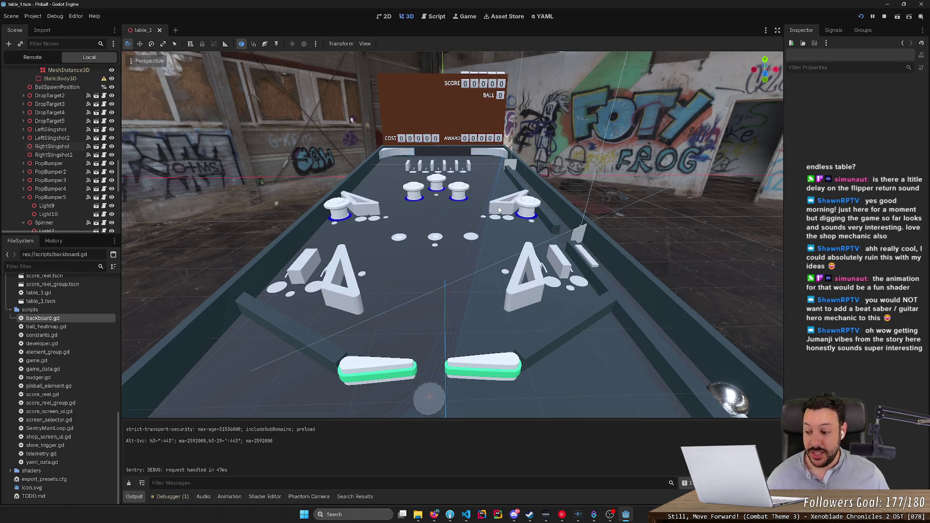
pyautogui.moveTo(452, 234); pyautogui.dragTo(438, 235)
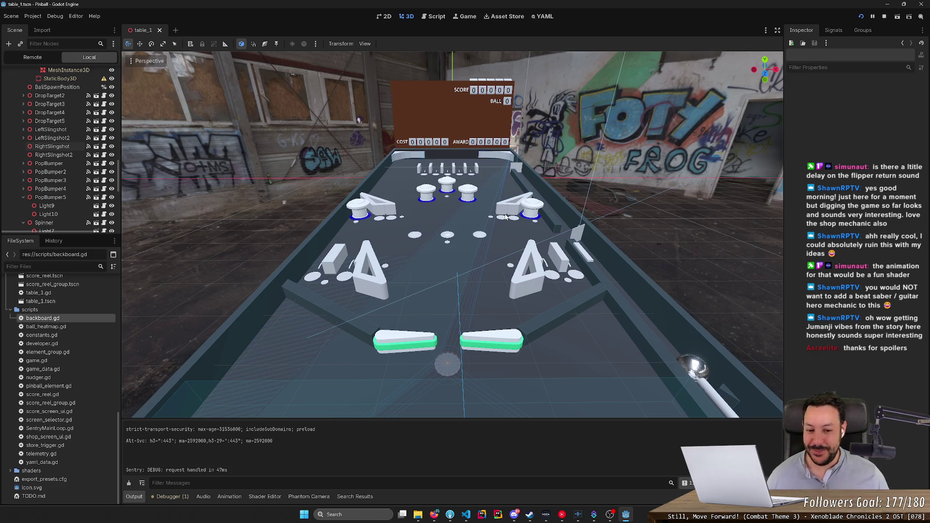
pyautogui.scroll(-4, 505, 217)
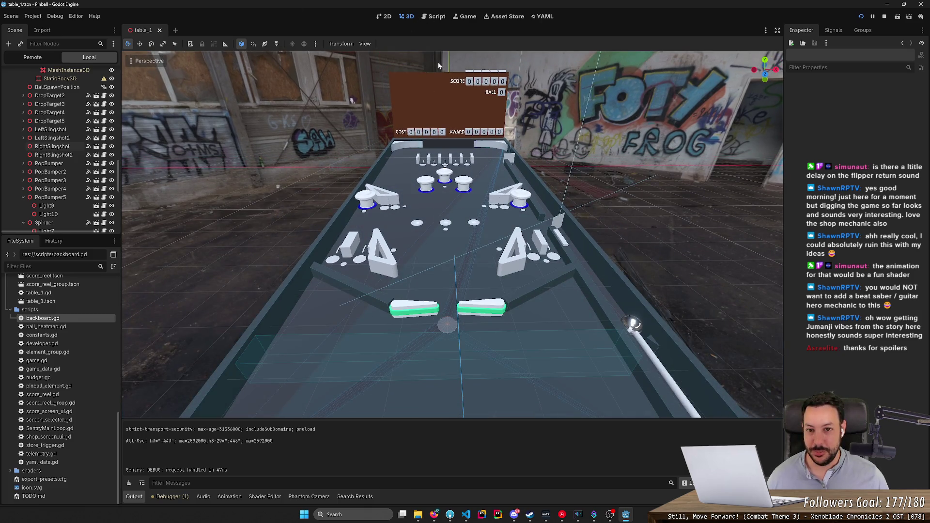
pyautogui.click(462, 17)
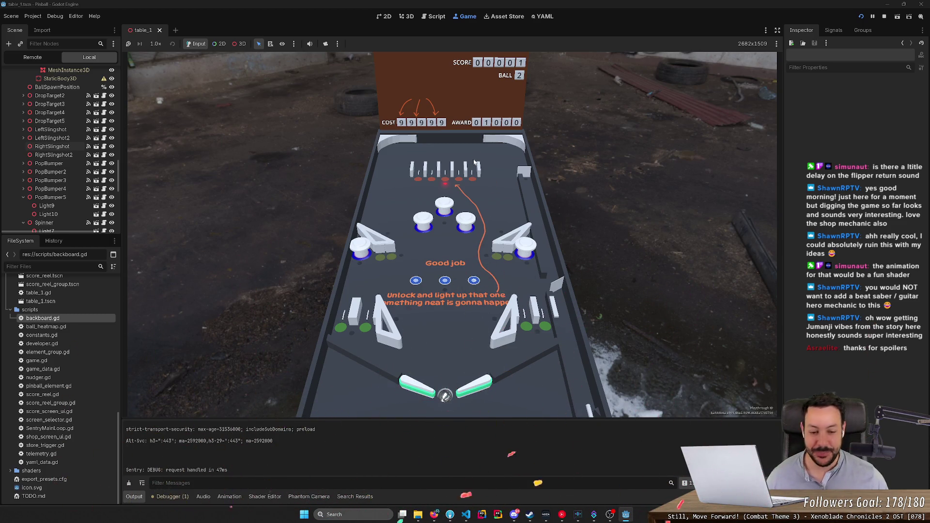
# - Leave the game view for the 3D perspective view of the table_1 scene
pyautogui.click(406, 15)
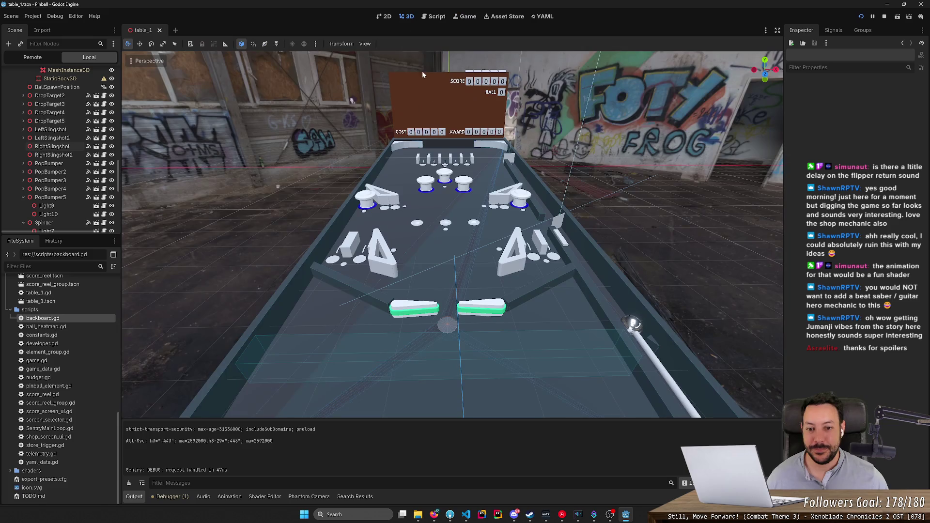
# - Zoom and orbit in close over the playfield and backboard, then stop the running game
pyautogui.scroll(3, 422, 73)
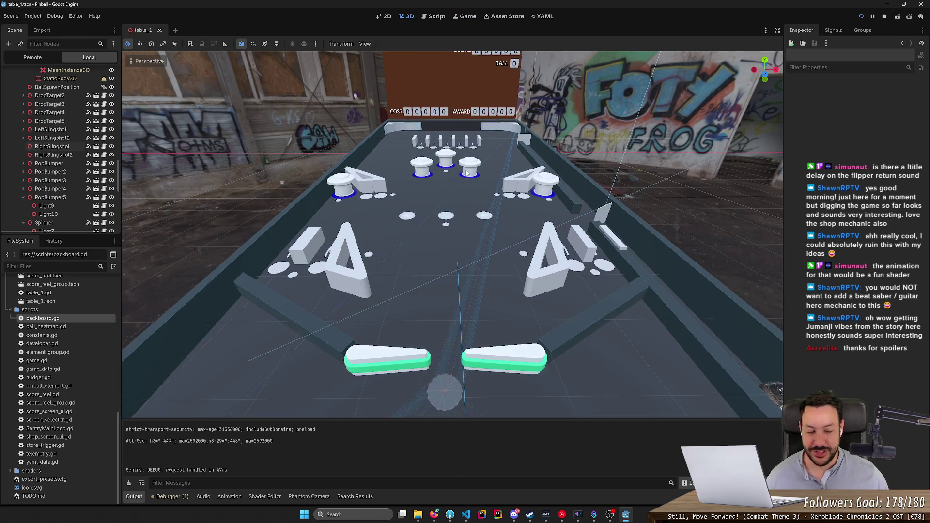
pyautogui.scroll(-5, 473, 193)
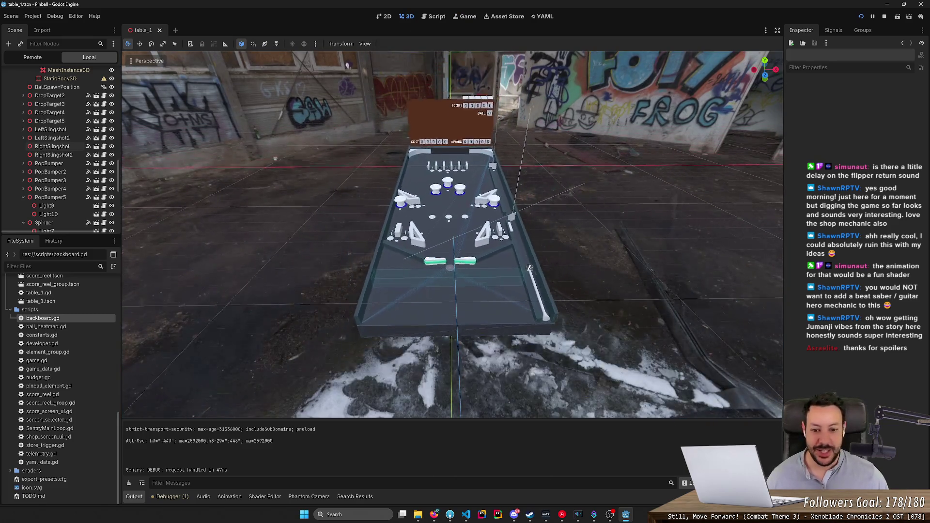
pyautogui.scroll(5, 473, 197)
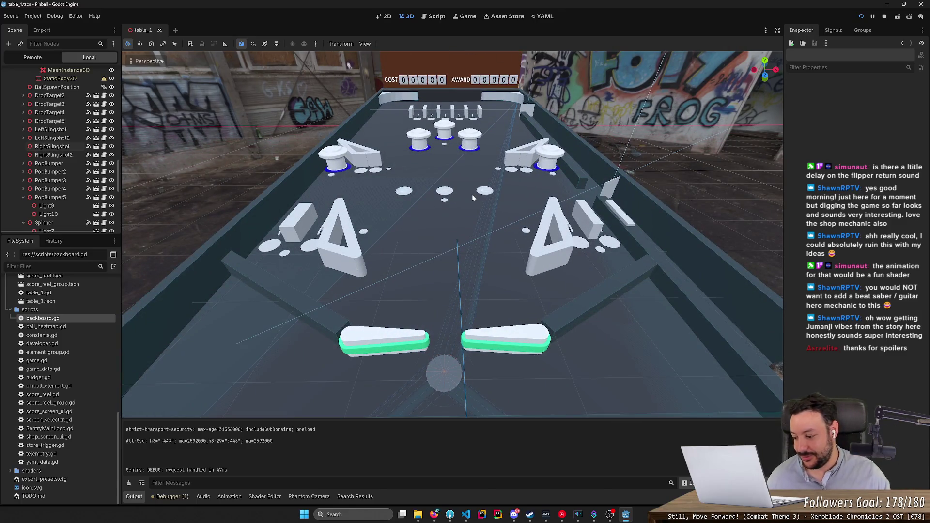
pyautogui.scroll(-3, 478, 196)
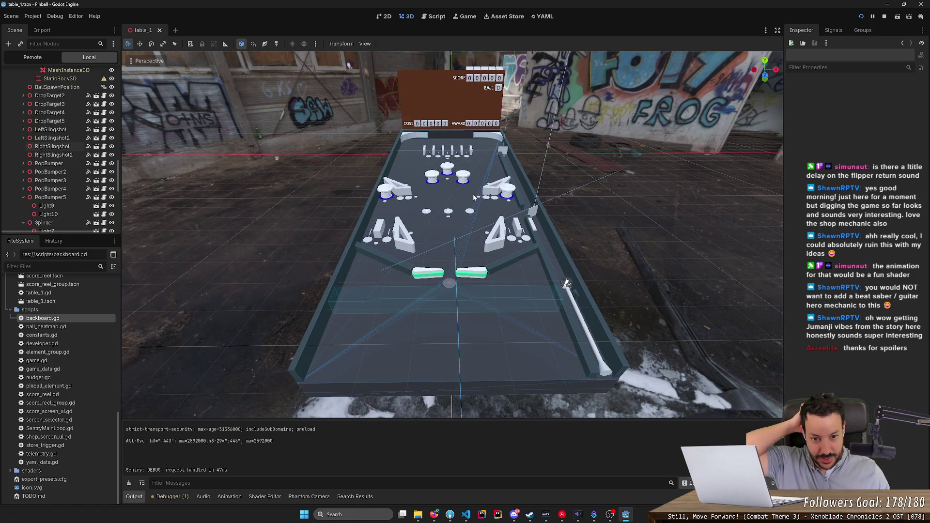
pyautogui.moveTo(472, 194)
pyautogui.mouseDown()
pyautogui.moveTo(514, 184)
pyautogui.moveTo(480, 198)
pyautogui.moveTo(450, 193)
pyautogui.moveTo(478, 198)
pyautogui.mouseUp()
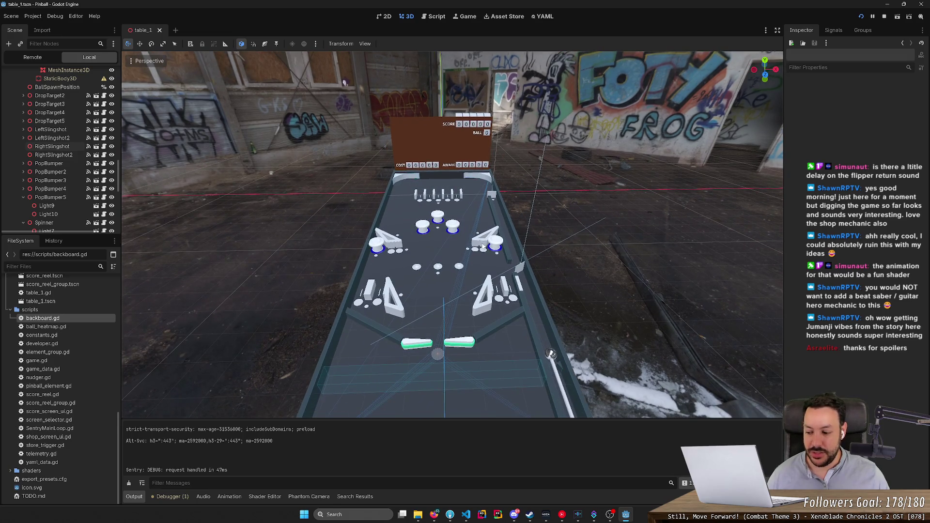
pyautogui.moveTo(483, 246); pyautogui.dragTo(483, 246)
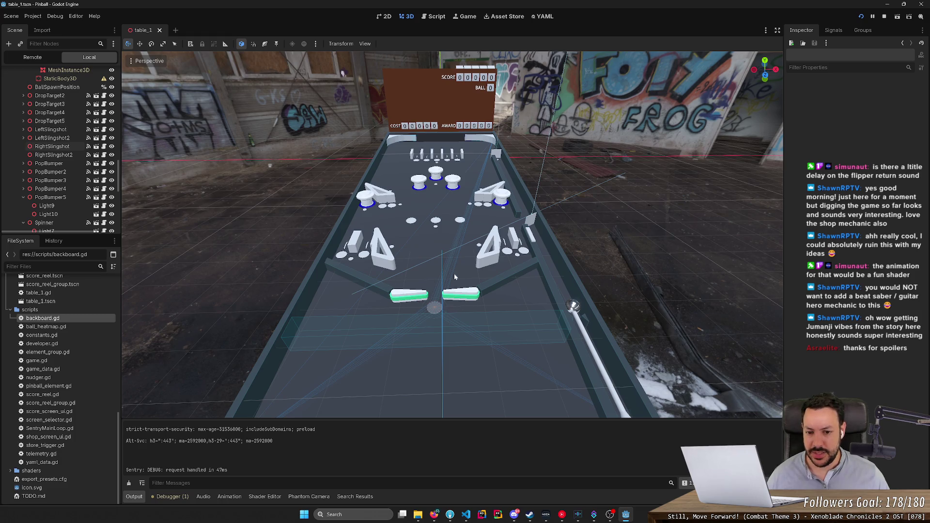
pyautogui.moveTo(422, 304)
pyautogui.mouseDown()
pyautogui.moveTo(381, 89)
pyautogui.moveTo(354, 123)
pyautogui.moveTo(527, 259)
pyautogui.mouseUp()
pyautogui.moveTo(606, 257)
pyautogui.mouseDown()
pyautogui.moveTo(606, 286)
pyautogui.moveTo(607, 237)
pyautogui.mouseUp()
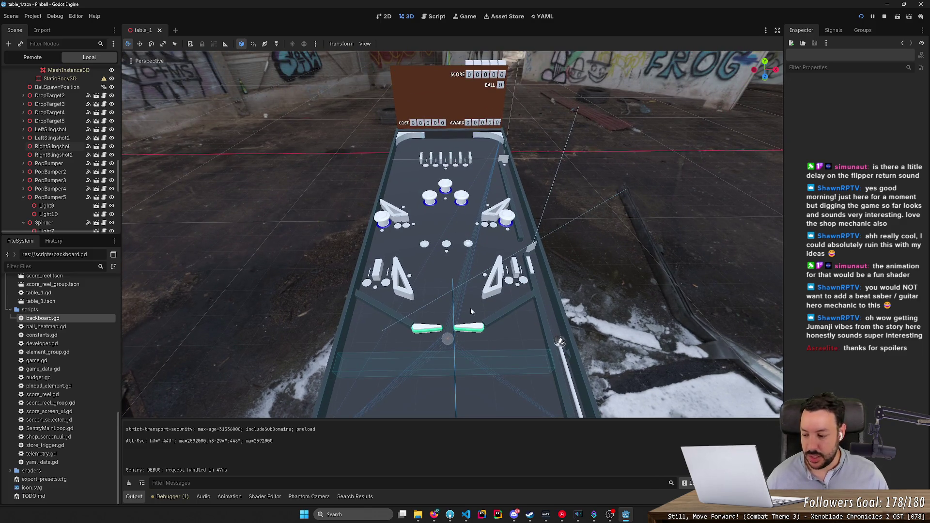
pyautogui.moveTo(607, 257); pyautogui.dragTo(607, 242)
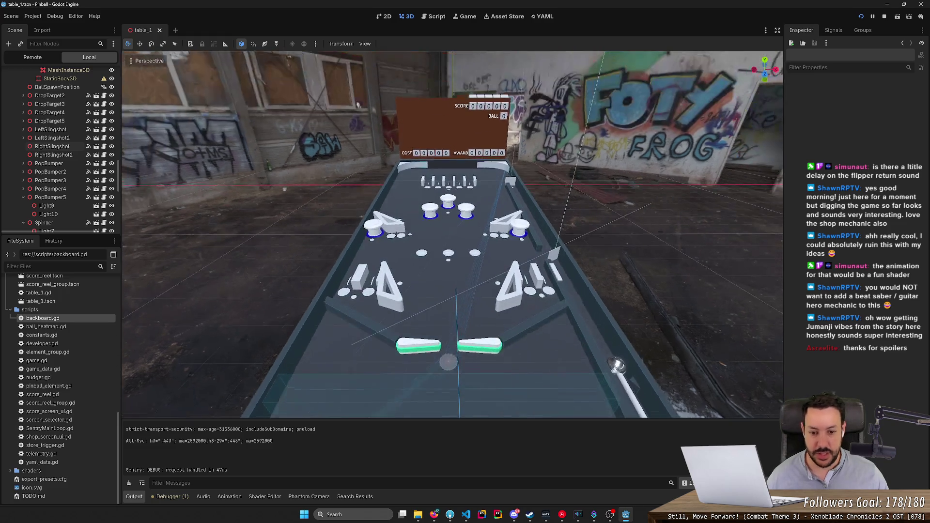
pyautogui.click(884, 18)
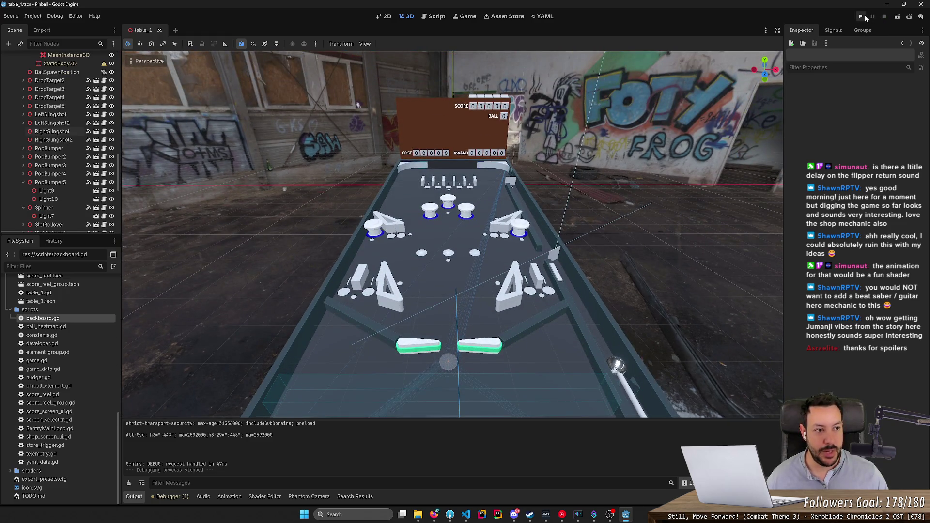
pyautogui.click(861, 17)
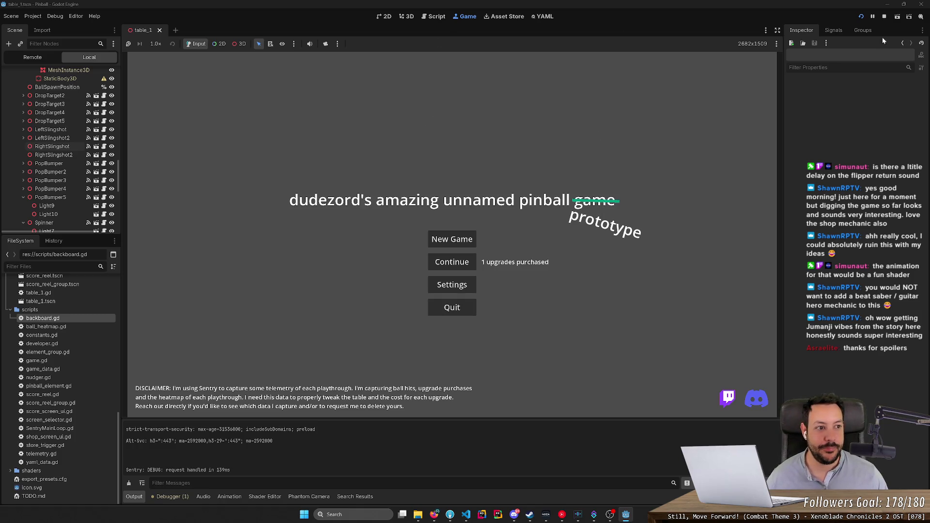
pyautogui.click(884, 18)
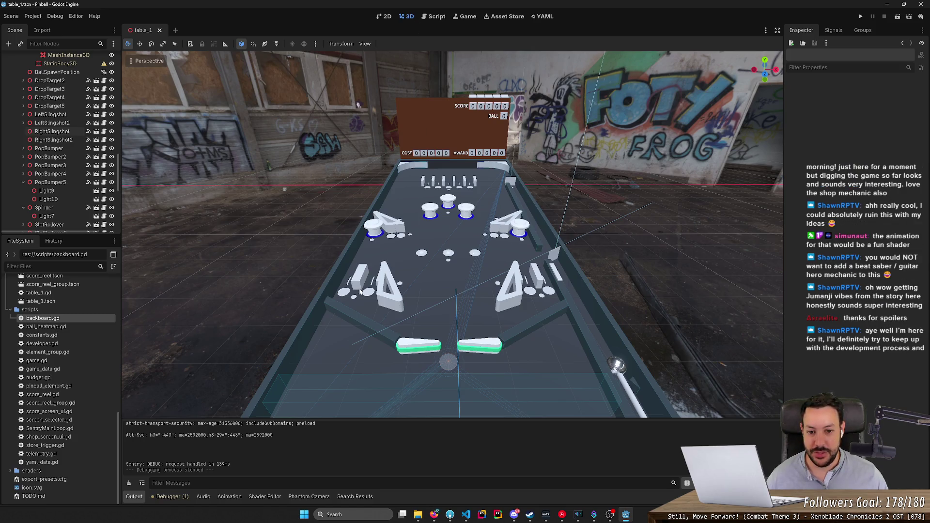
pyautogui.press('w')
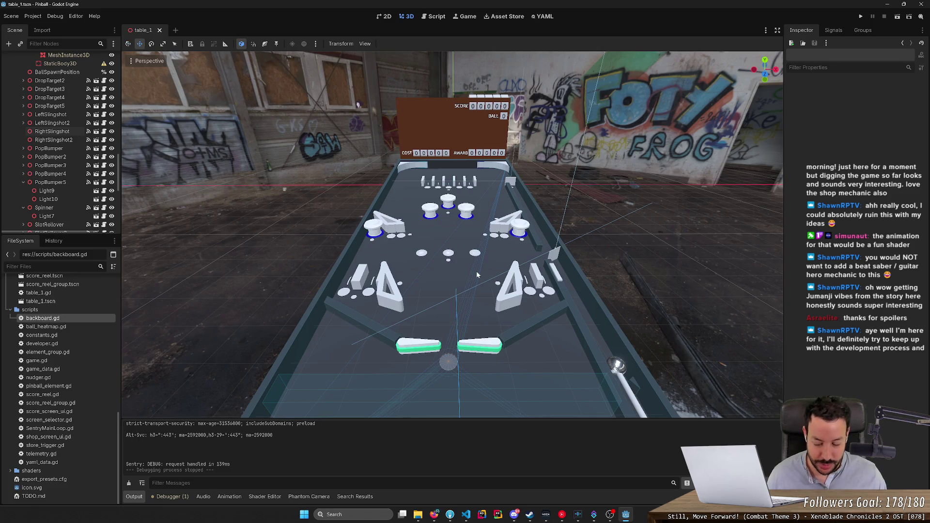
pyautogui.scroll(5, 477, 275)
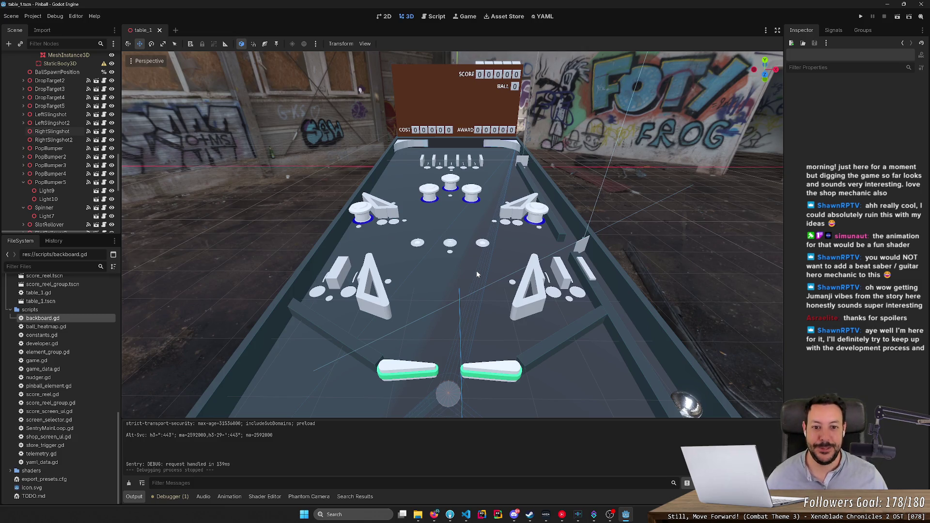
pyautogui.scroll(2, 476, 274)
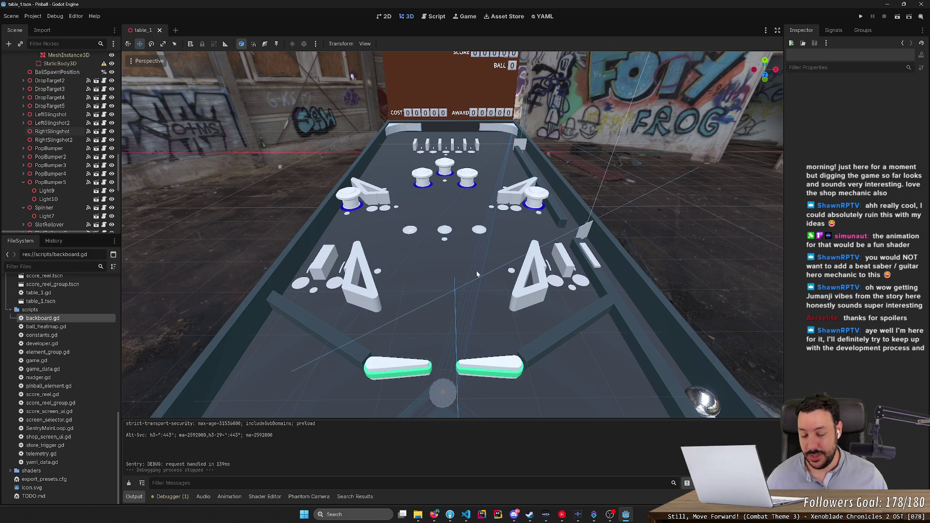
pyautogui.scroll(-2, 352, 76)
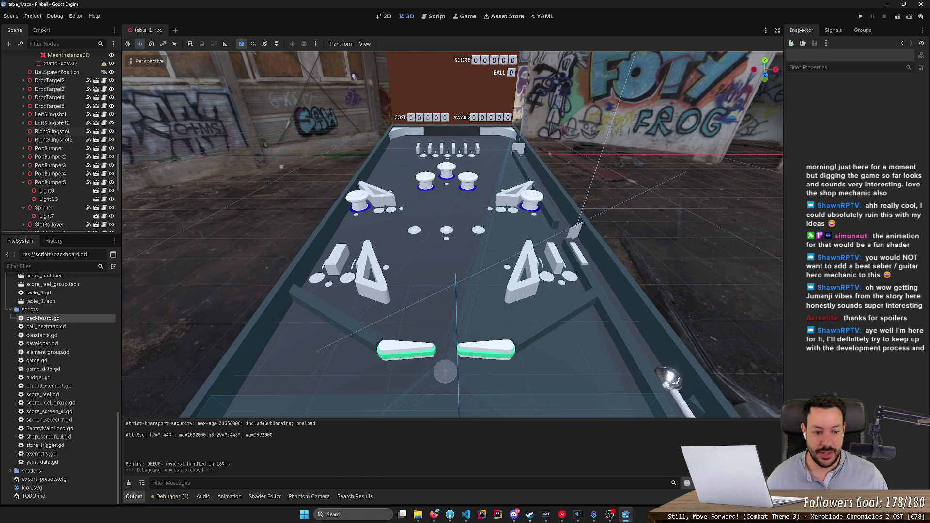
pyautogui.moveTo(354, 76); pyautogui.dragTo(353, 76)
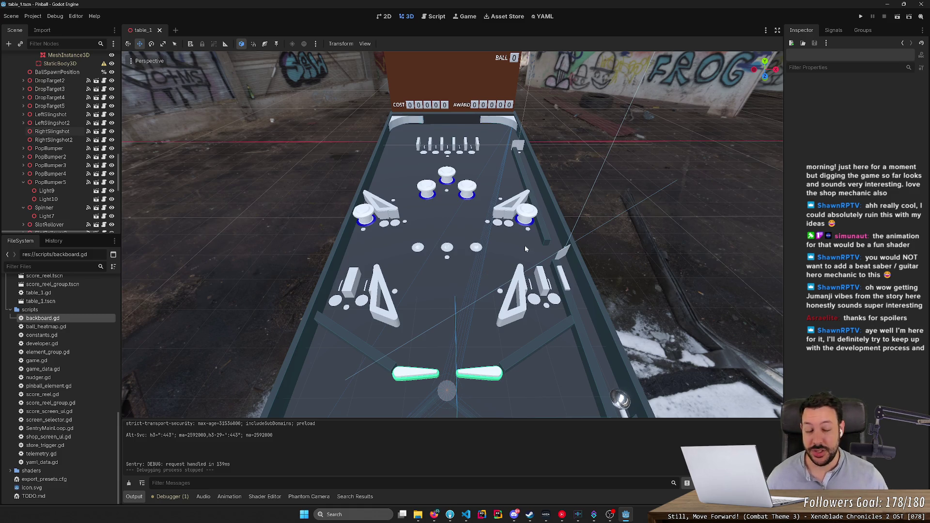
pyautogui.scroll(3, 524, 245)
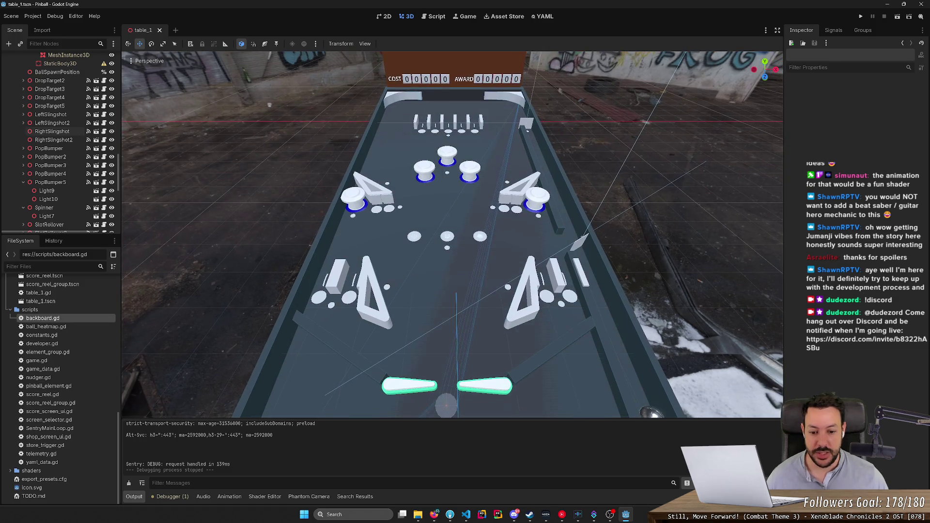
pyautogui.scroll(-4, 525, 249)
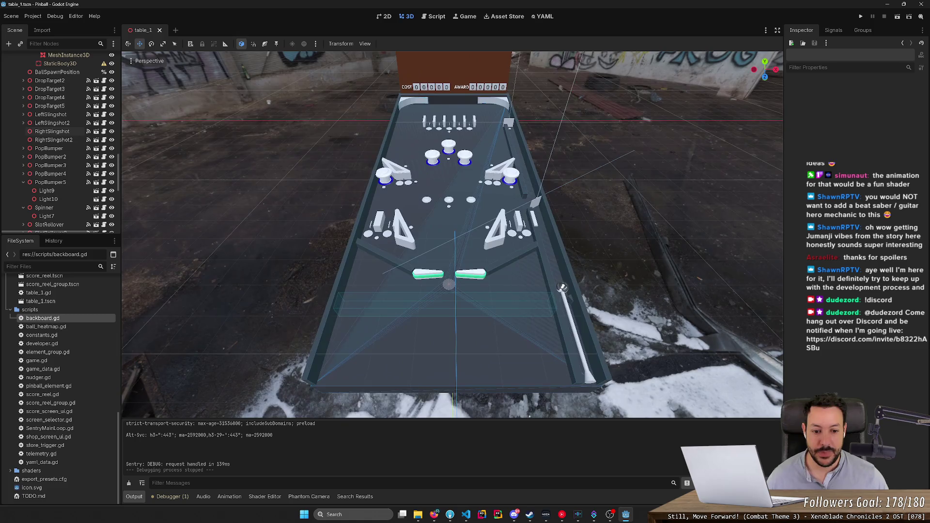
pyautogui.scroll(3, 526, 249)
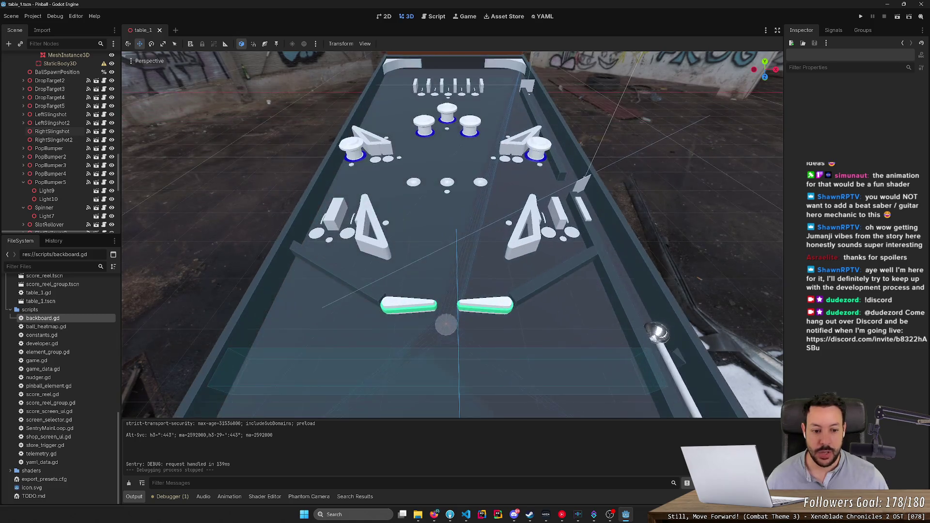
pyautogui.moveTo(344, 54); pyautogui.dragTo(353, 58)
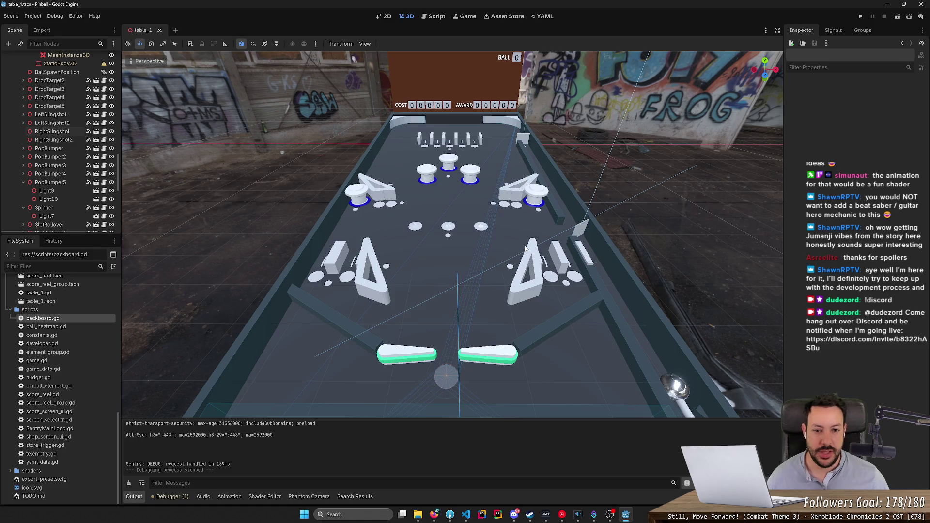
pyautogui.scroll(5, 354, 58)
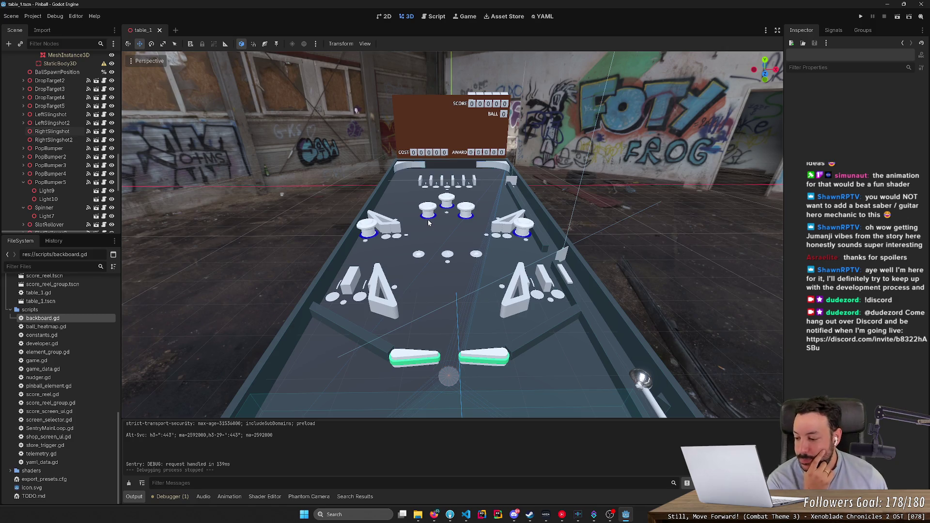
# - Box-select then deselect table pieces, zoom around the table, and open backboard.gd in the script editor
pyautogui.moveTo(310, 110)
pyautogui.mouseDown()
pyautogui.moveTo(374, 214)
pyautogui.moveTo(631, 389)
pyautogui.mouseUp()
pyautogui.click(646, 278)
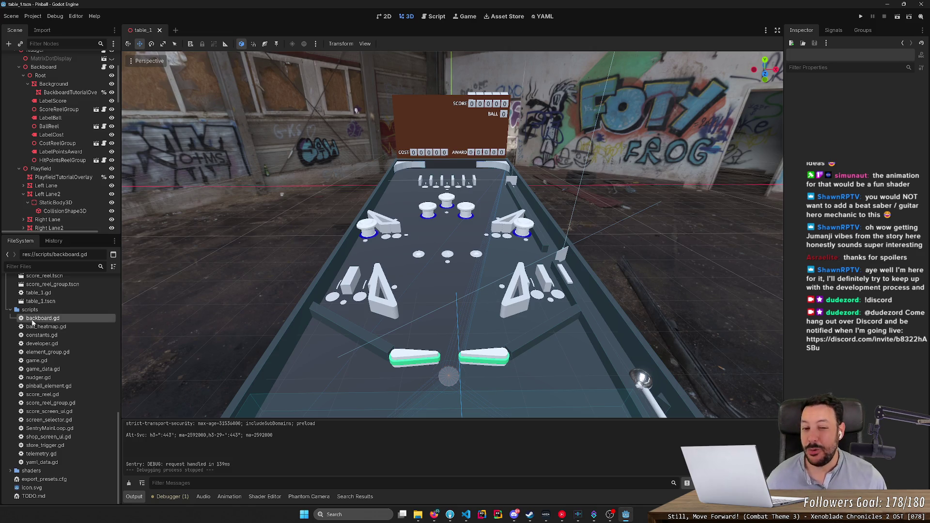
pyautogui.scroll(-2, 377, 251)
pyautogui.scroll(-2, 355, 60)
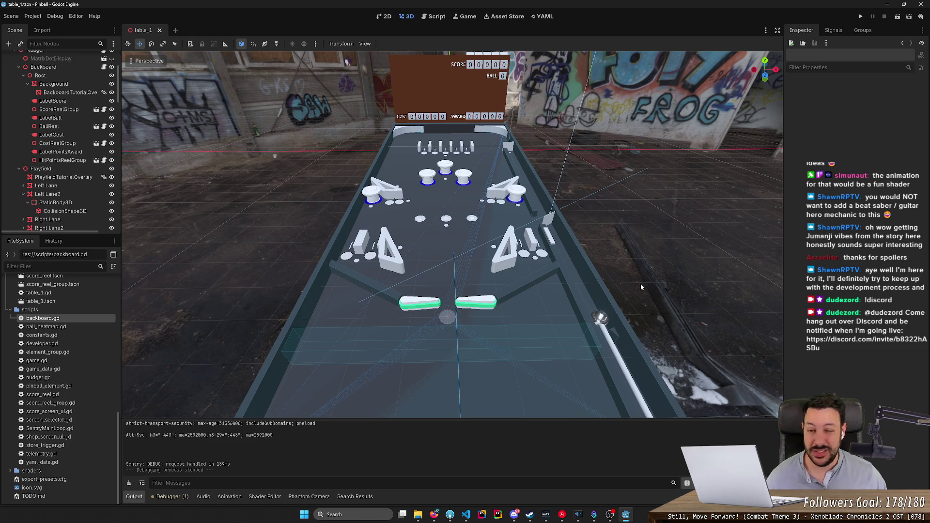
pyautogui.scroll(3, 640, 287)
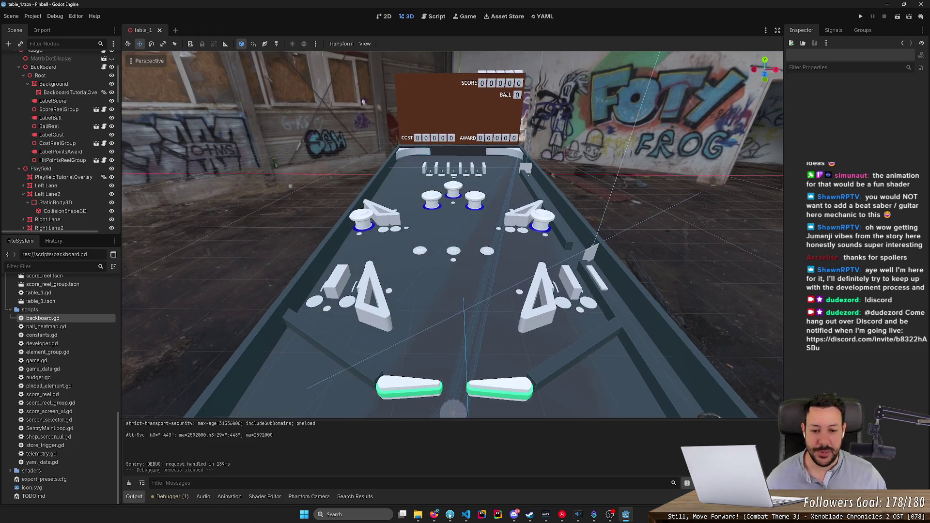
pyautogui.scroll(-2, 358, 100)
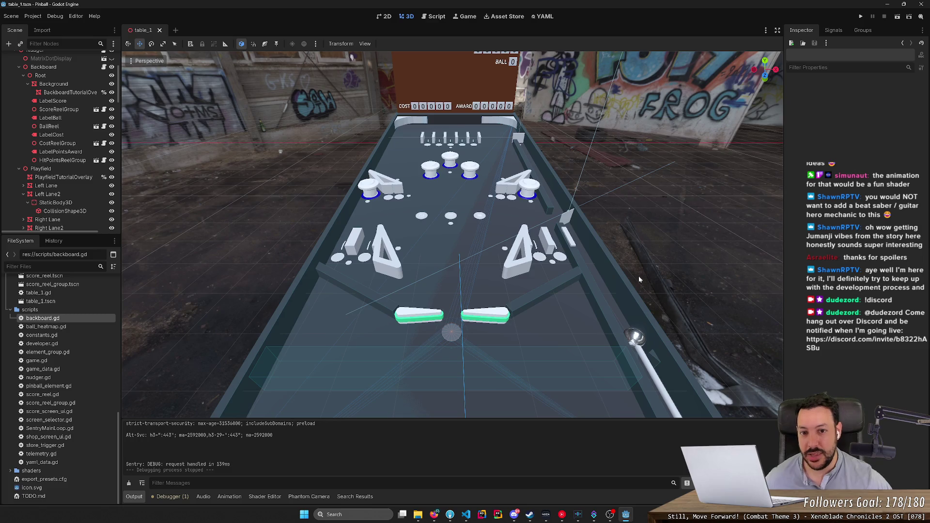
pyautogui.scroll(2, 632, 264)
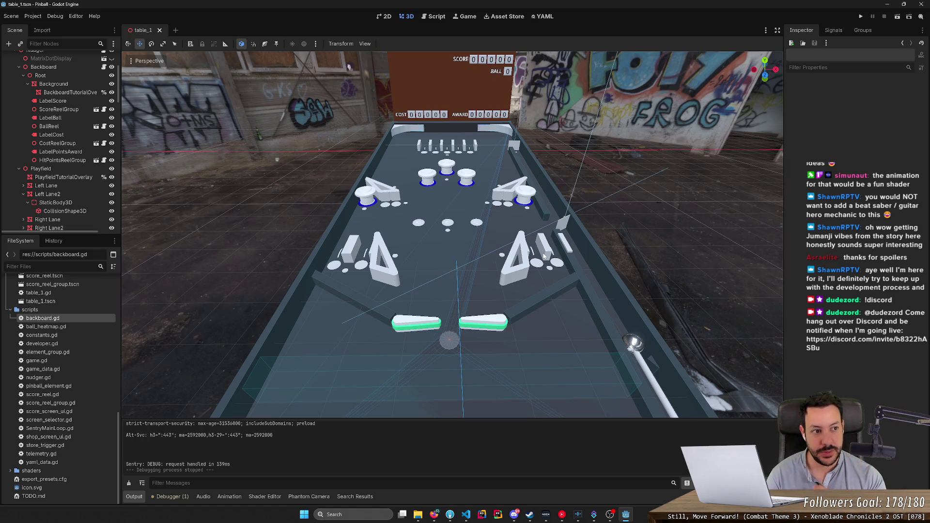
pyautogui.scroll(2, 543, 255)
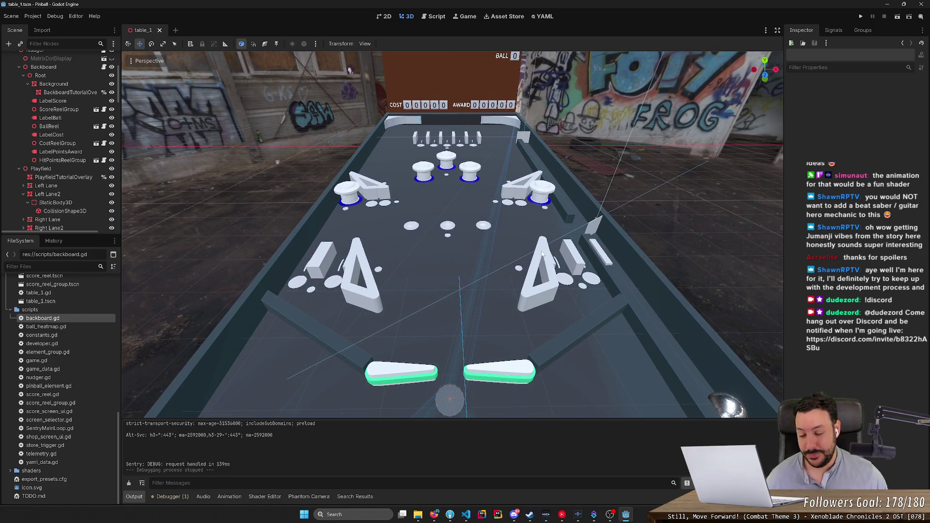
pyautogui.scroll(-3, 549, 257)
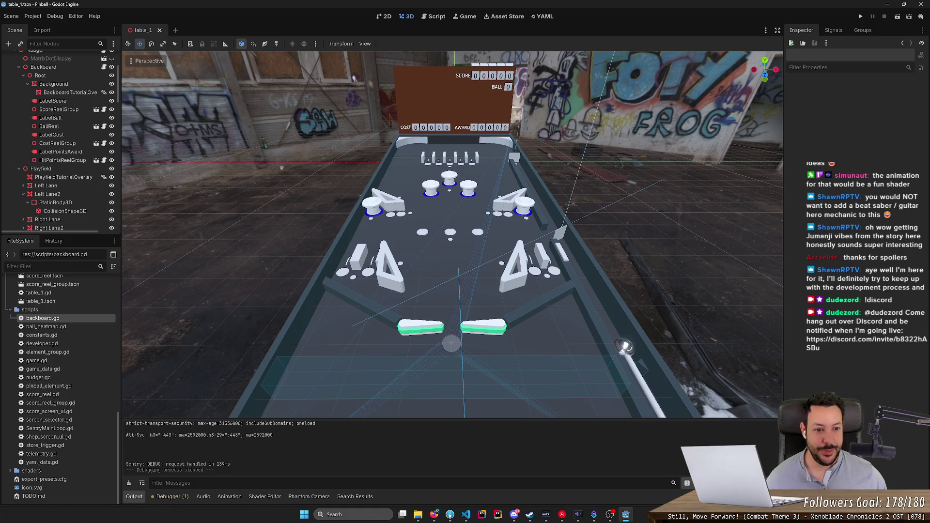
pyautogui.scroll(3, 677, 156)
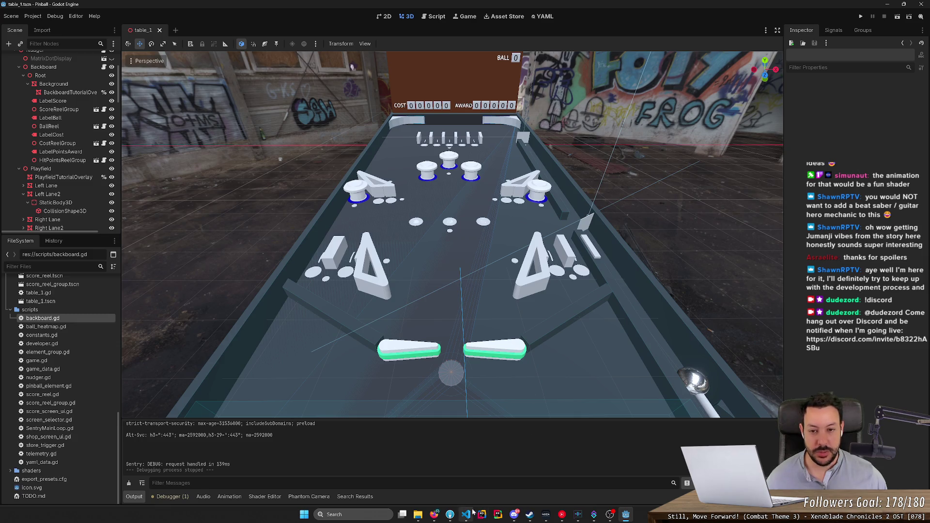
pyautogui.click(438, 19)
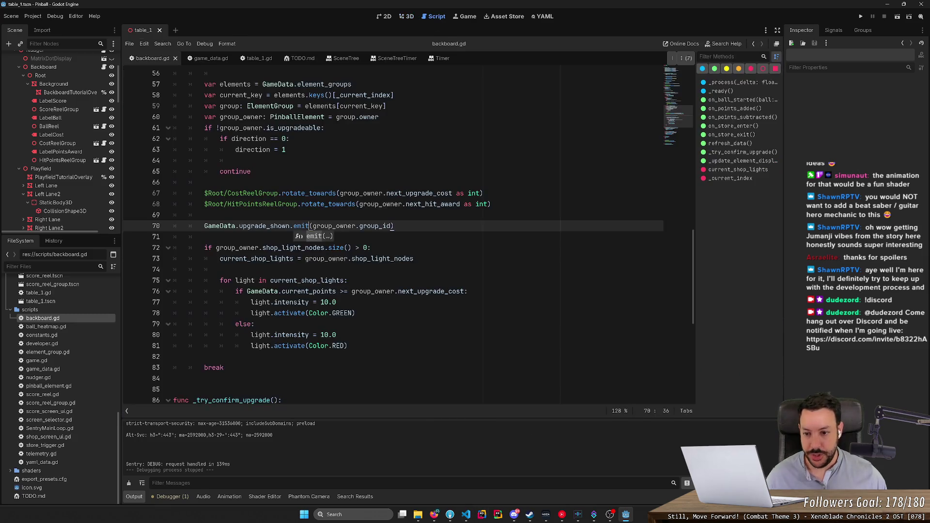
# - Close game_data.gd and the SceneTree, SceneTreeTimer and Timer docs, then open table_1.gd
pyautogui.click(203, 214)
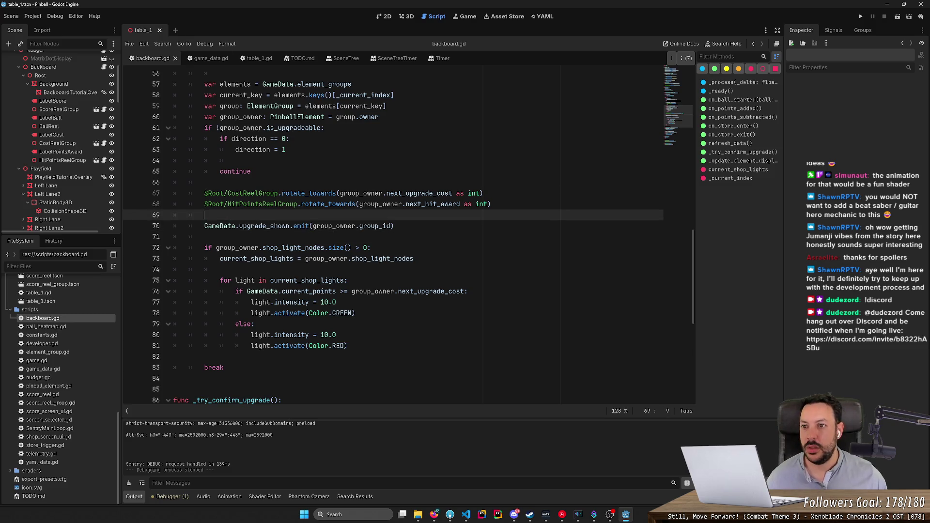
pyautogui.middleClick(214, 62)
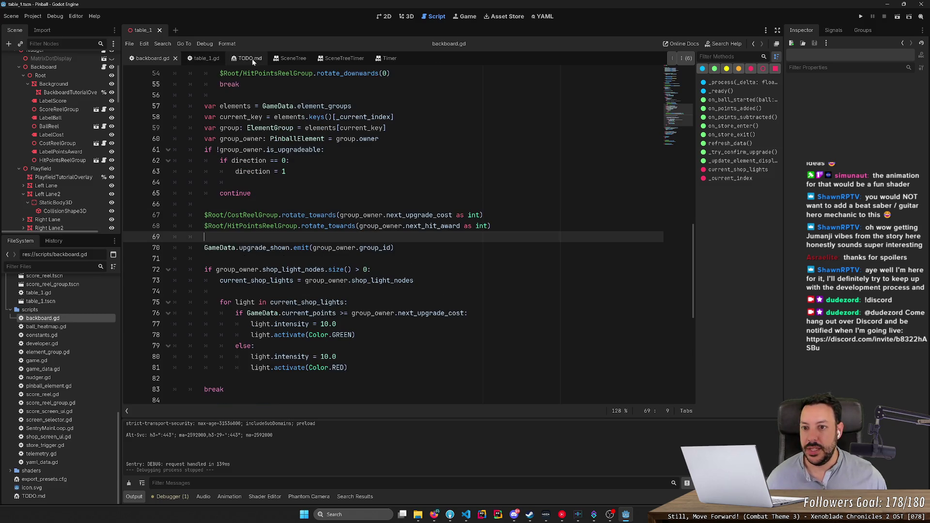
pyautogui.middleClick(286, 59)
pyautogui.middleClick(286, 58)
pyautogui.middleClick(284, 58)
pyautogui.click(201, 58)
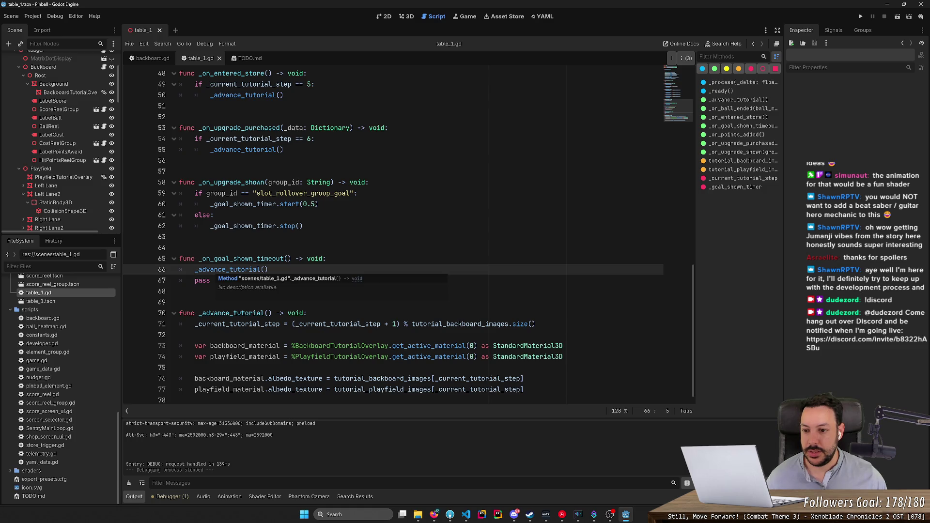
# - Wrap the _advance_tutorial call in 'if _current_tutorial_step == 7' and delete the leftover pass line
pyautogui.doubleClick(218, 269)
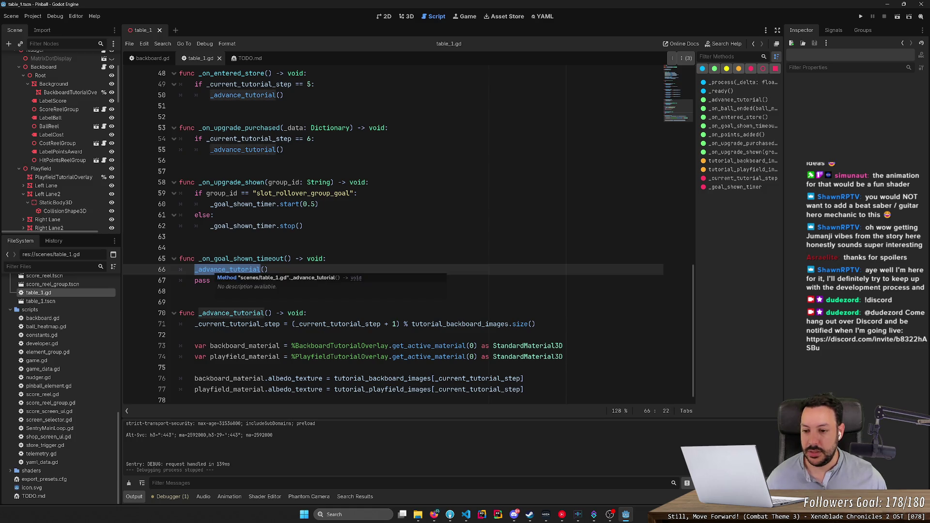
pyautogui.click(326, 259)
pyautogui.press('Return')
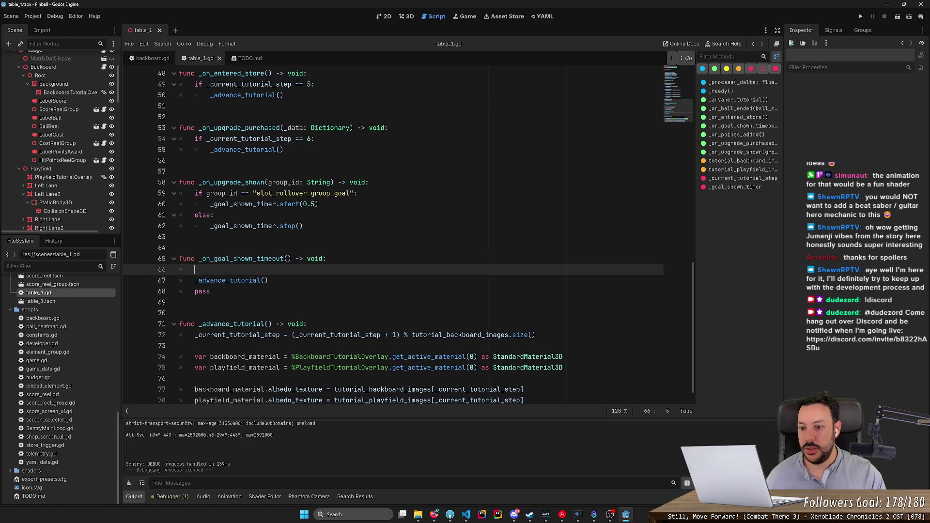
pyautogui.write('if ')
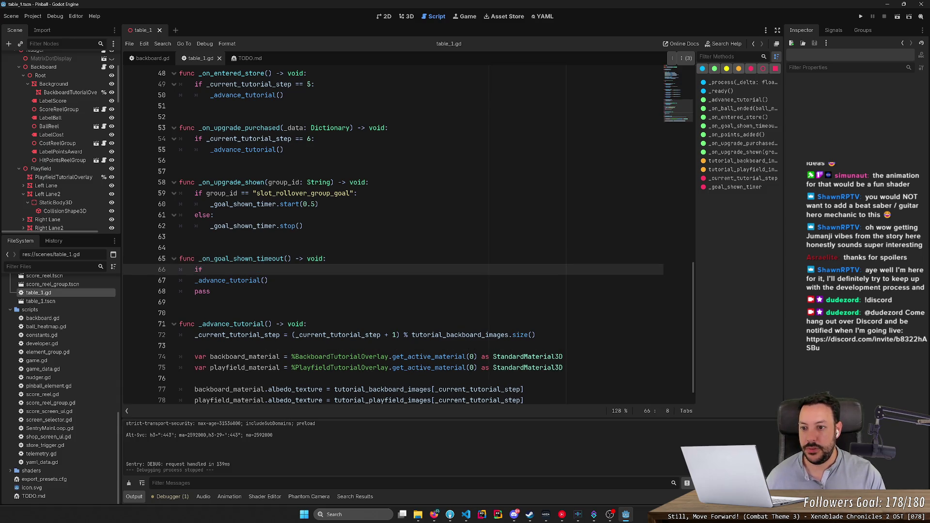
pyautogui.write('_current_t')
pyautogui.press('Return')
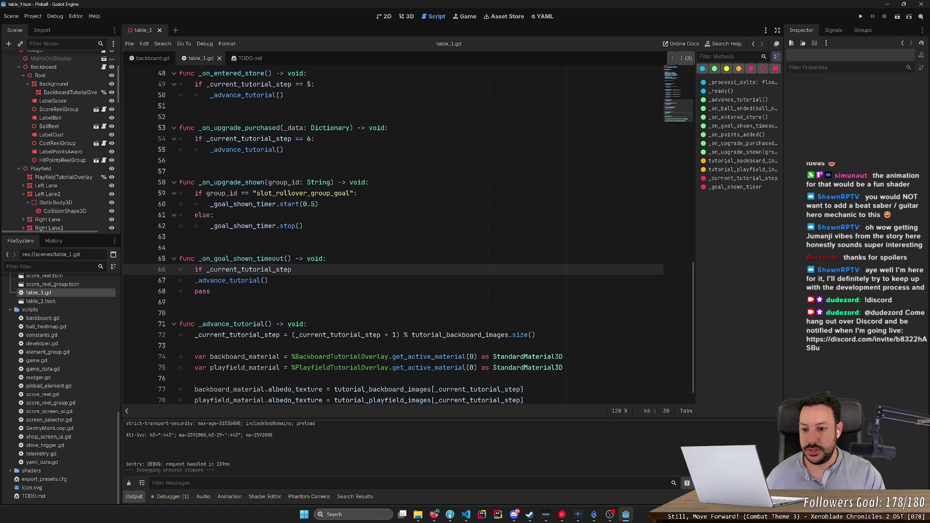
pyautogui.write('== 7')
pyautogui.press('Down')
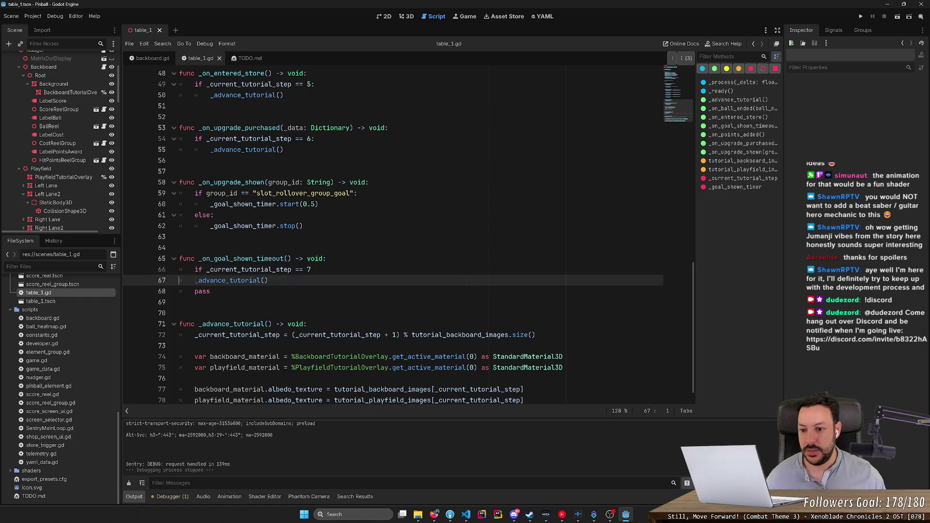
pyautogui.press('Home')
pyautogui.press('Tab')
pyautogui.press('Down')
pyautogui.hotkey('ctrl', 'shift', 'k')
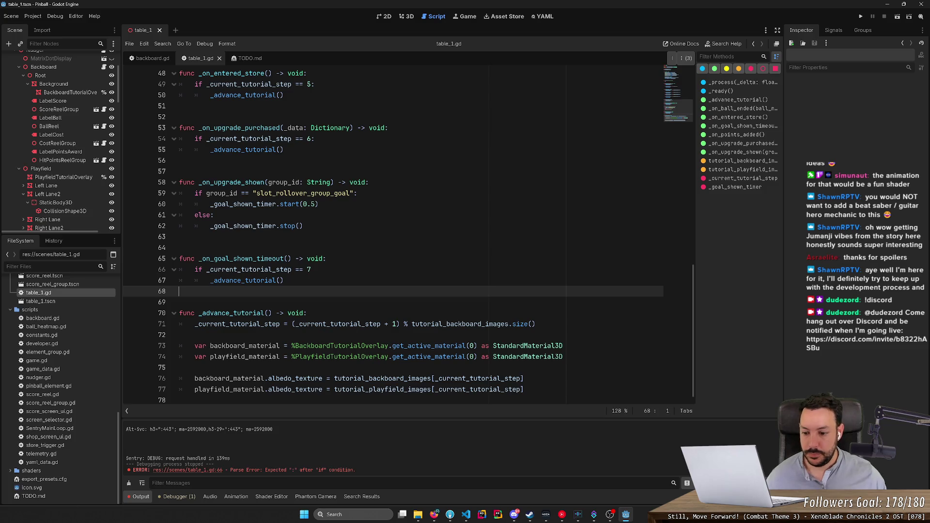
# - Add the missing colon to line 66, lint the current script, and run the project
pyautogui.click(311, 269)
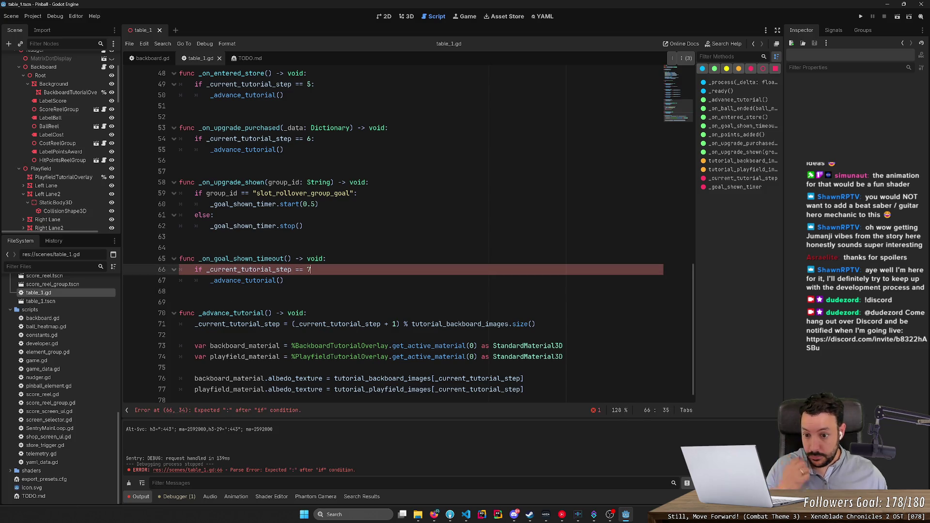
pyautogui.write(':')
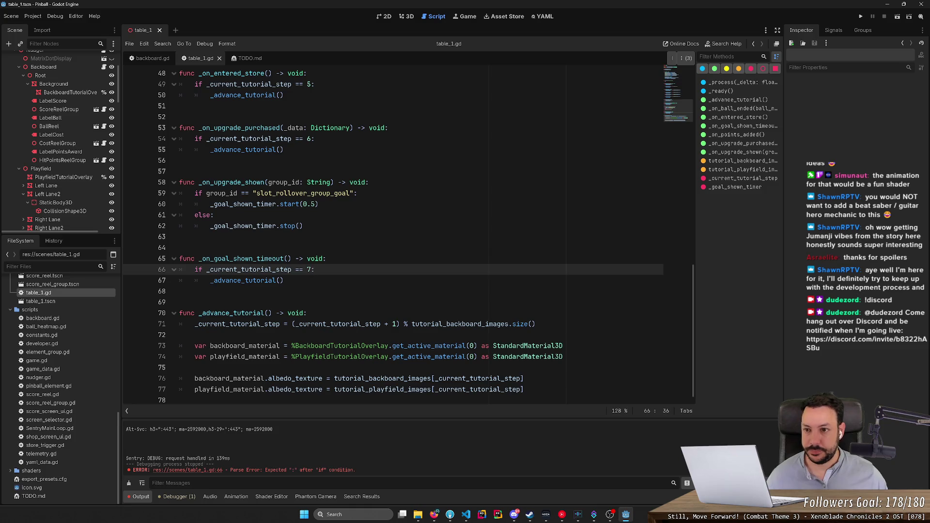
pyautogui.click(227, 44)
pyautogui.click(247, 66)
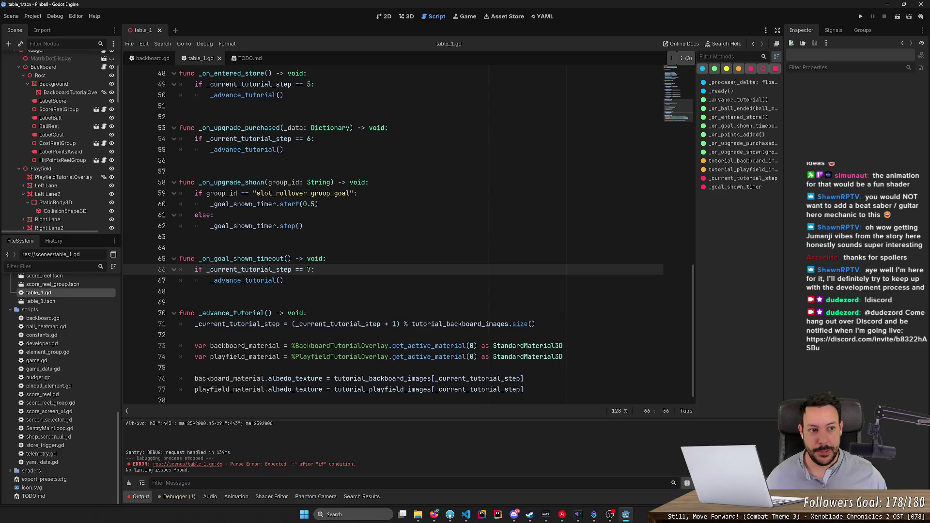
pyautogui.click(860, 16)
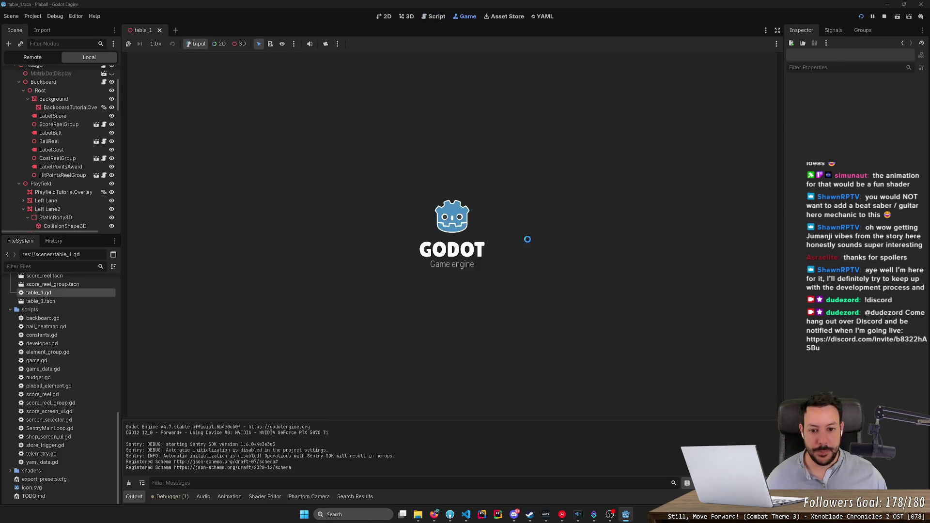
# - Start a new game and play until the 'Use your points to unlock the rest of the table' tip appears
pyautogui.click(465, 243)
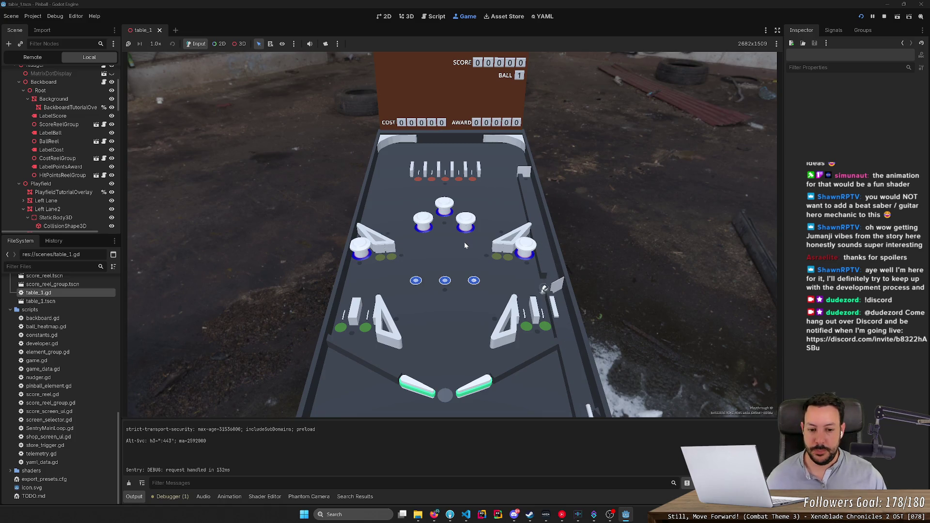
pyautogui.press('Right')
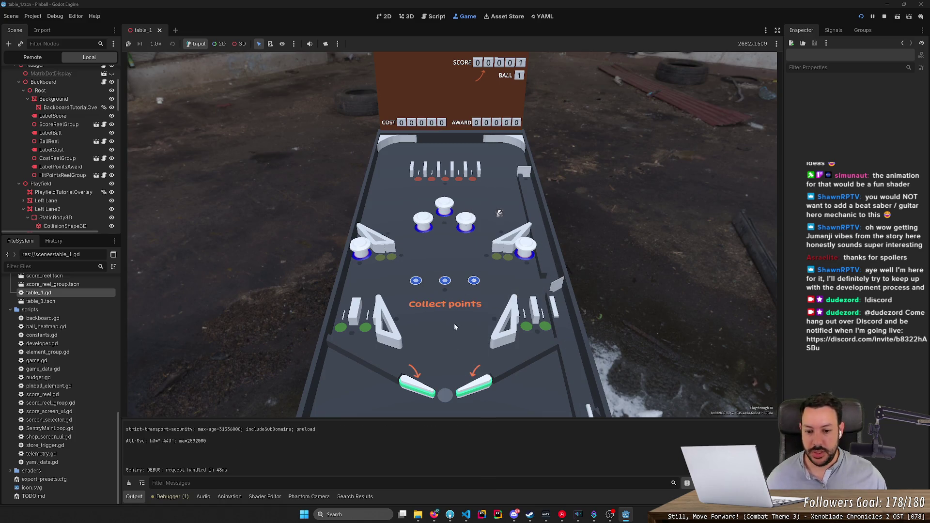
pyautogui.press('Left')
pyautogui.press('Left')
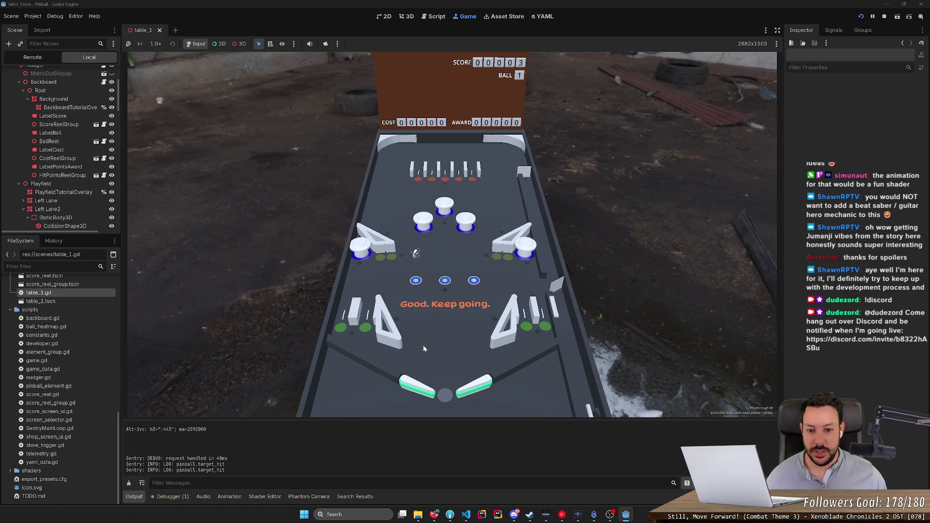
pyautogui.press('Left')
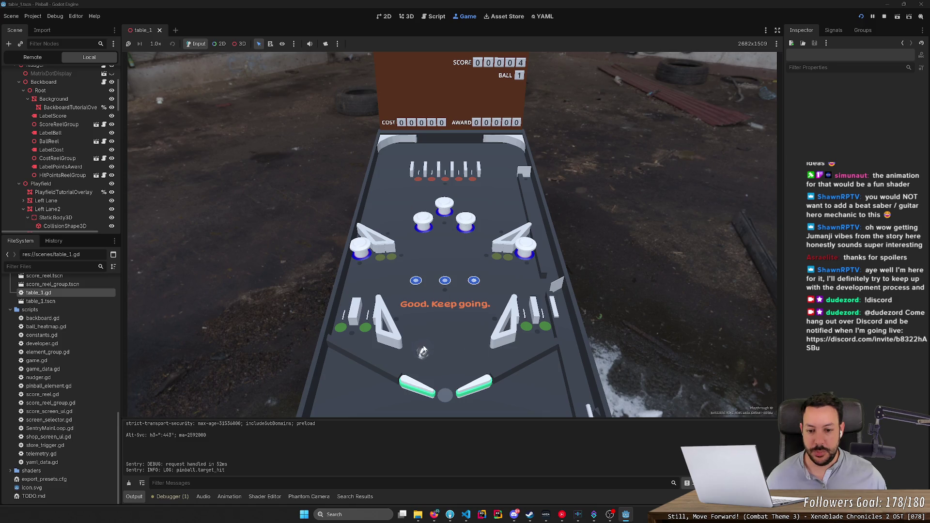
pyautogui.press('Left')
pyautogui.press('Left')
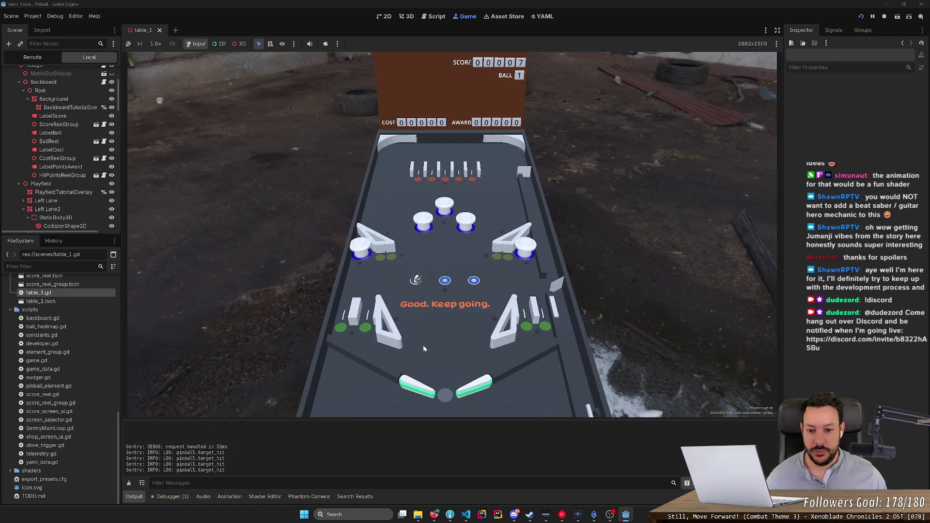
pyautogui.press('Left')
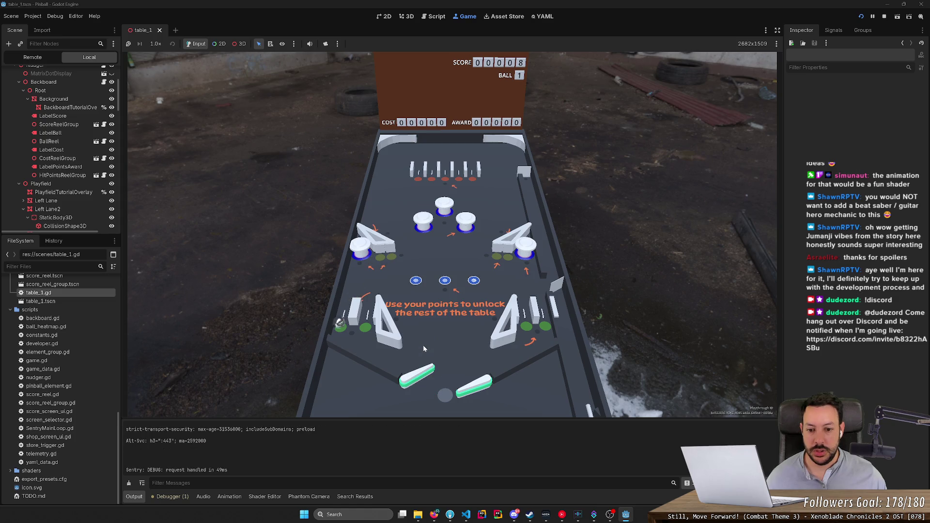
pyautogui.press('Left')
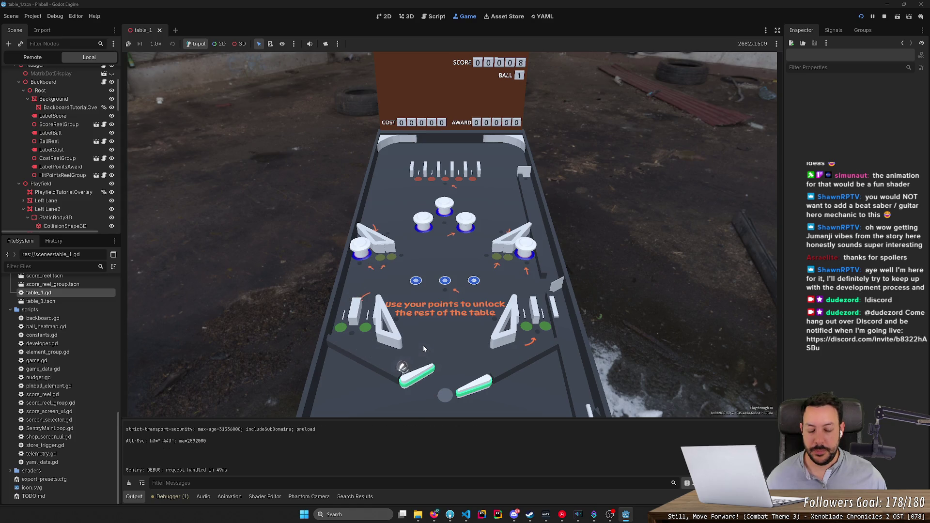
pyautogui.press('Left')
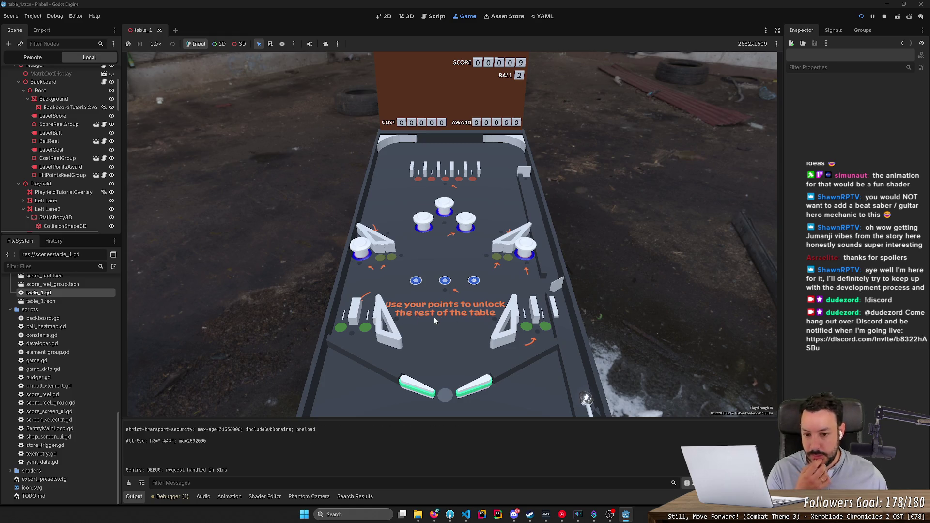
pyautogui.click(434, 515)
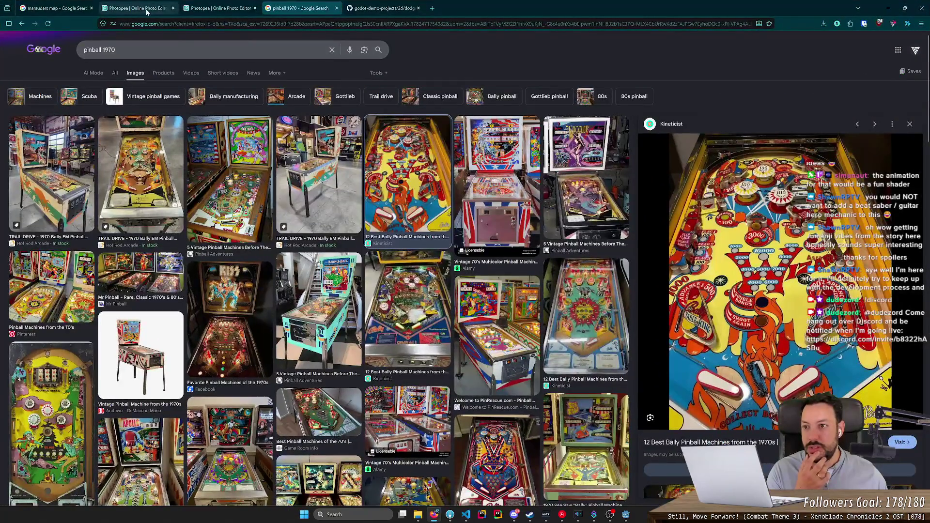
# - In Photopea, hide the Step 7 overlay and preview Steps 6 and 5 over the blue Background
pyautogui.click(141, 9)
pyautogui.click(721, 235)
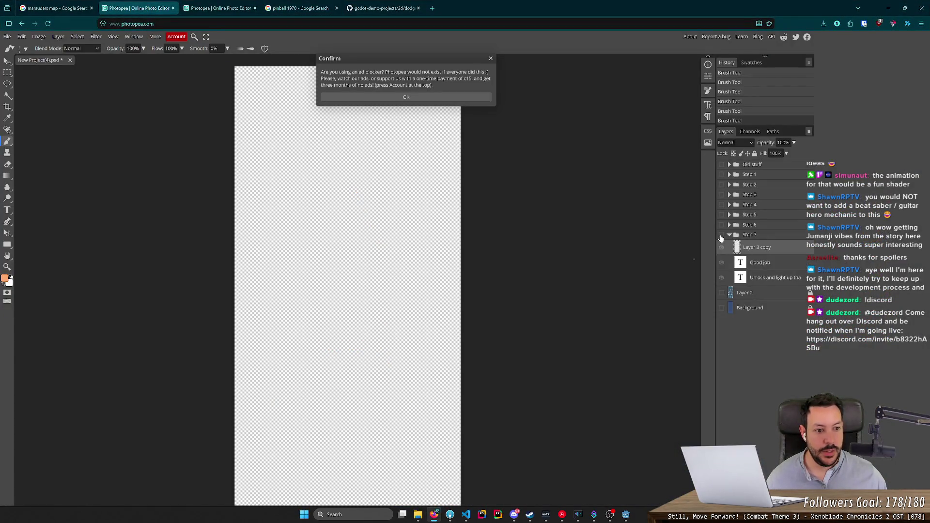
pyautogui.click(721, 225)
pyautogui.click(722, 224)
pyautogui.click(722, 215)
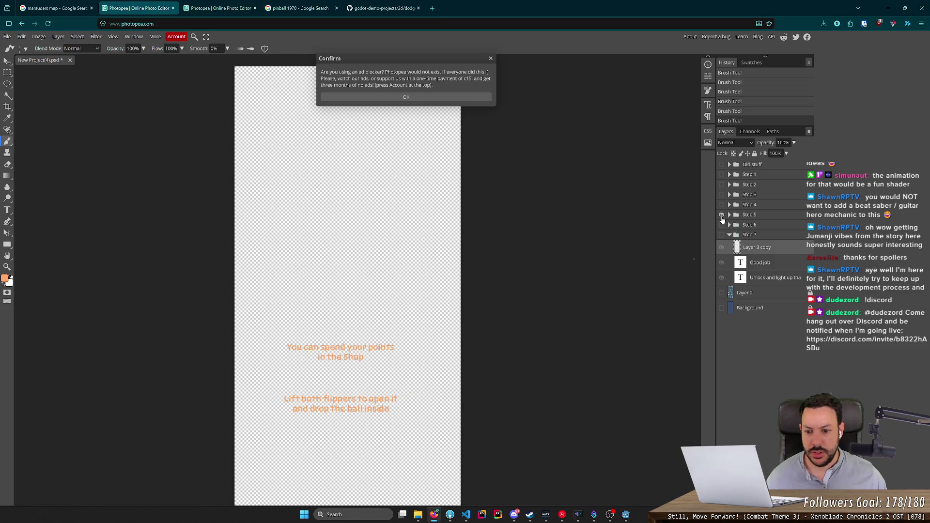
pyautogui.click(722, 293)
pyautogui.click(722, 293)
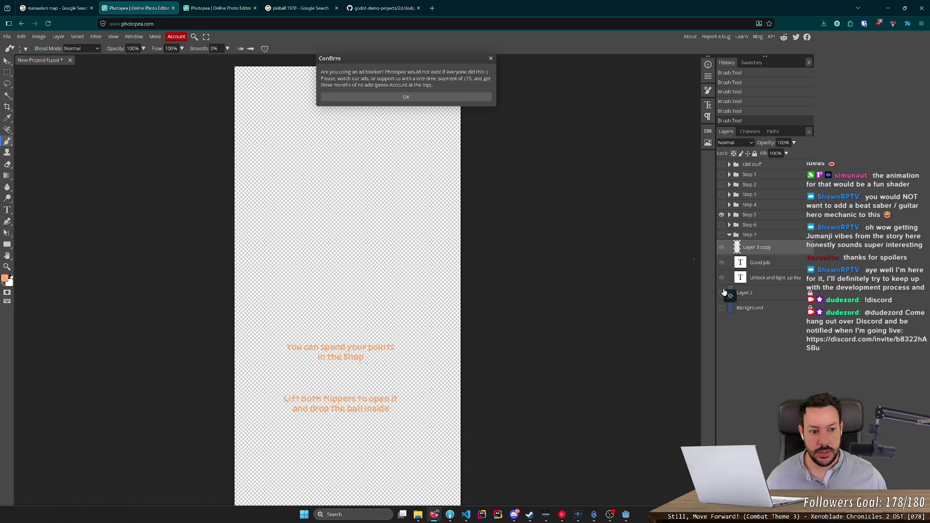
pyautogui.click(721, 308)
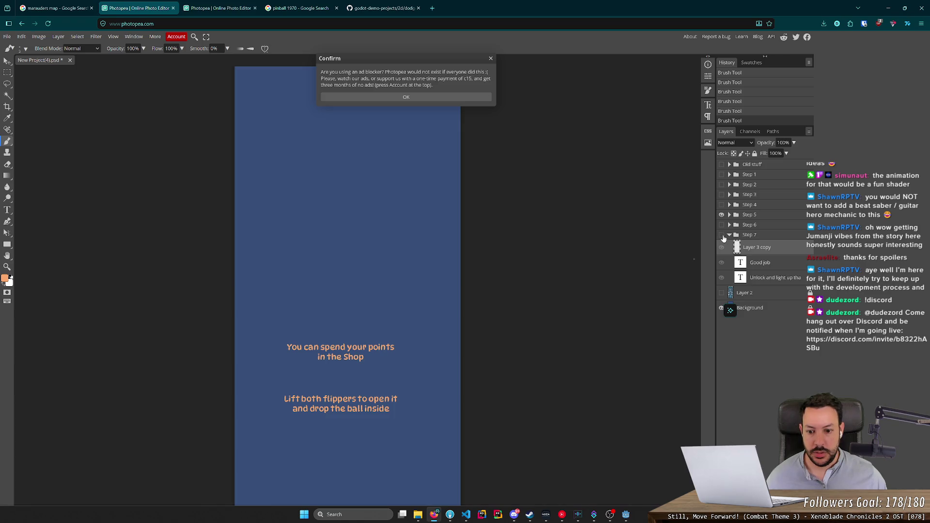
pyautogui.click(721, 214)
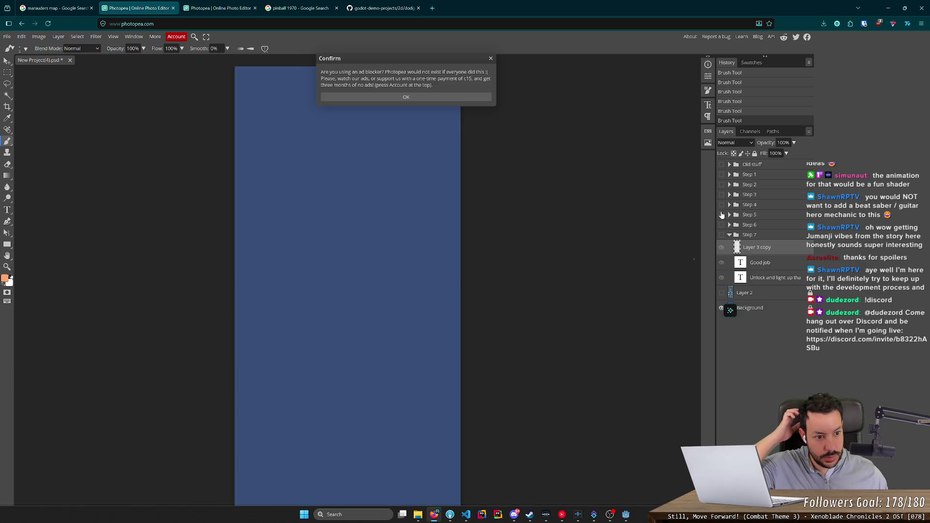
# - Preview the Step 4 and Step 3 overlays, dismiss the ad-blocker notice, and open the tutorial images folder
pyautogui.click(721, 205)
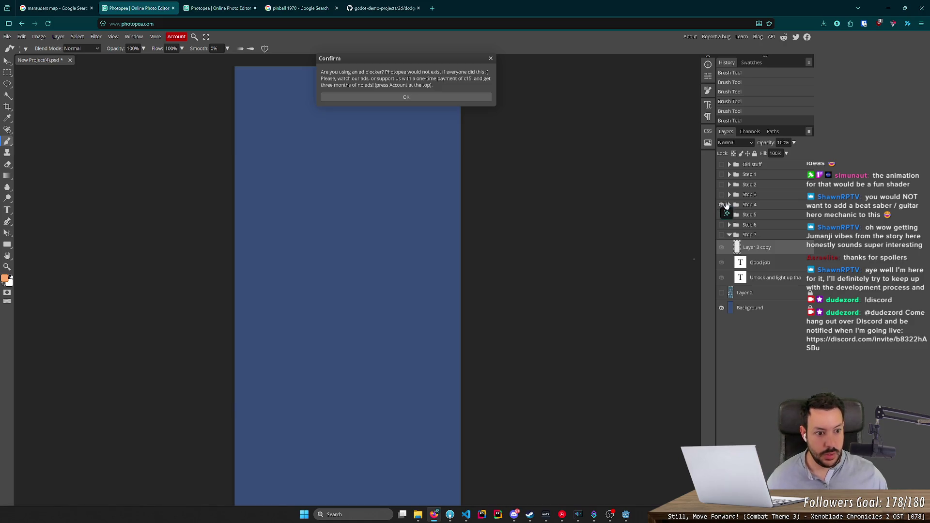
pyautogui.click(729, 205)
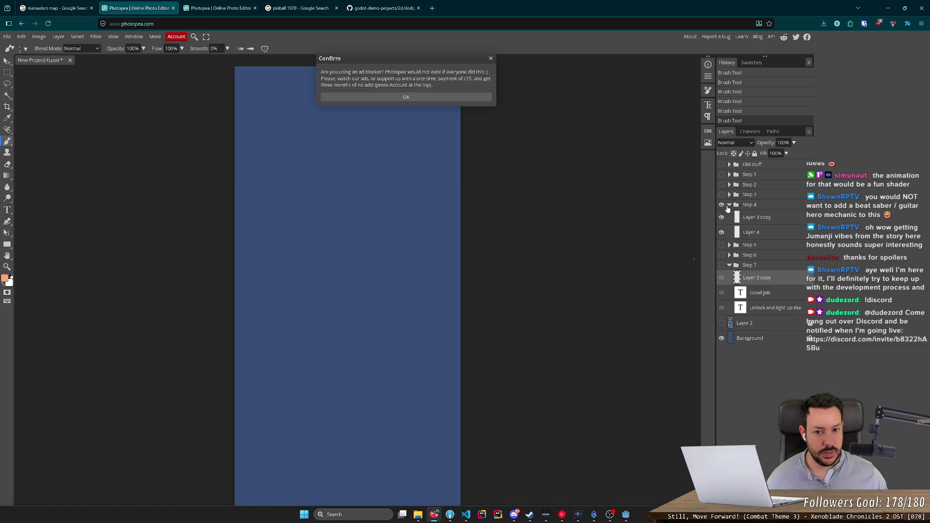
pyautogui.click(721, 204)
pyautogui.click(721, 194)
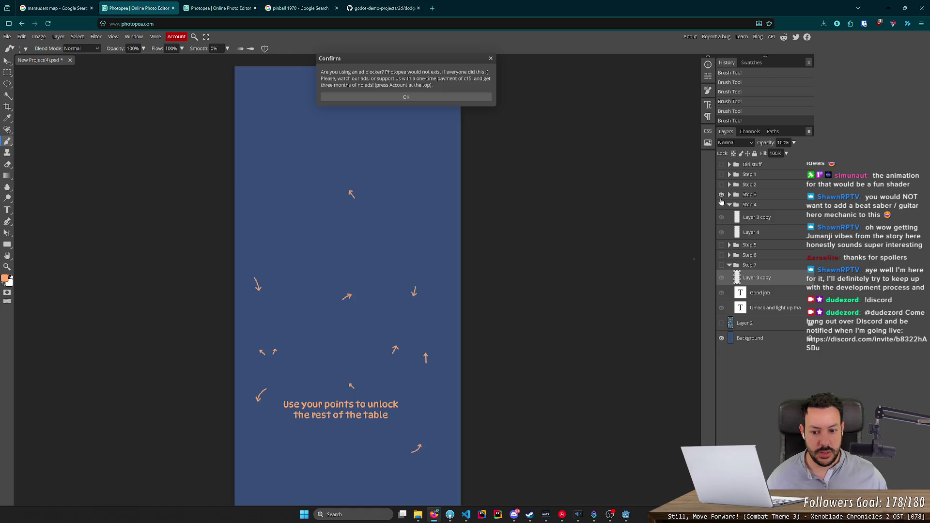
pyautogui.click(722, 196)
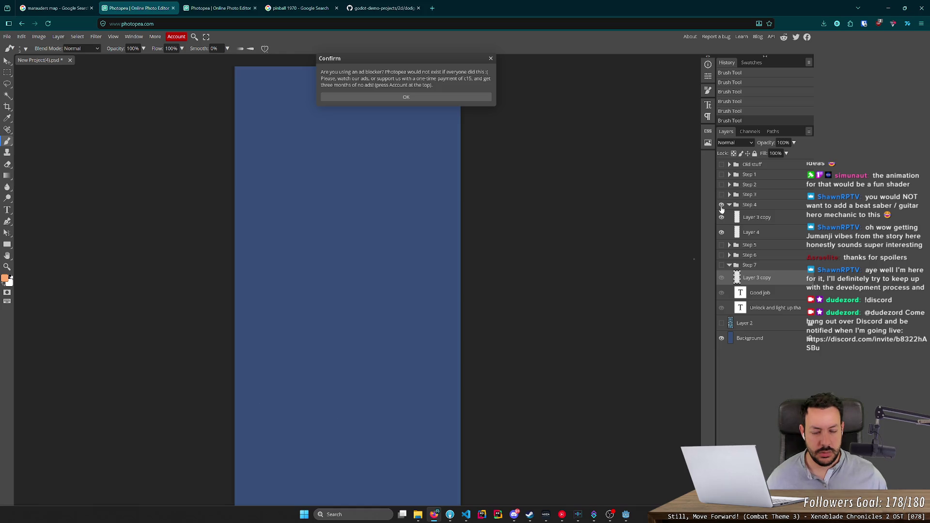
pyautogui.click(491, 58)
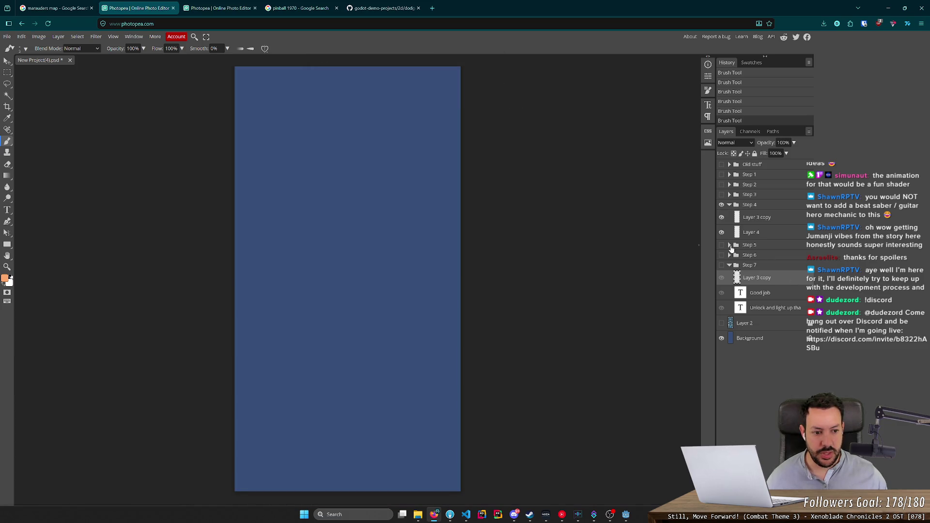
pyautogui.click(418, 514)
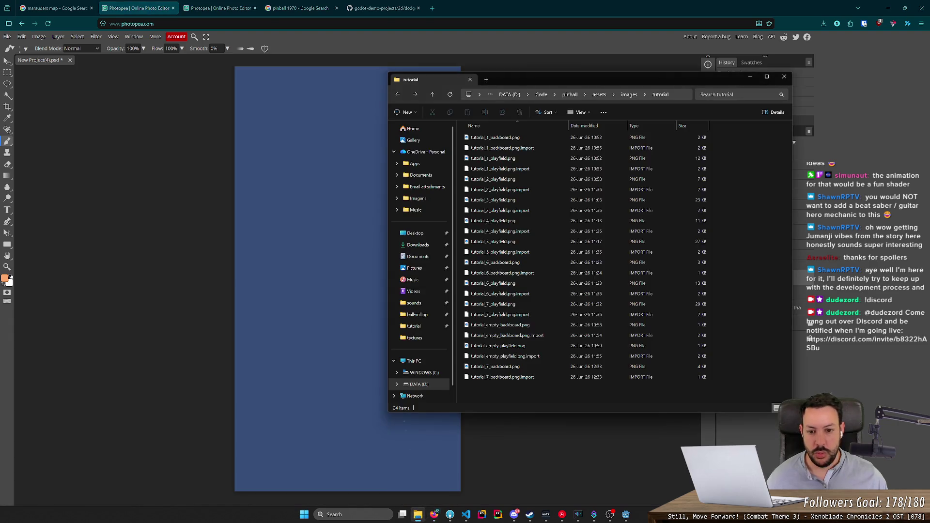
# - View tutorial_4_playfield.png's 'Oops. You lost all of your points.' text in Photos, then return to Photopea
pyautogui.doubleClick(514, 222)
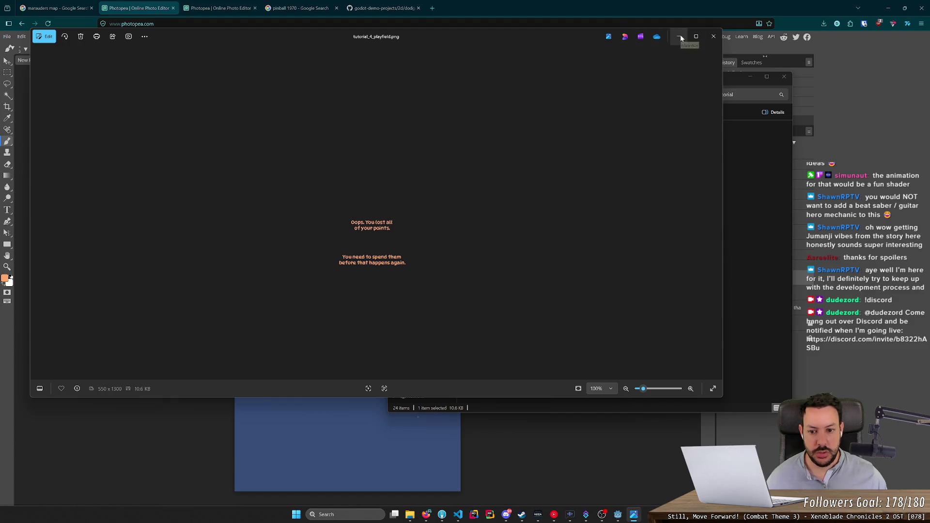
pyautogui.click(827, 388)
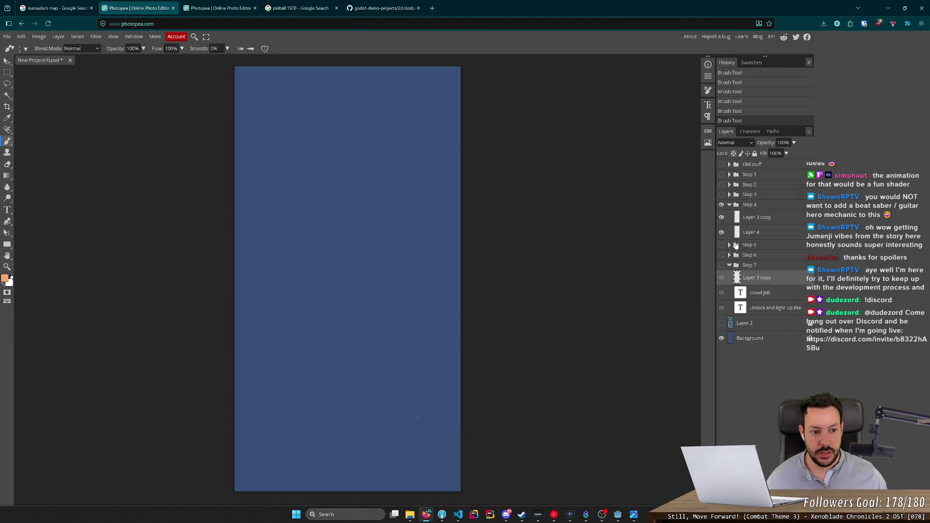
# - Delete the empty Layer 4 from the Step 4 group
pyautogui.click(729, 245)
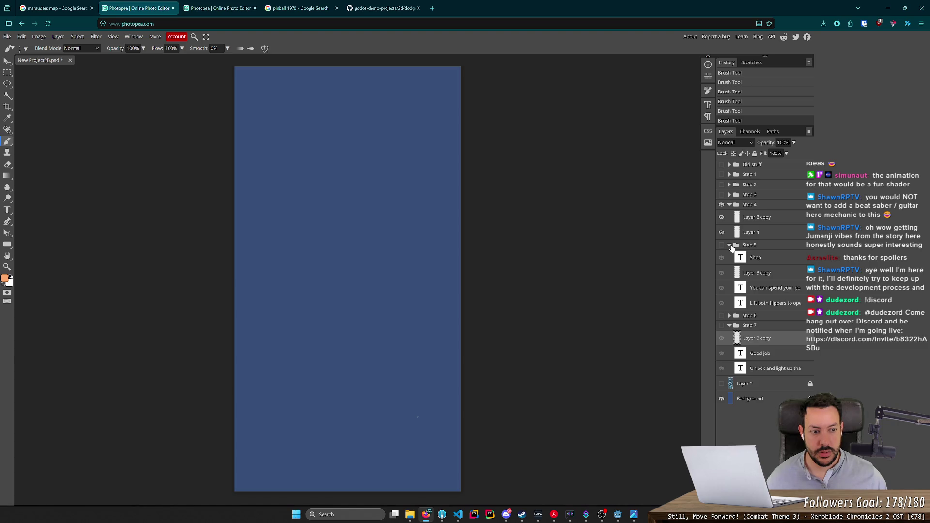
pyautogui.click(736, 231)
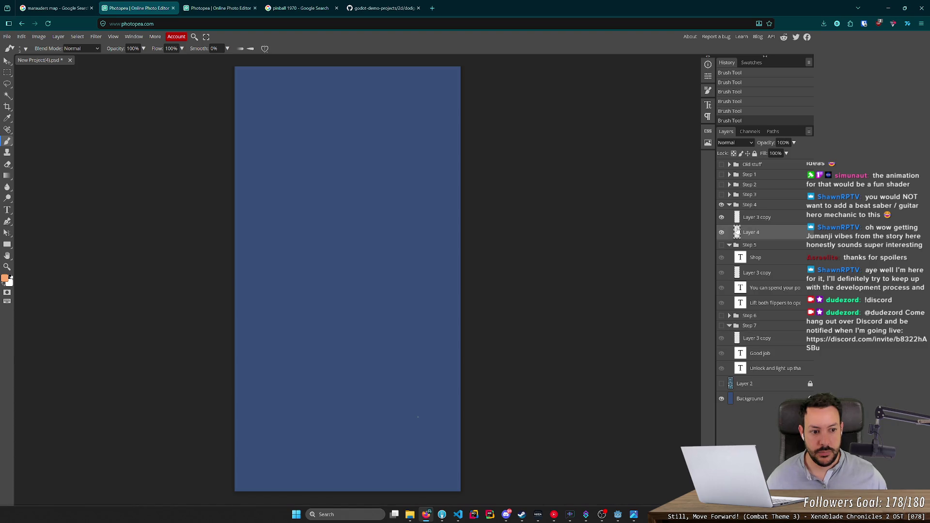
pyautogui.click(738, 218)
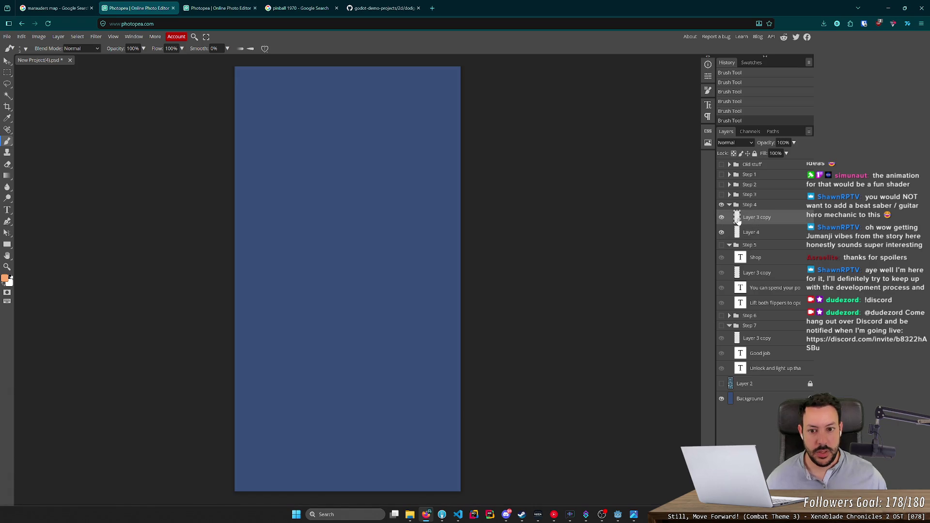
pyautogui.click(737, 232)
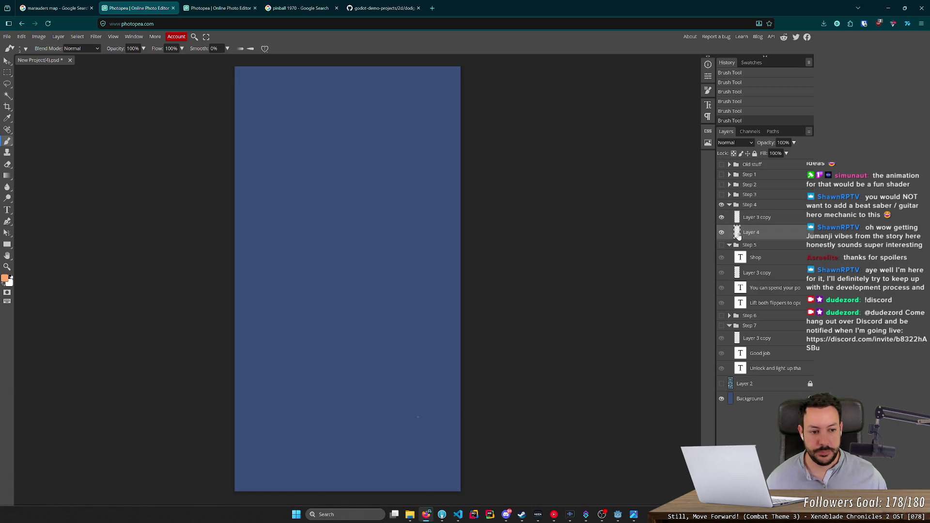
pyautogui.press('Delete')
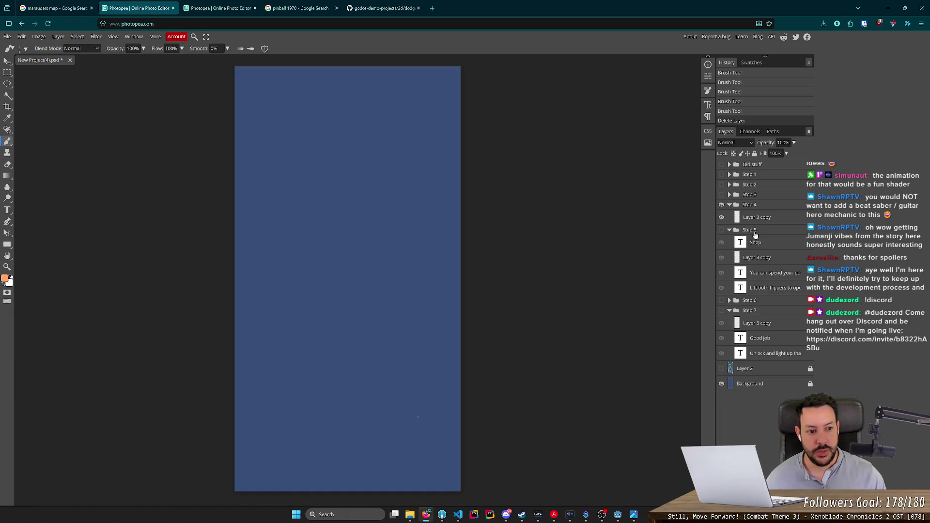
# - Duplicate the shop and lift-flippers captions from Step 5 and move the copies into the Step 4 group
pyautogui.click(765, 273)
pyautogui.keyDown('shift'); pyautogui.click(768, 289); pyautogui.keyUp('shift')
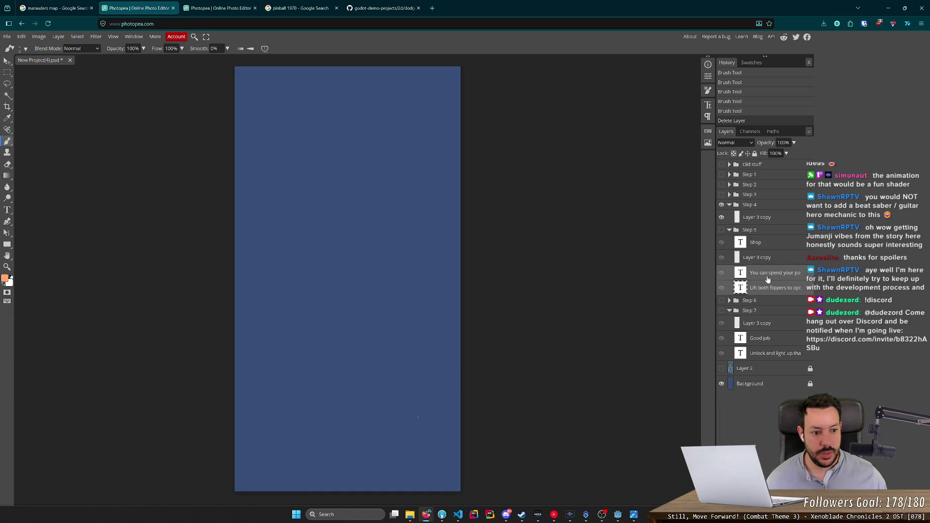
pyautogui.hotkey('ctrl', 'shift', 'n')
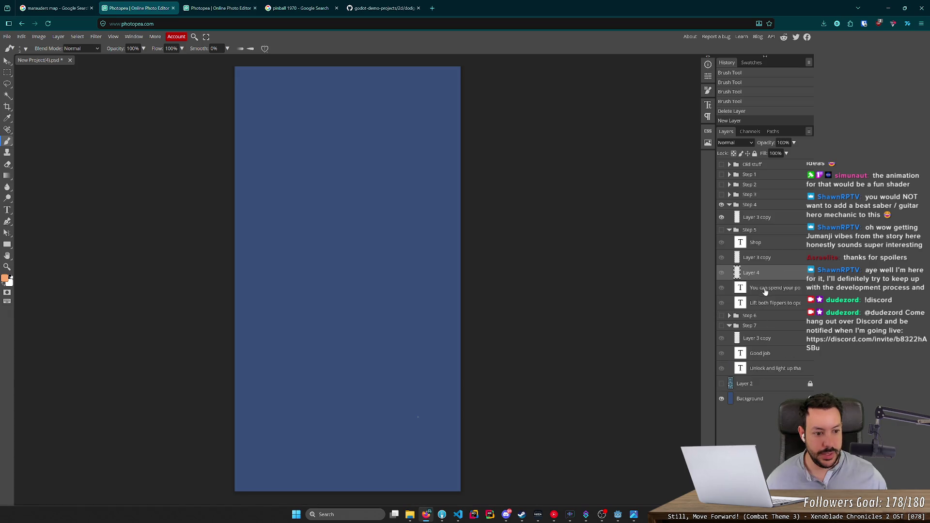
pyautogui.hotkey('ctrl', 'z')
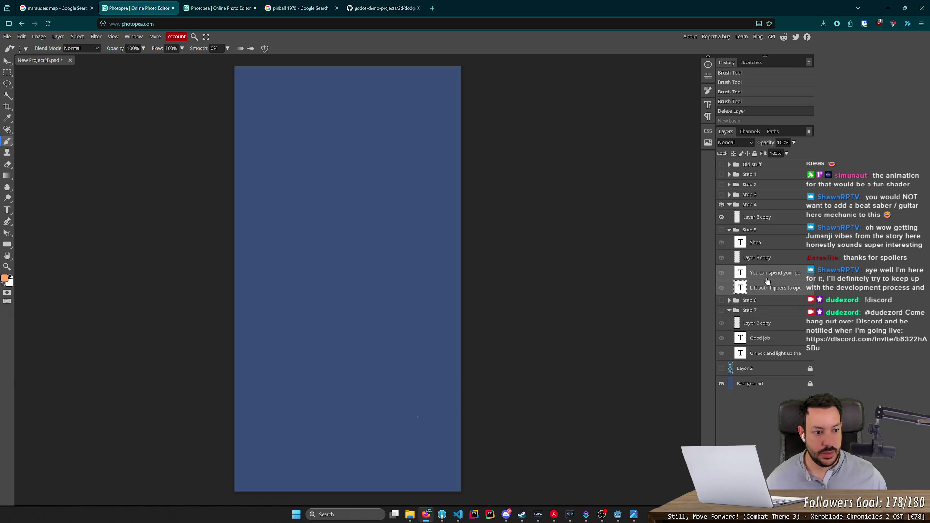
pyautogui.keyDown('shift'); pyautogui.click(768, 287); pyautogui.keyUp('shift')
pyautogui.hotkey('ctrl', 'j')
pyautogui.moveTo(762, 318); pyautogui.dragTo(761, 226)
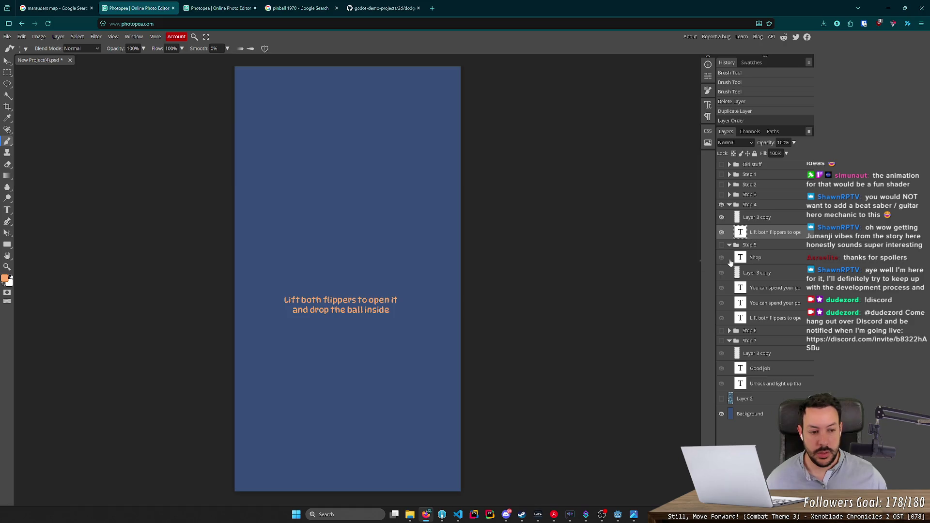
pyautogui.moveTo(768, 306); pyautogui.dragTo(766, 228)
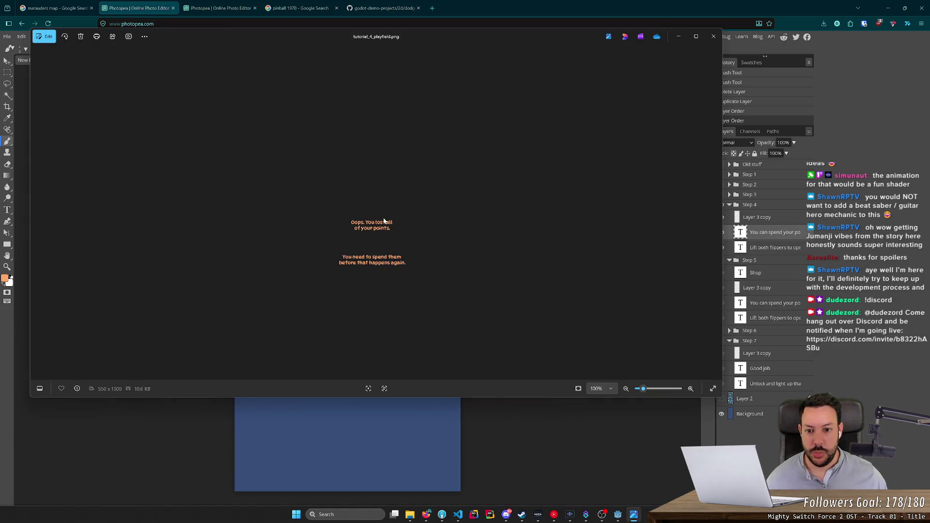
pyautogui.hotkey('alt', 'Tab')
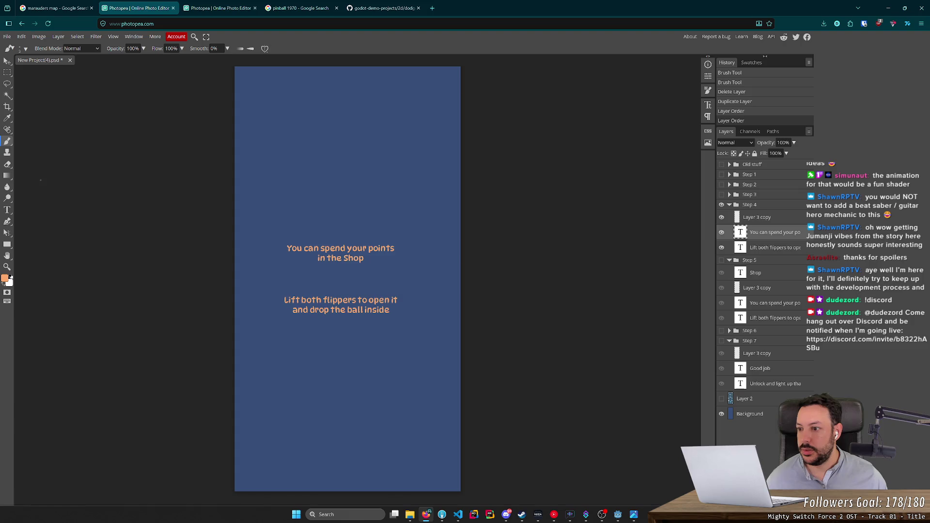
# - Show the playfield and rewrite the upper Step 4 caption as 'Oops. / You lost all of your points'
pyautogui.click(721, 399)
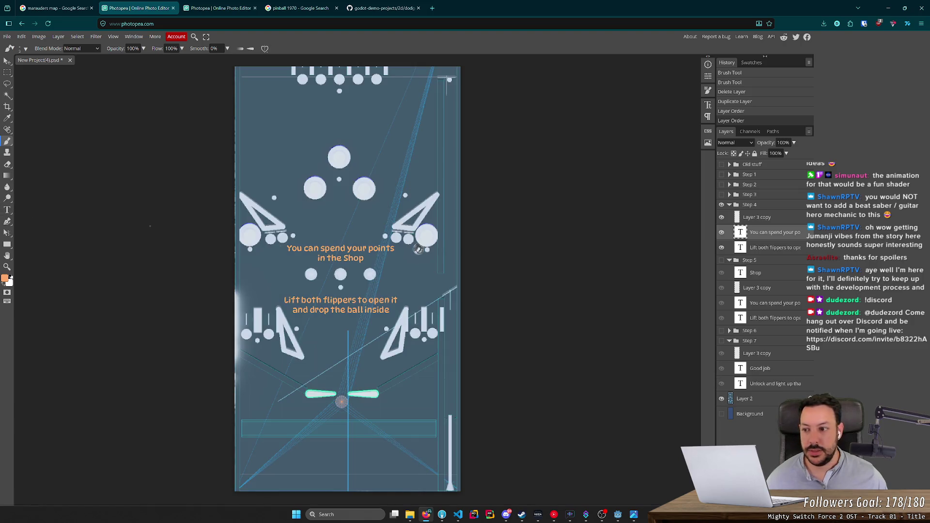
pyautogui.press('t')
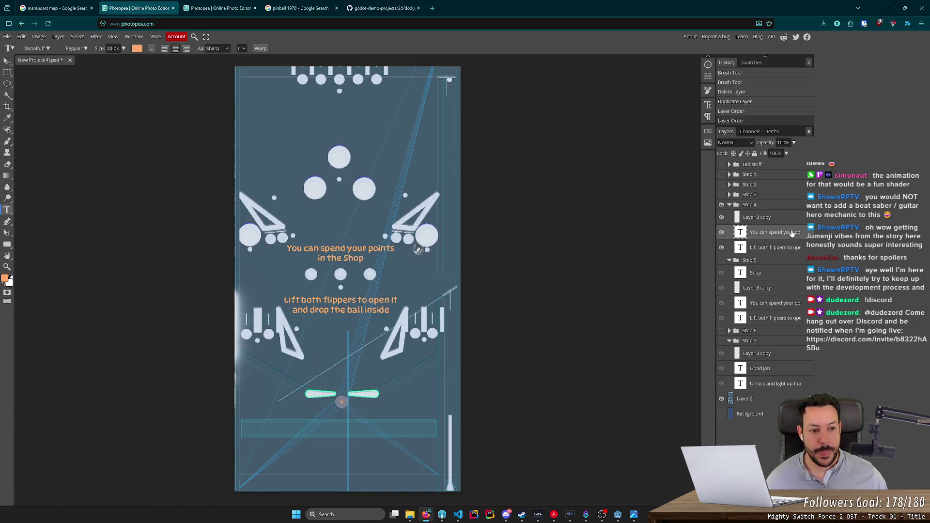
pyautogui.click(340, 253)
pyautogui.hotkey('ctrl', 'a')
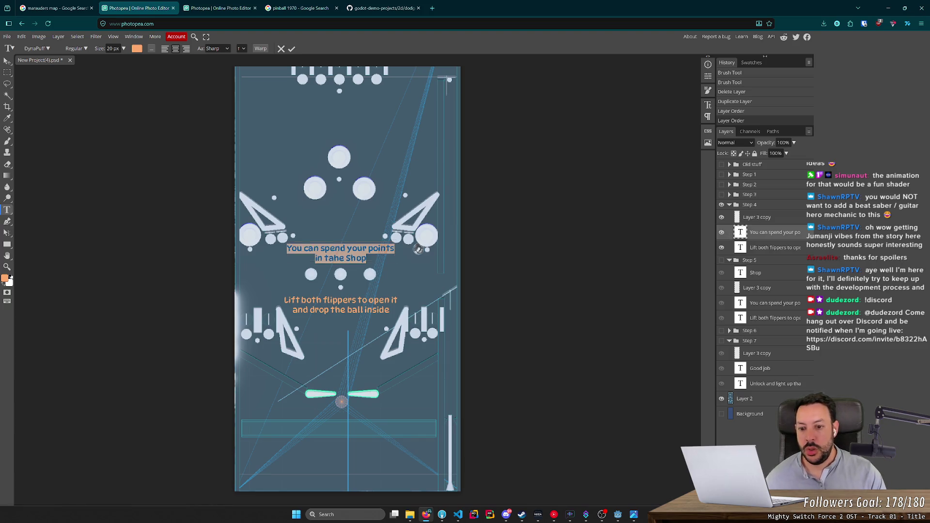
pyautogui.write('Gops. You lo')
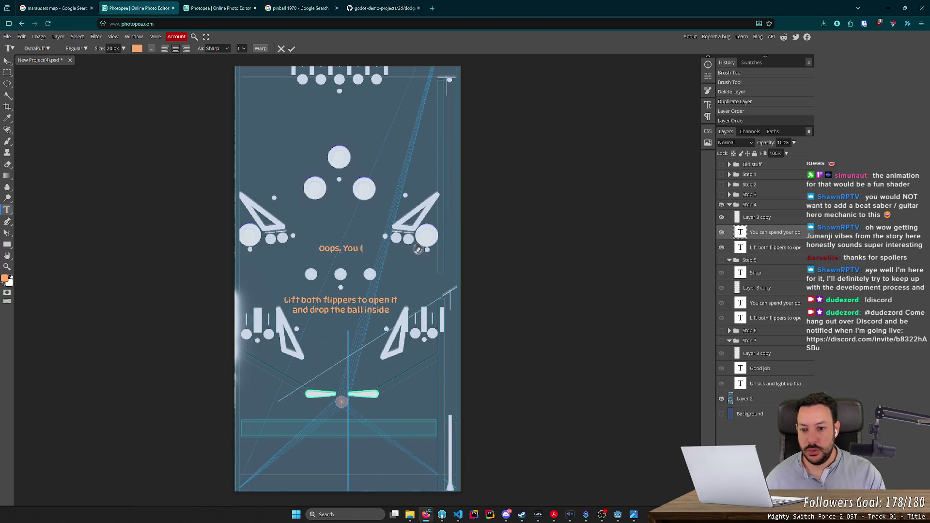
pyautogui.press('BackSpace')
pyautogui.press('BackSpace')
pyautogui.press('BackSpace')
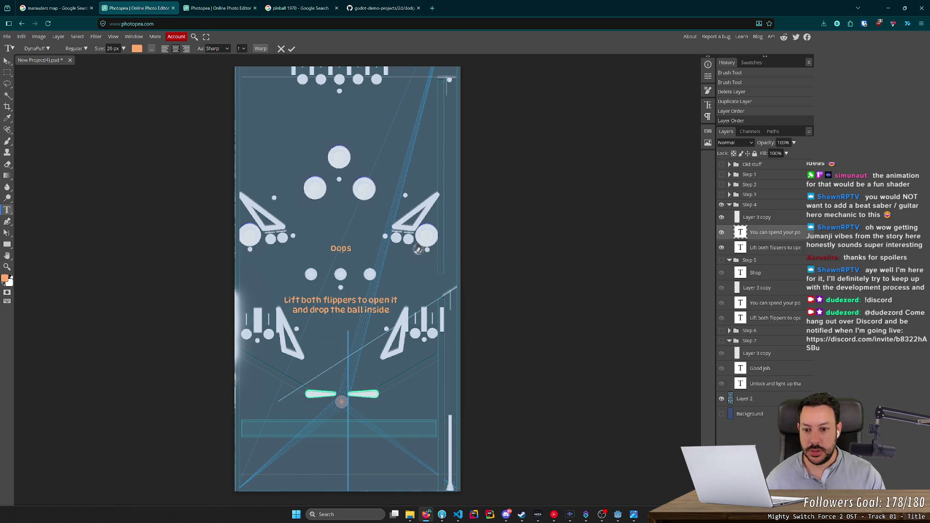
pyautogui.press('Return')
pyautogui.write('You lost all of yo')
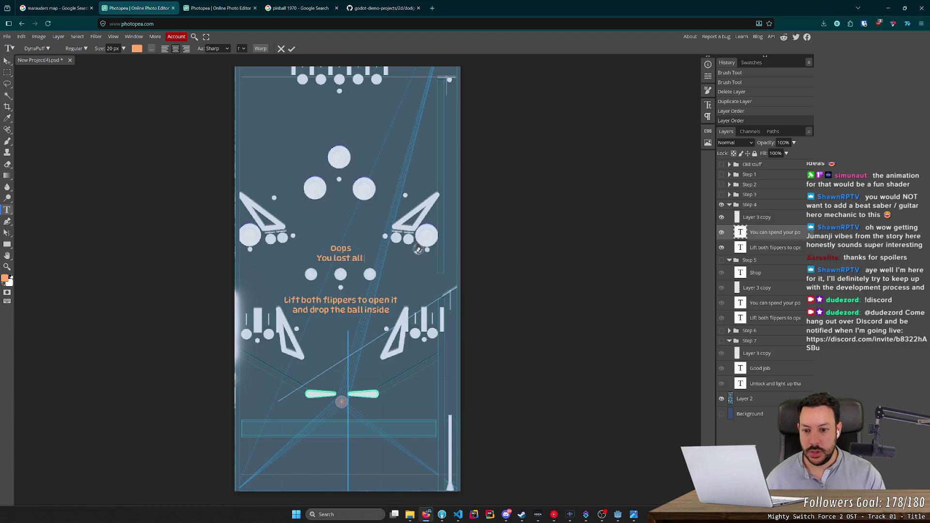
pyautogui.write('ur poitns')
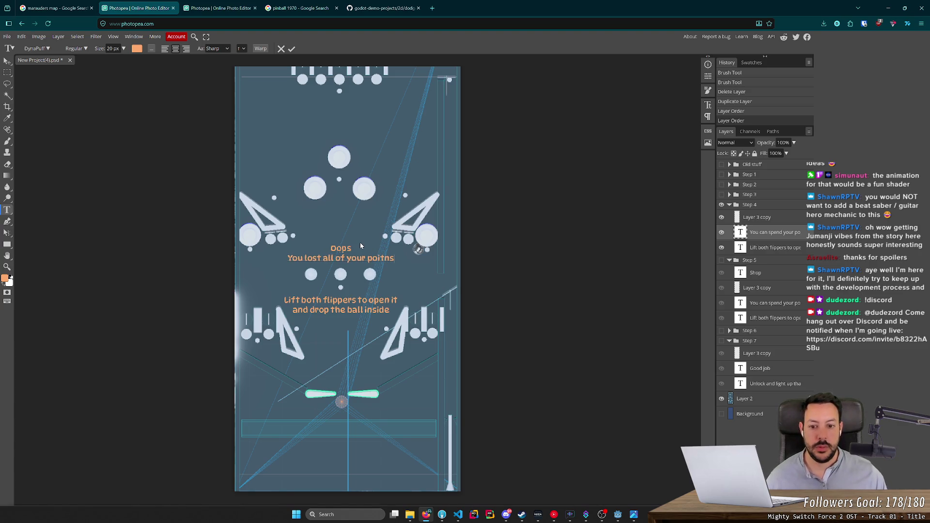
pyautogui.press('BackSpace')
pyautogui.press('BackSpace')
pyautogui.press('BackSpace')
pyautogui.write('nts')
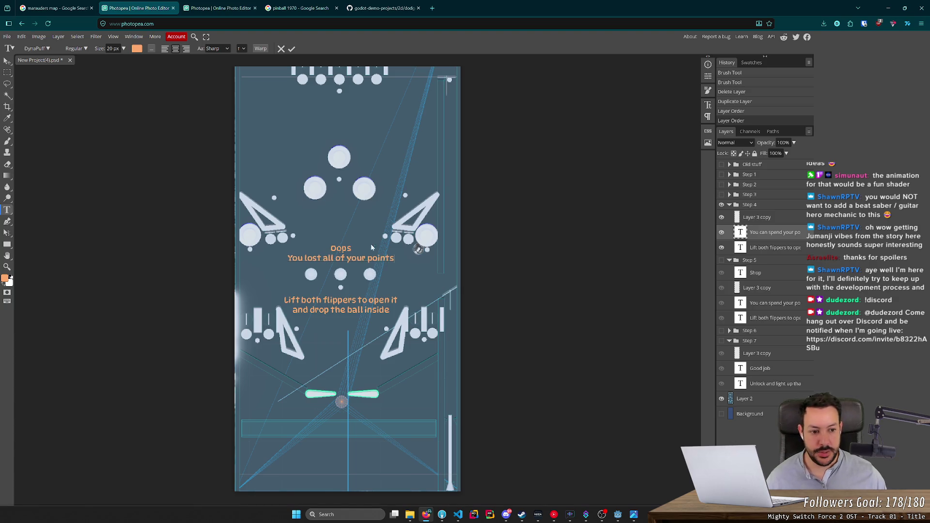
pyautogui.click(781, 248)
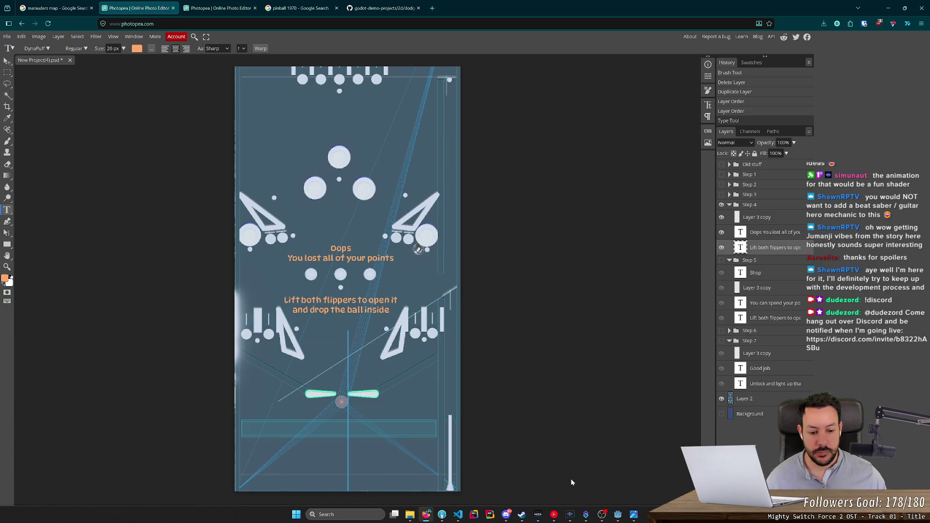
# - Change the lower caption to 'You need to spend them / before that happens again' and save
pyautogui.click(633, 515)
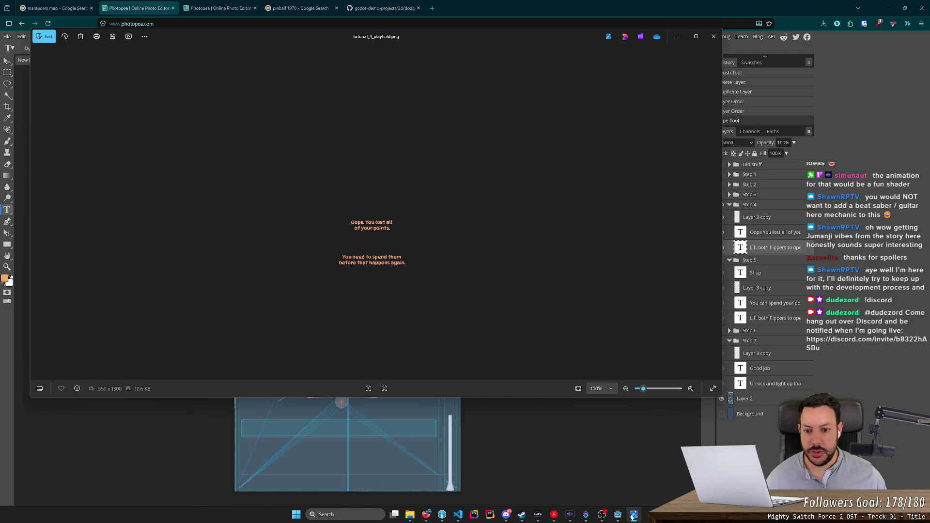
pyautogui.click(633, 515)
pyautogui.click(341, 301)
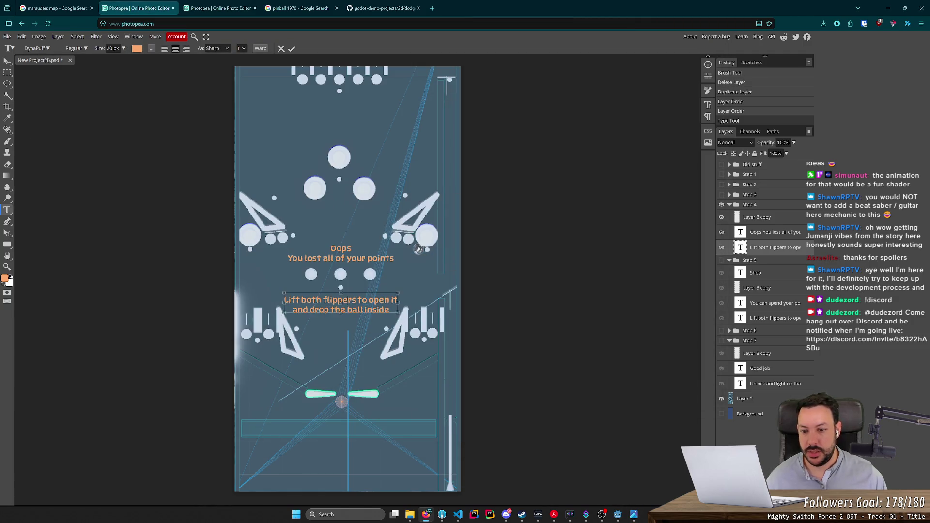
pyautogui.write('You need to spend them')
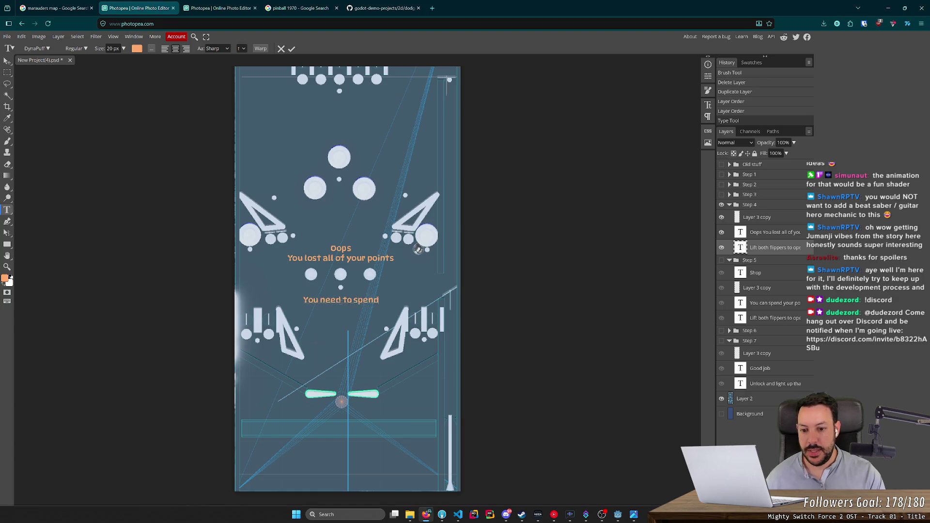
pyautogui.press('Return')
pyautogui.write('before that happens')
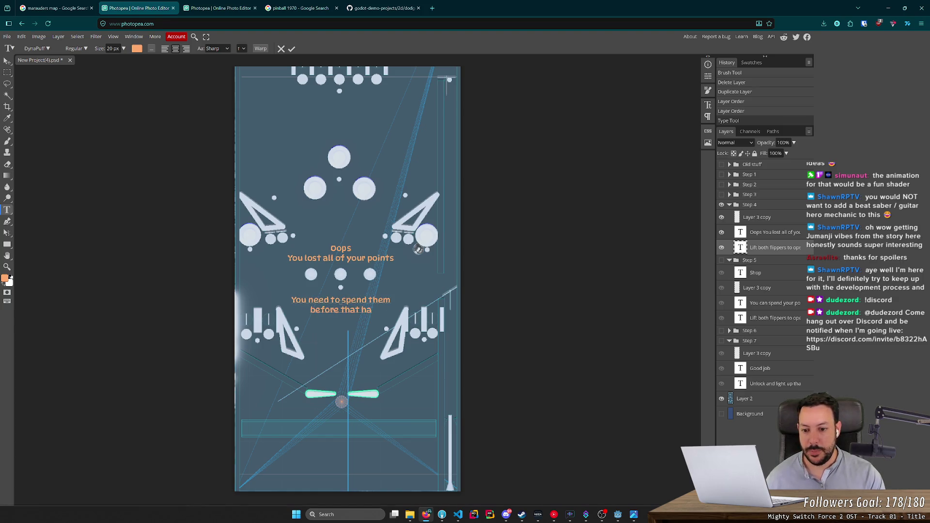
pyautogui.write(' again')
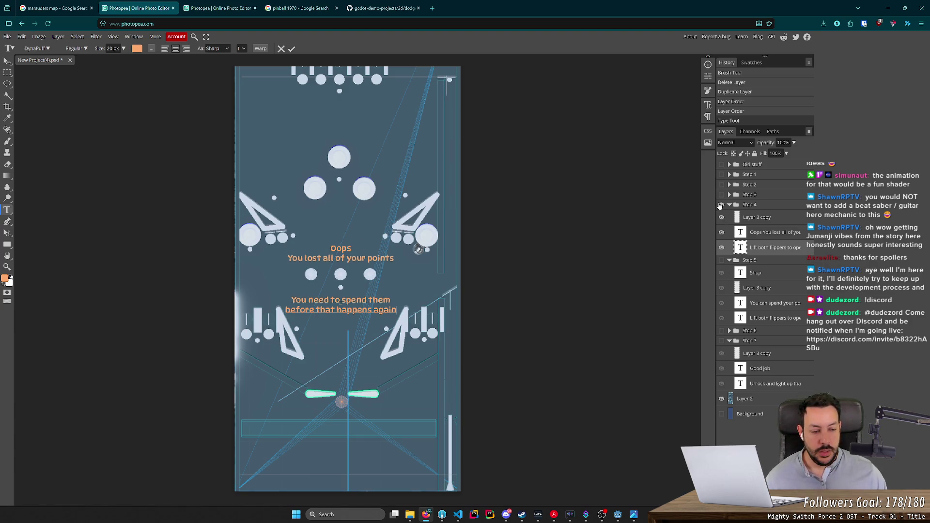
pyautogui.hotkey('ctrl', 's')
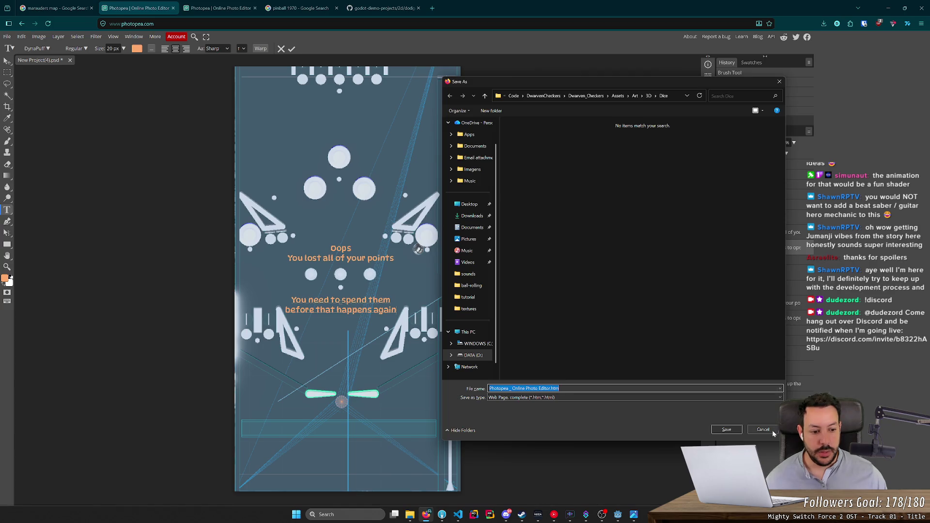
# - Cancel the save dialog, hide Step 4, and leave only the Step 3 unlock overlay with arrows visible
pyautogui.click(770, 430)
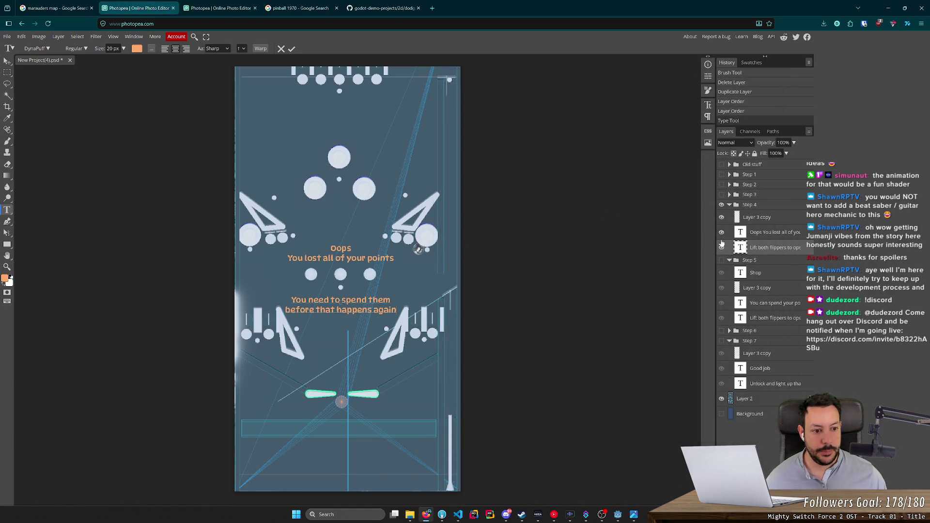
pyautogui.click(721, 204)
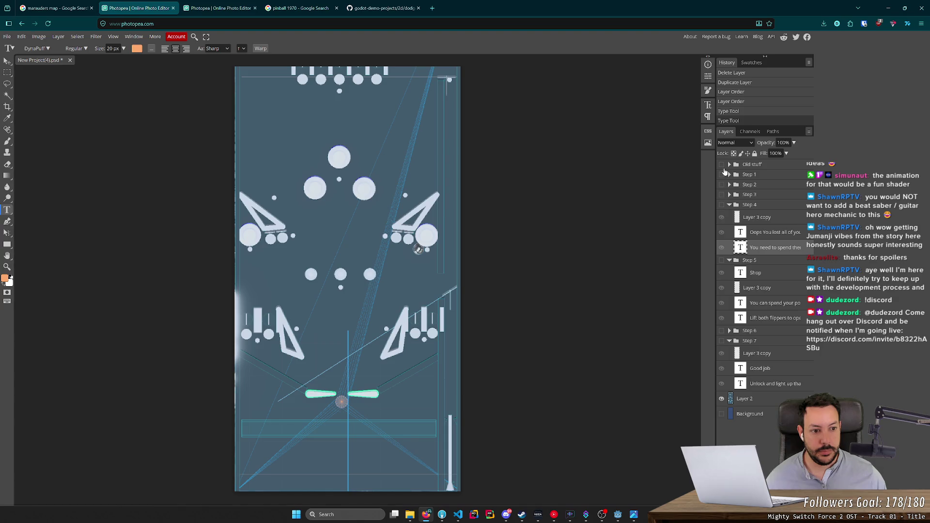
pyautogui.click(722, 174)
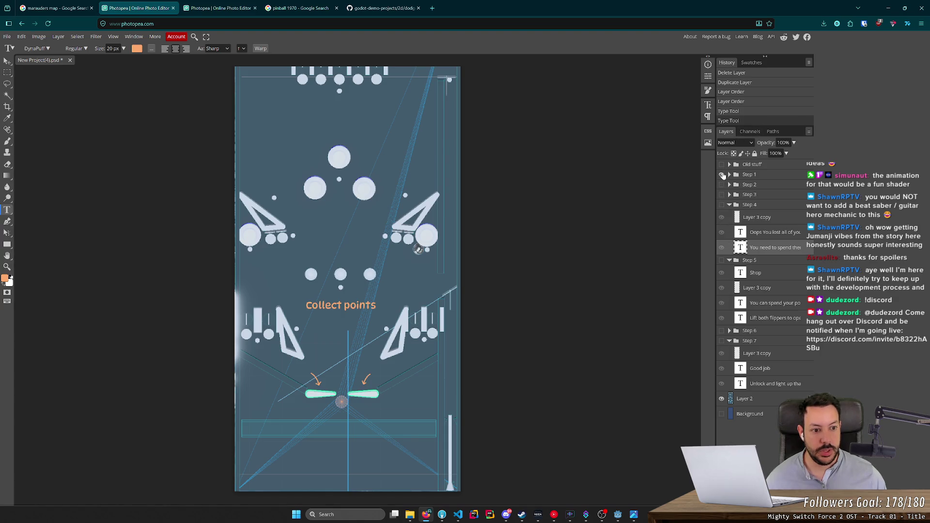
pyautogui.click(721, 174)
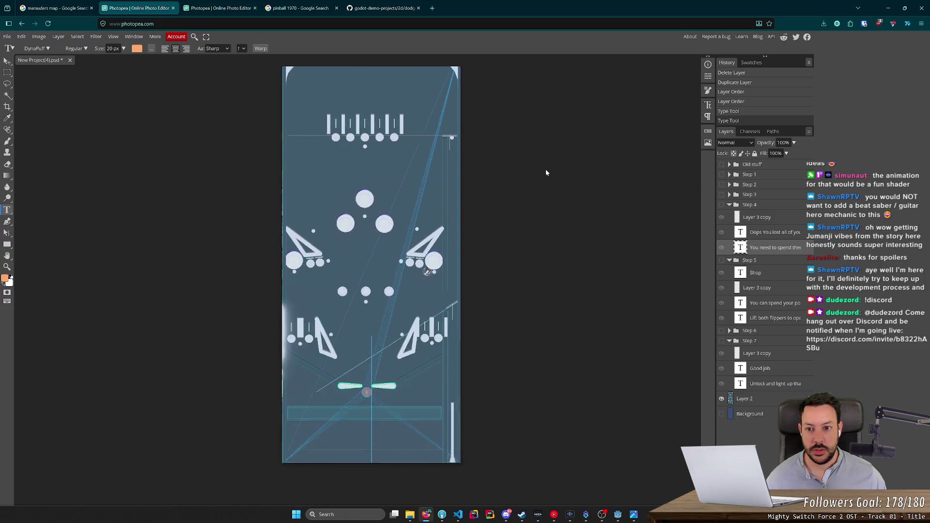
pyautogui.click(721, 174)
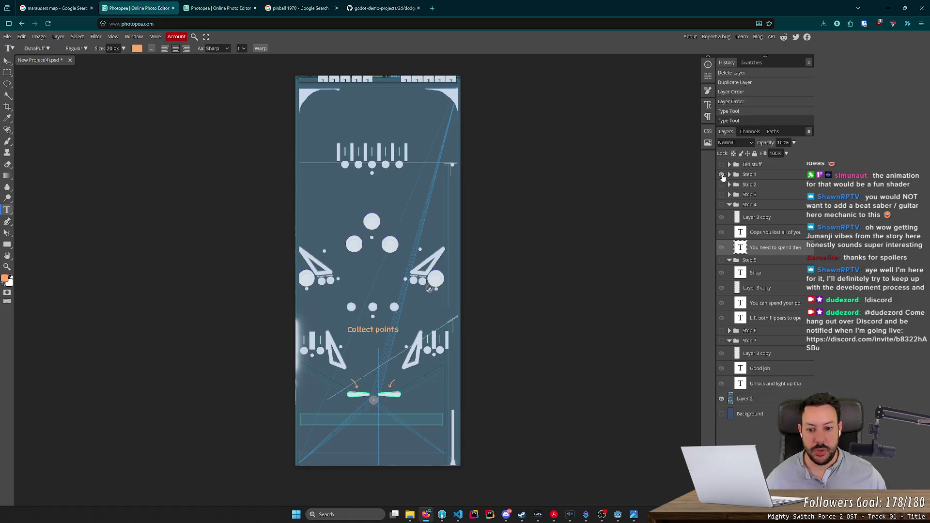
pyautogui.click(721, 175)
pyautogui.click(722, 185)
pyautogui.click(721, 184)
pyautogui.click(722, 195)
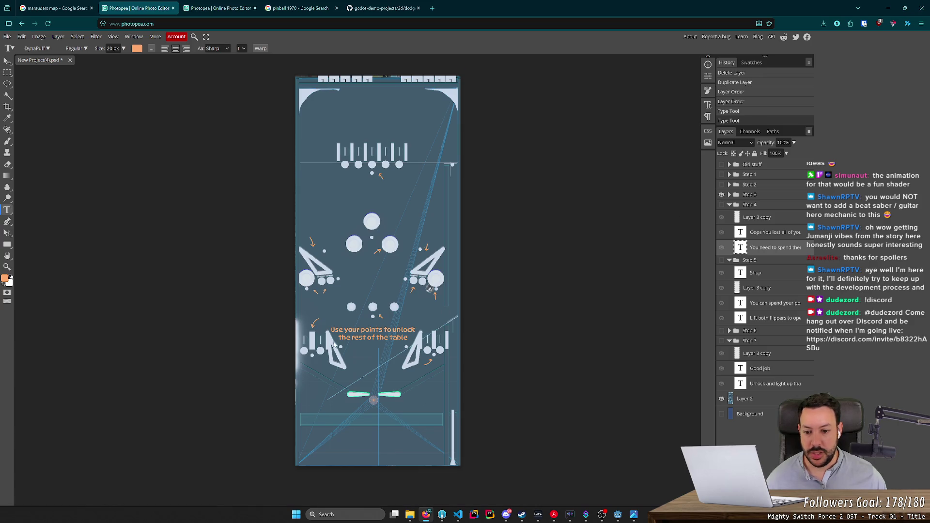
# - Retype the Step 3 caption to read 'Collect points to unlock parts of the table'
pyautogui.scroll(3, 334, 344)
pyautogui.moveTo(330, 318); pyautogui.dragTo(402, 318)
pyautogui.write('Collect')
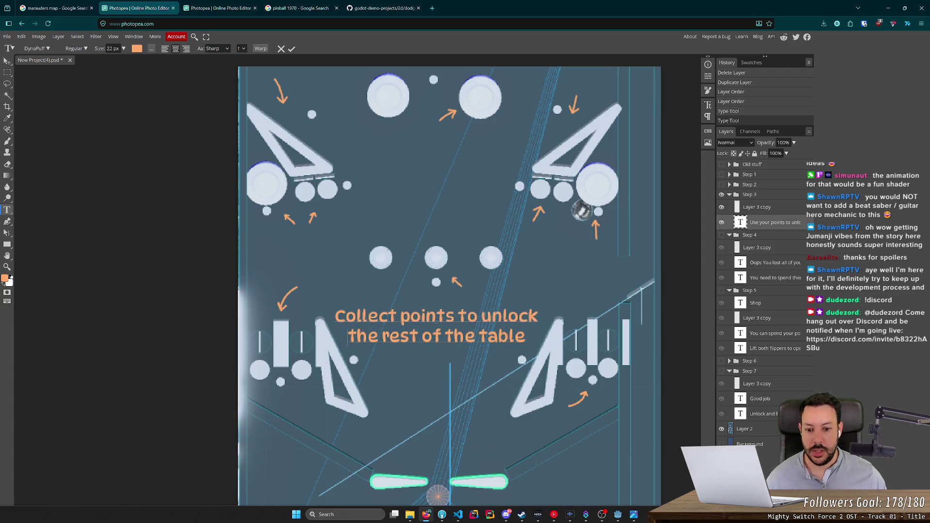
pyautogui.moveTo(348, 336); pyautogui.dragTo(418, 336)
pyautogui.write('parts')
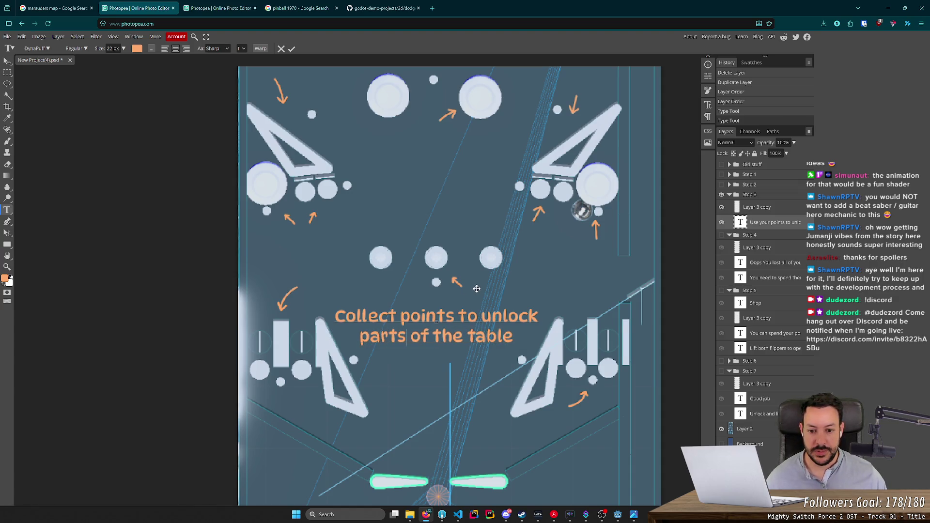
pyautogui.scroll(-3, 465, 292)
pyautogui.keyDown('alt'); pyautogui.scroll(-5, 477, 288); pyautogui.keyUp('alt')
pyautogui.keyDown('alt'); pyautogui.scroll(5, 476, 289); pyautogui.keyUp('alt')
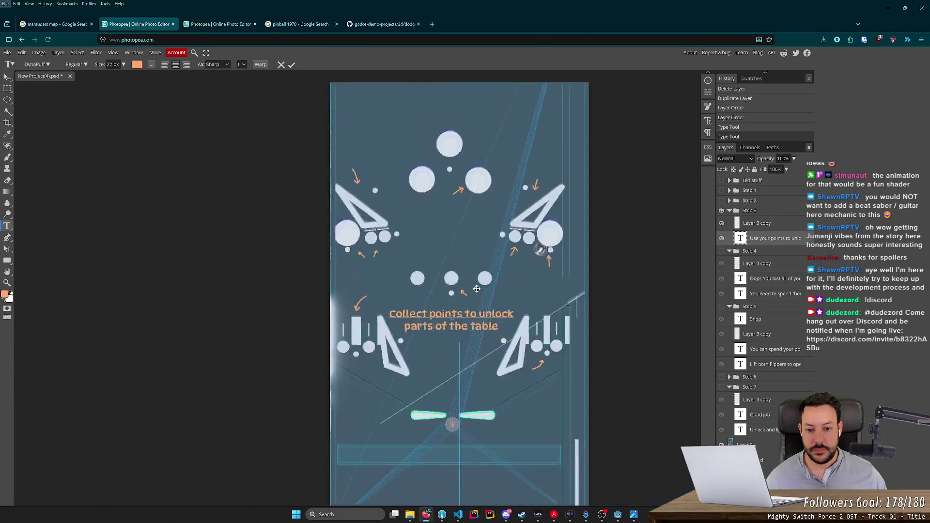
pyautogui.keyDown('alt'); pyautogui.scroll(-3, 509, 271); pyautogui.keyUp('alt')
pyautogui.keyDown('alt'); pyautogui.scroll(3, 533, 254); pyautogui.keyUp('alt')
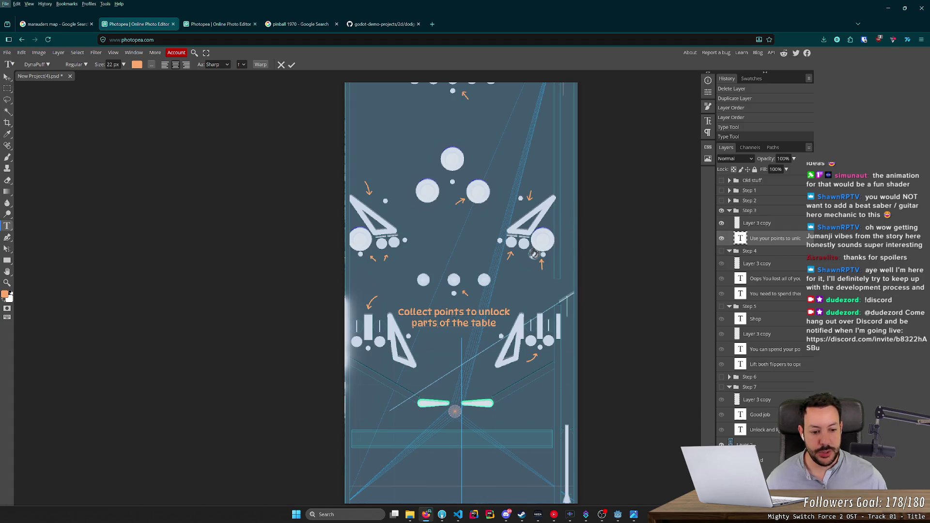
pyautogui.click(534, 253)
pyautogui.click(8, 36)
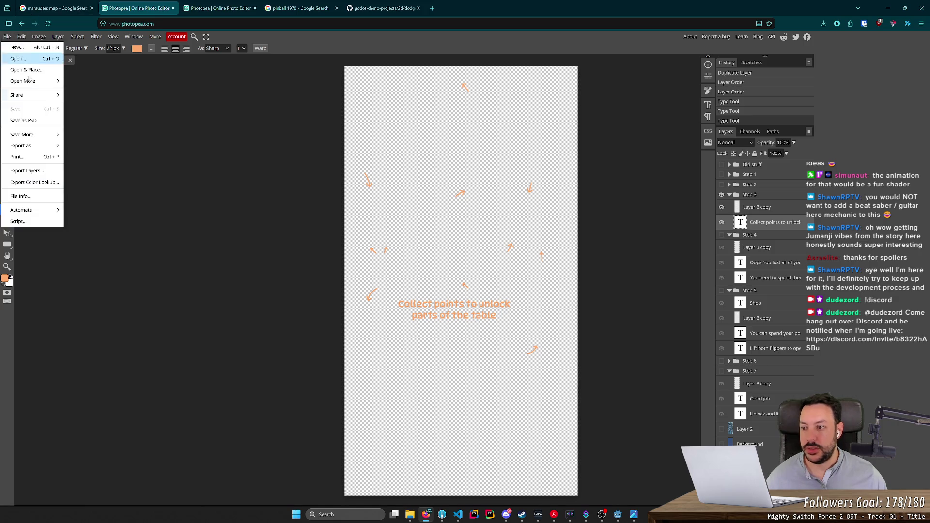
# - Export the Step 3 overlay as tutorial_3_playfield.png
pyautogui.moveTo(41, 99)
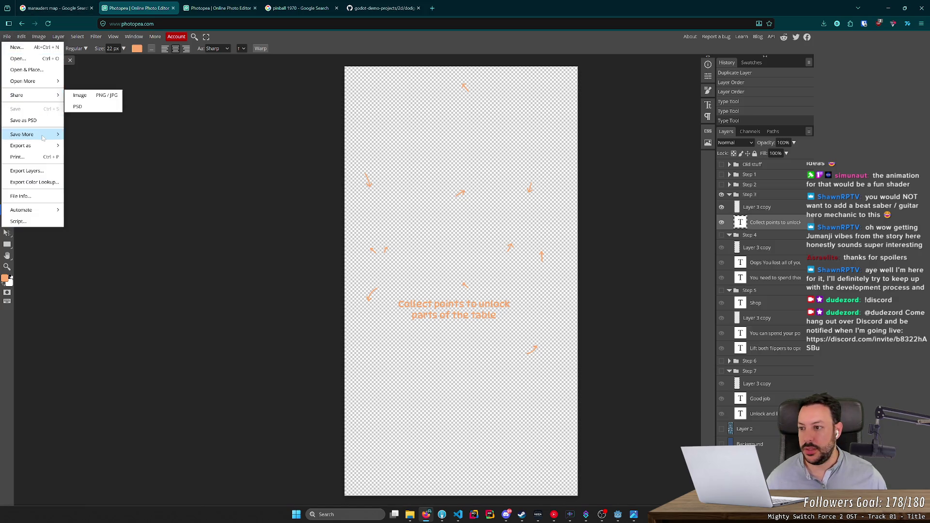
pyautogui.moveTo(41, 135)
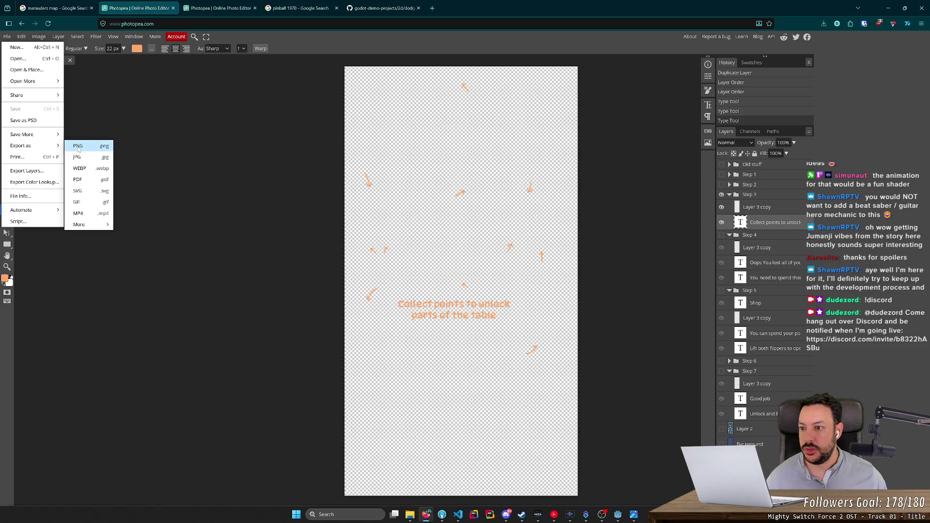
pyautogui.click(81, 146)
pyautogui.write('tutp')
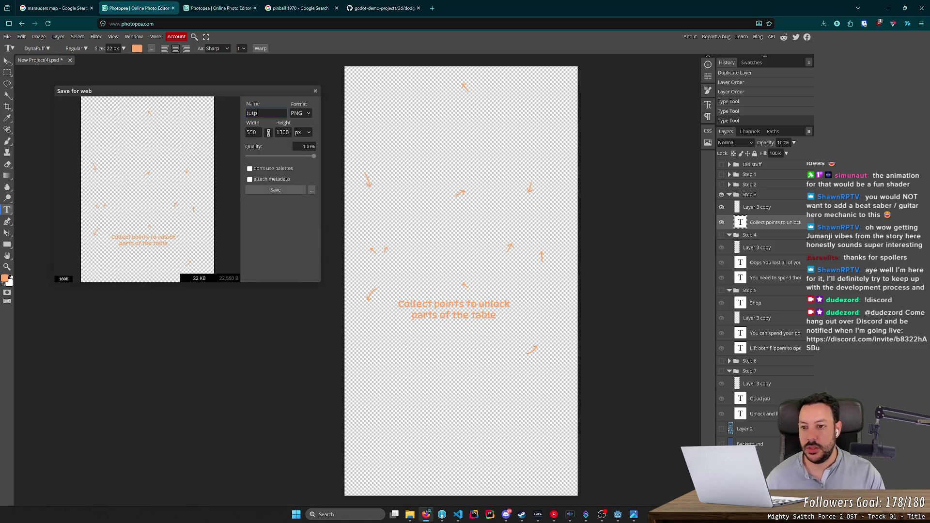
pyautogui.press('BackSpace')
pyautogui.press('BackSpace')
pyautogui.press('BackSpace')
pyautogui.write('orial_3_')
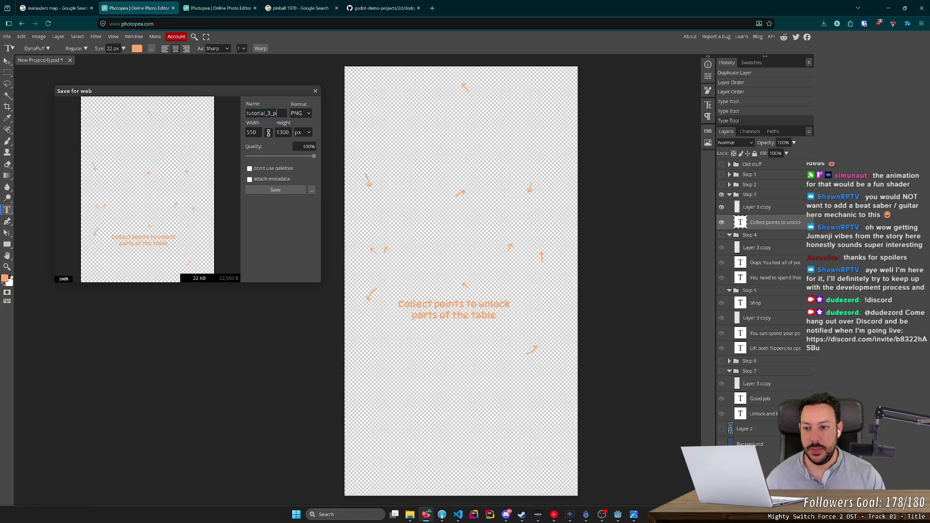
pyautogui.write('layfield')
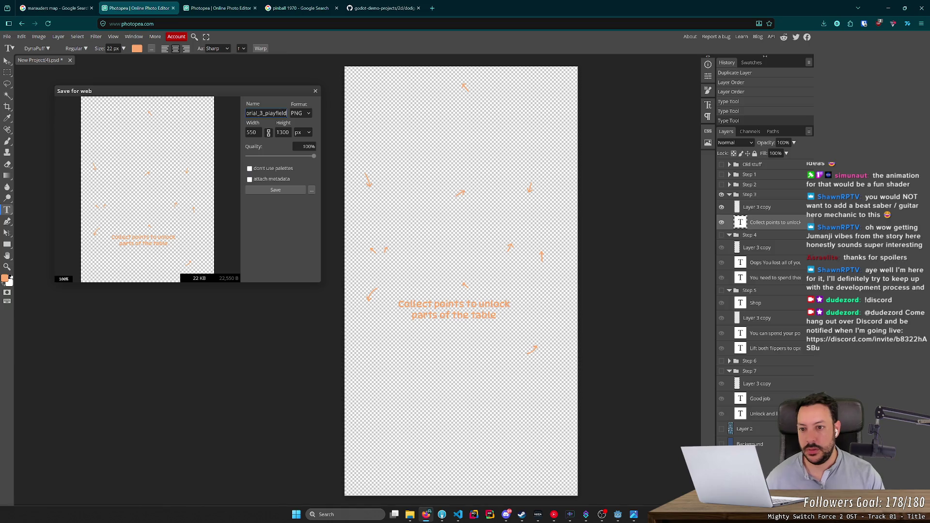
pyautogui.click(288, 189)
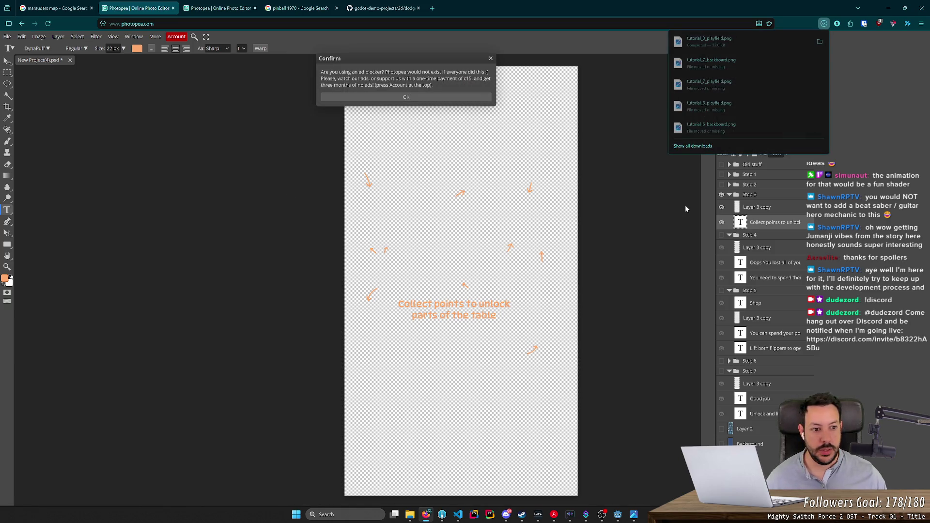
# - Switch the canvas from Step 3 to the Step 4 overlay, comparing it against the existing image
pyautogui.click(721, 194)
pyautogui.click(721, 234)
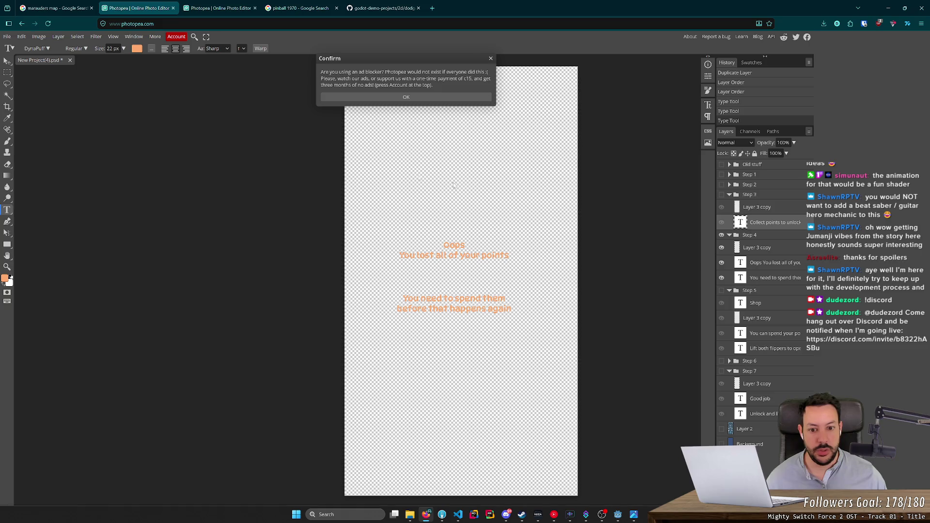
pyautogui.click(491, 58)
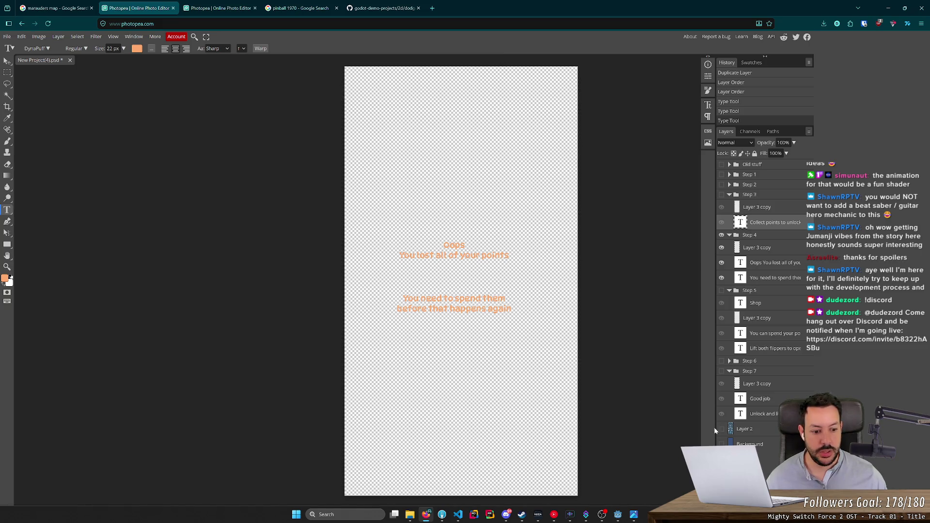
pyautogui.click(721, 429)
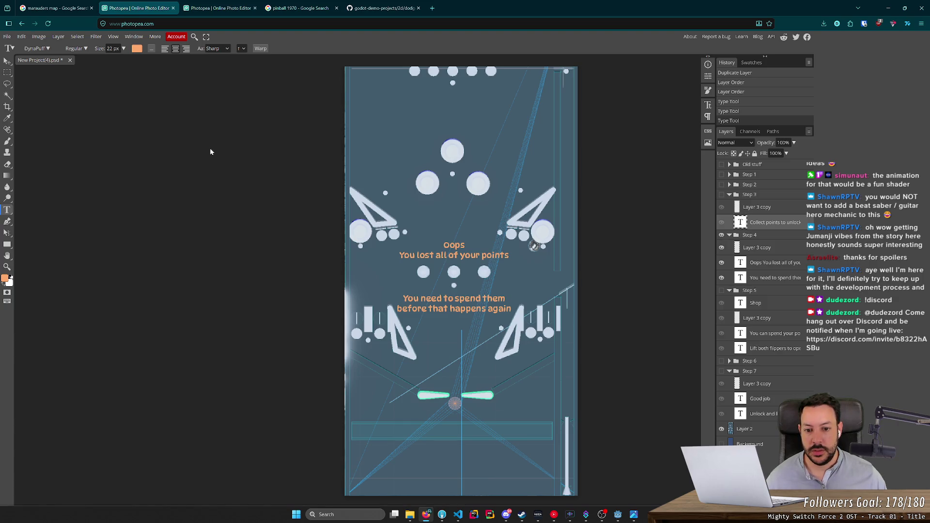
pyautogui.click(633, 515)
pyautogui.click(633, 516)
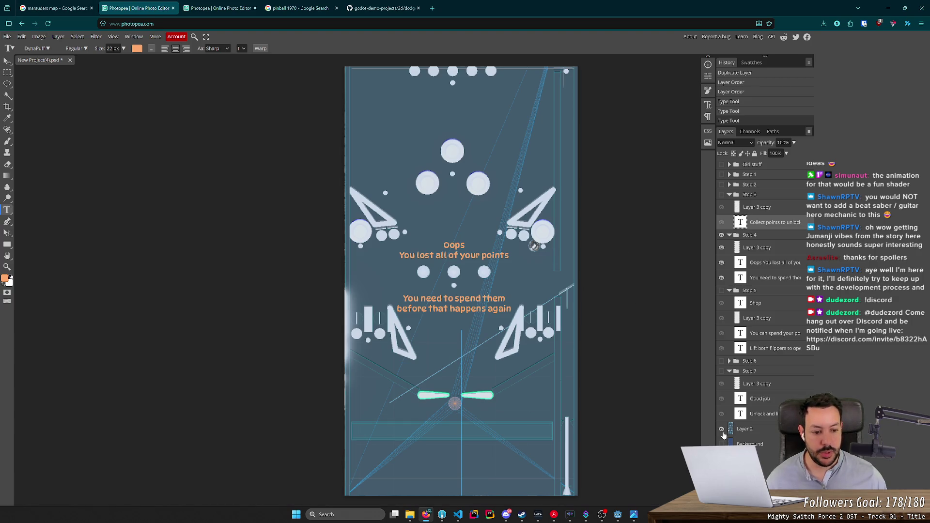
pyautogui.click(722, 430)
# - Export the Step 4 overlay as tutorial_4_playfield.png
pyautogui.click(7, 37)
pyautogui.moveTo(43, 145)
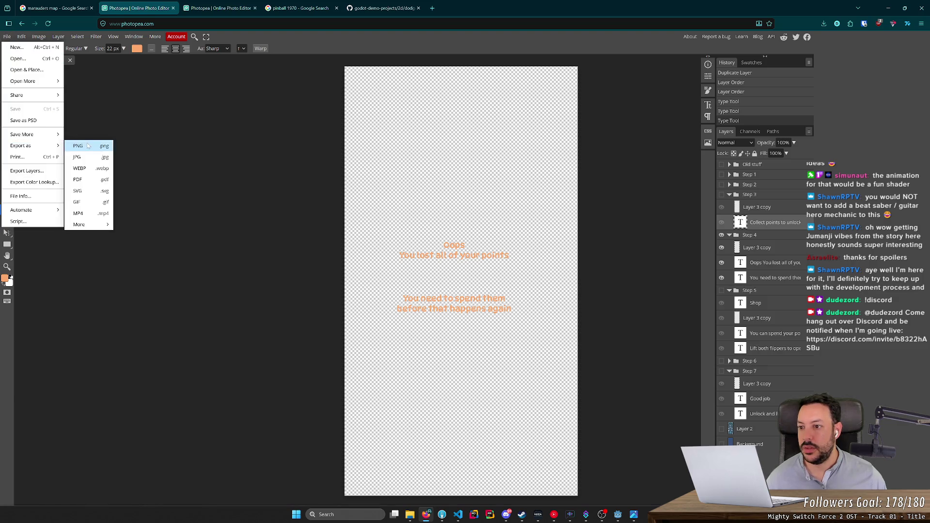
pyautogui.click(88, 146)
pyautogui.write('pass')
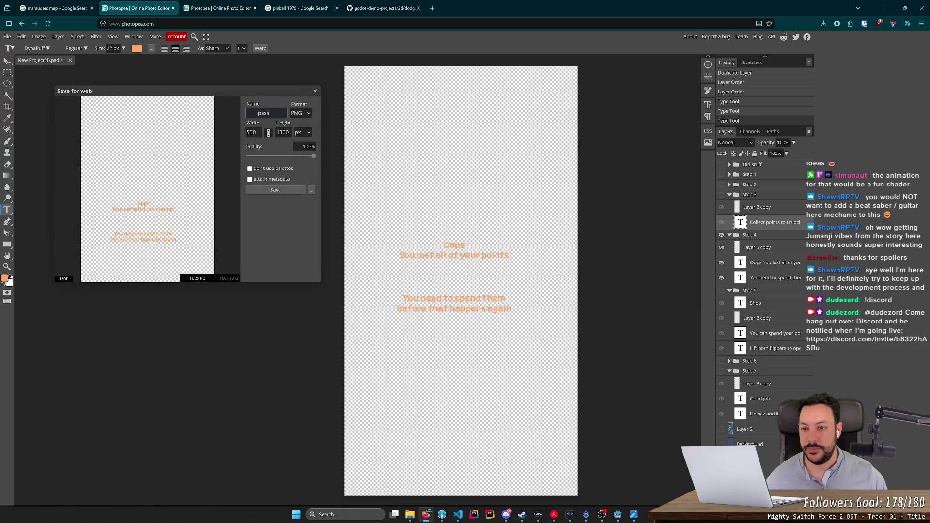
pyautogui.press('BackSpace')
pyautogui.press('BackSpace')
pyautogui.press('BackSpace')
pyautogui.write('utorial_4_')
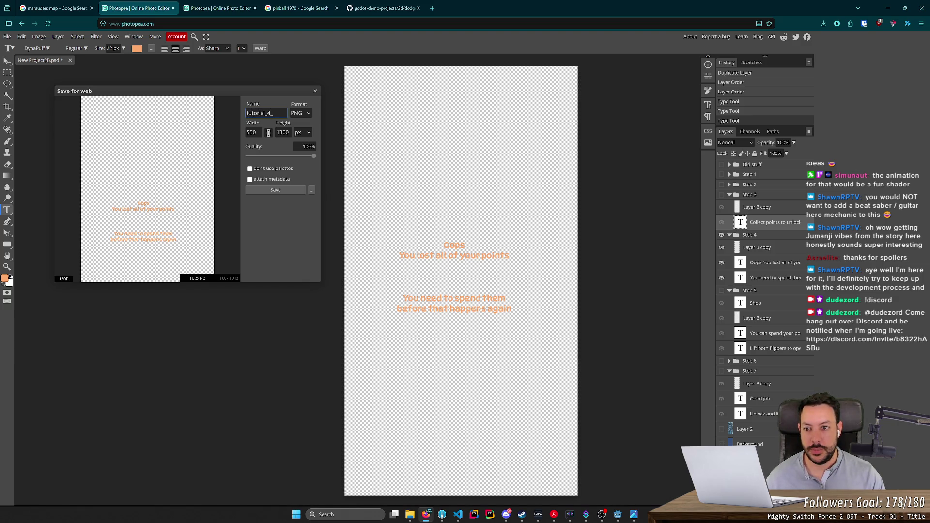
pyautogui.write('playfield')
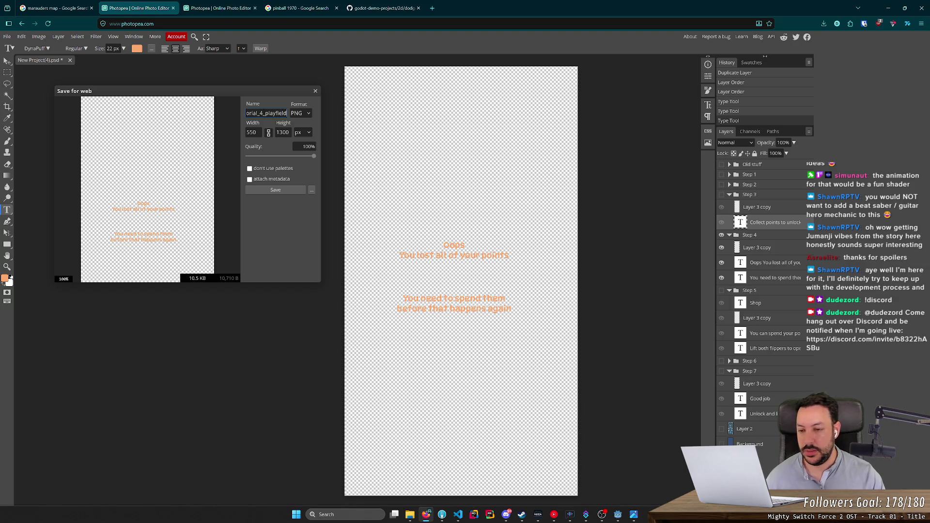
pyautogui.click(273, 191)
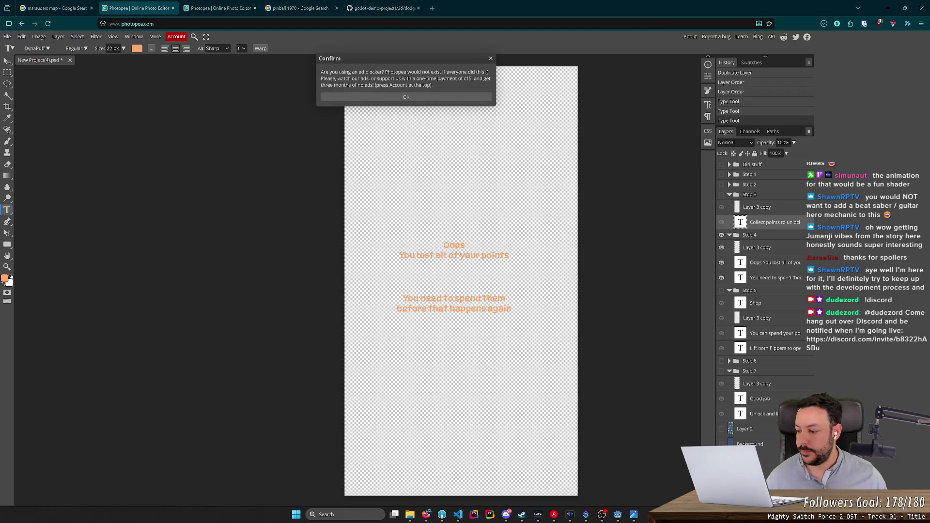
pyautogui.click(461, 98)
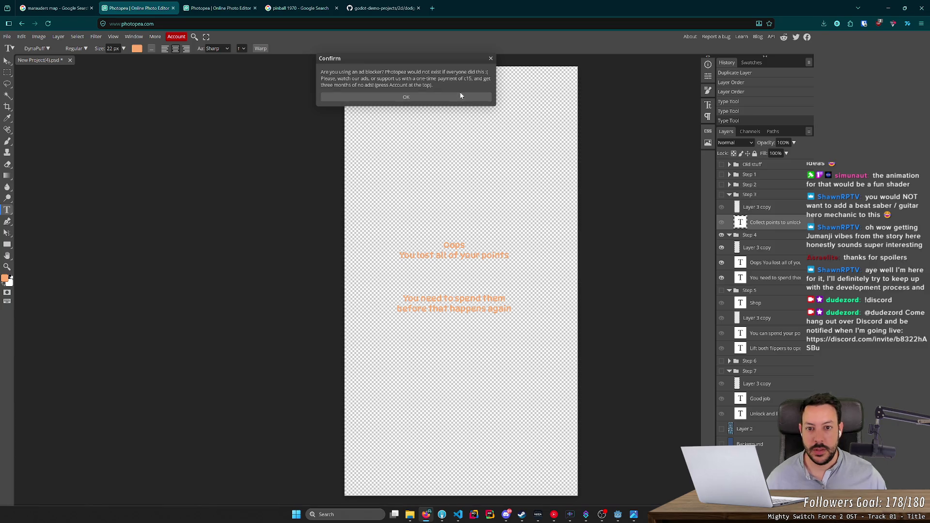
pyautogui.click(410, 515)
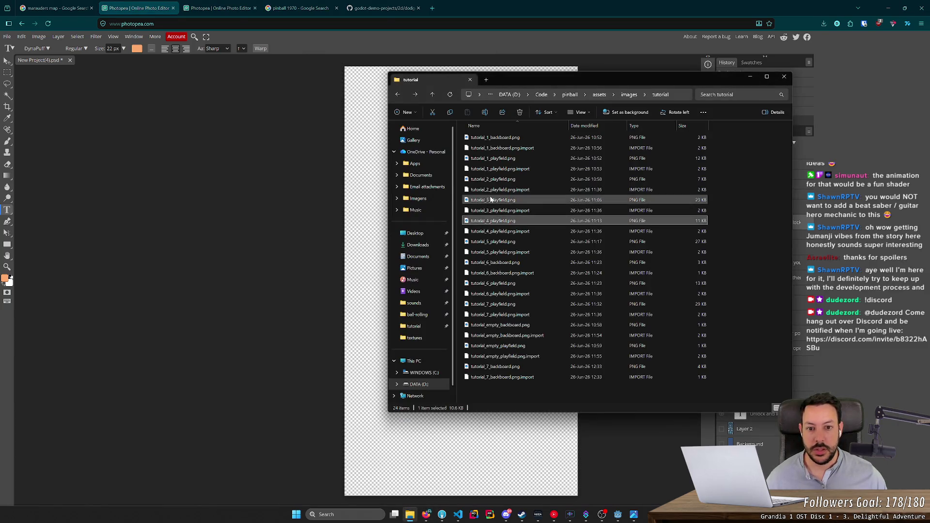
# - Cut tutorial_3_playfield.png and tutorial_4_playfield.png from Downloads and paste them into the tutorial folder, replacing the old files
pyautogui.click(417, 244)
pyautogui.click(482, 146)
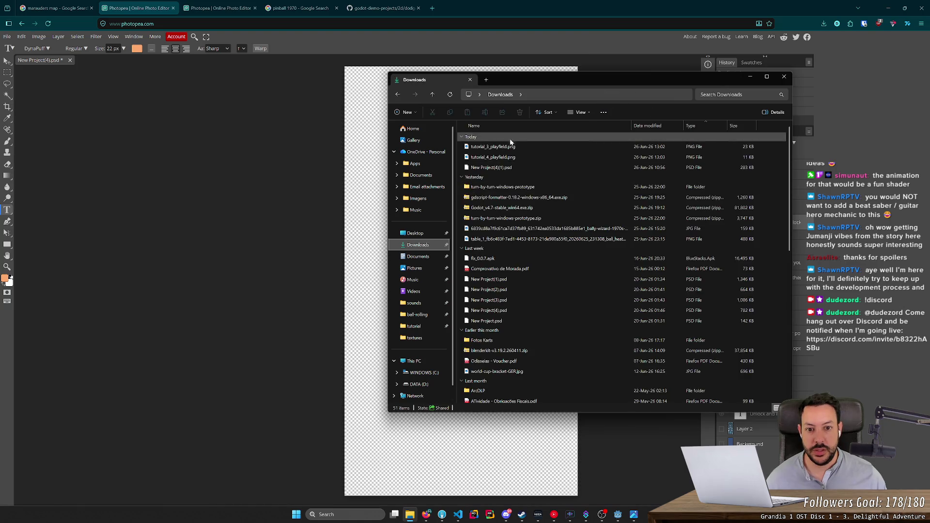
pyautogui.hotkey('ctrl', 'x')
pyautogui.hotkey('alt', 'Left')
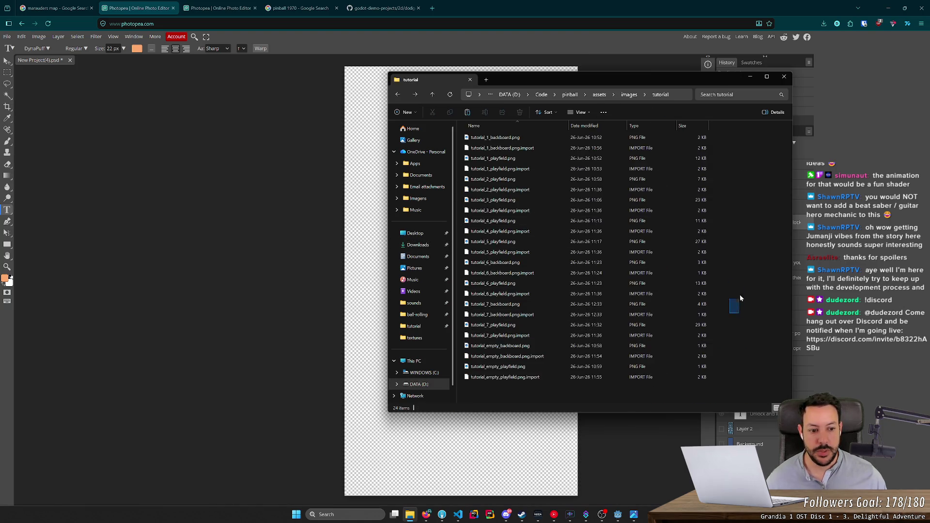
pyautogui.hotkey('ctrl', 'v')
pyautogui.click(489, 234)
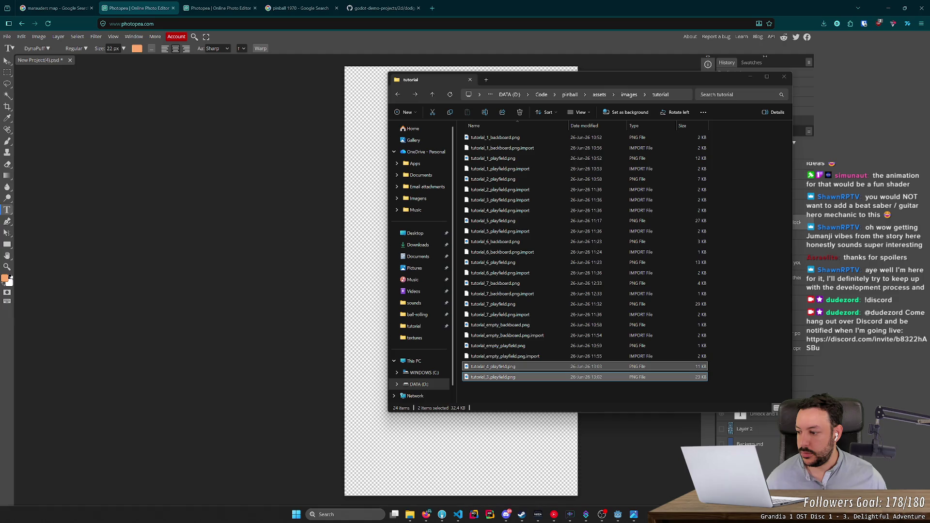
pyautogui.click(751, 77)
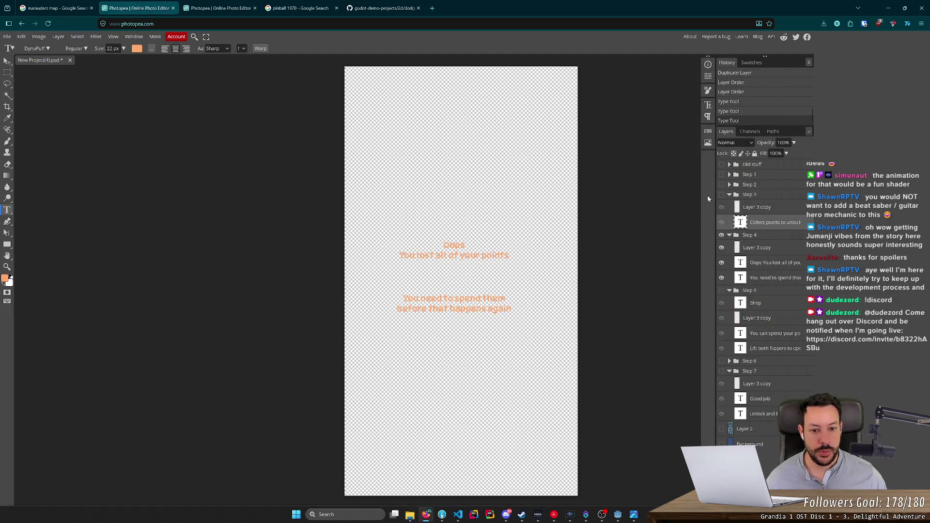
# - Show the table background, hide Step 4, and bring up the Step 6 overlay
pyautogui.click(721, 429)
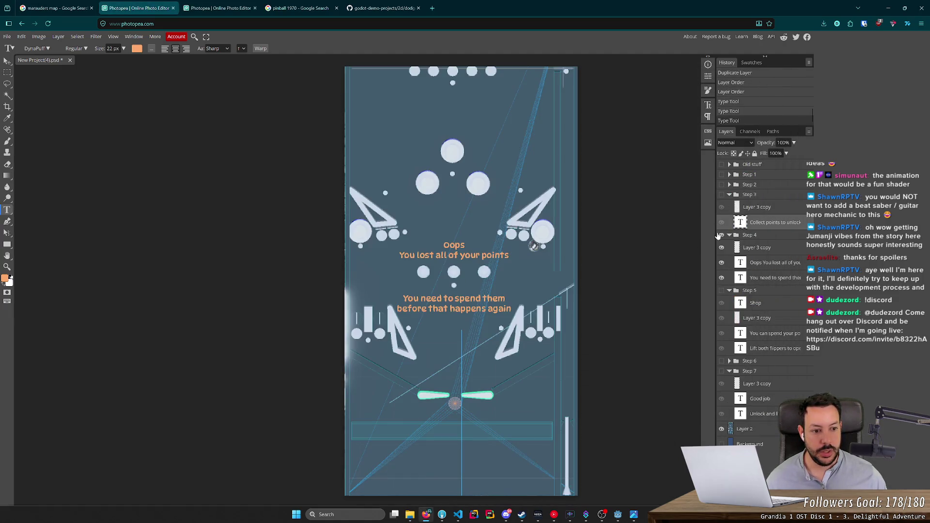
pyautogui.click(721, 235)
pyautogui.click(721, 290)
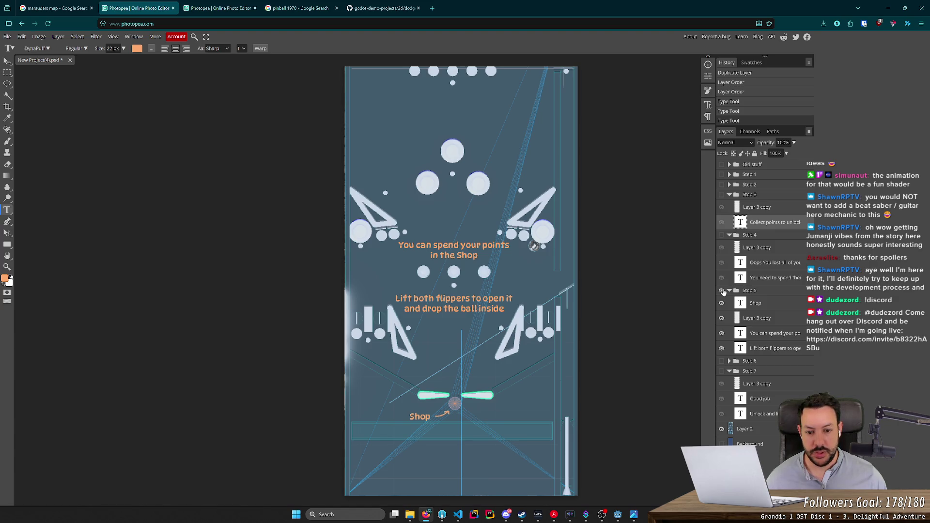
pyautogui.click(721, 291)
pyautogui.click(721, 361)
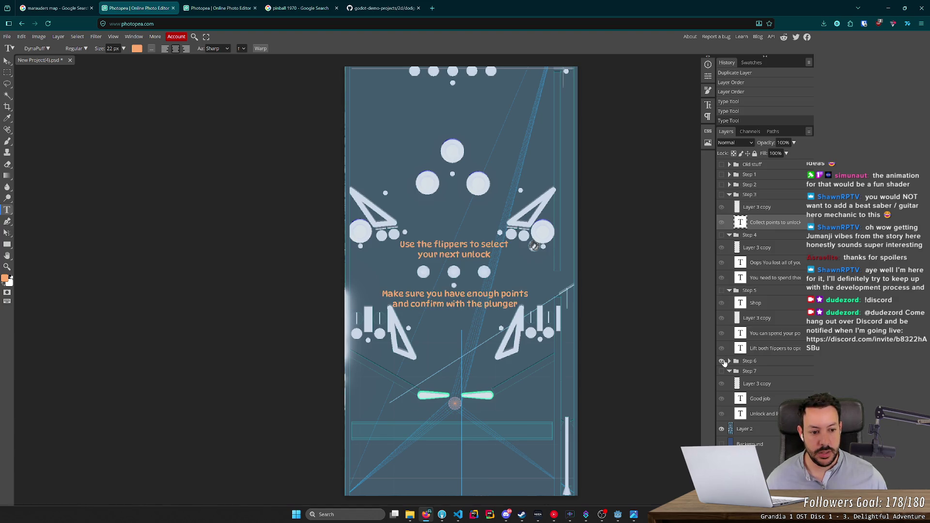
# - Collapse the Step 3–5 groups and swap the visible overlay from Step 6 to Step 7
pyautogui.click(730, 290)
pyautogui.click(729, 235)
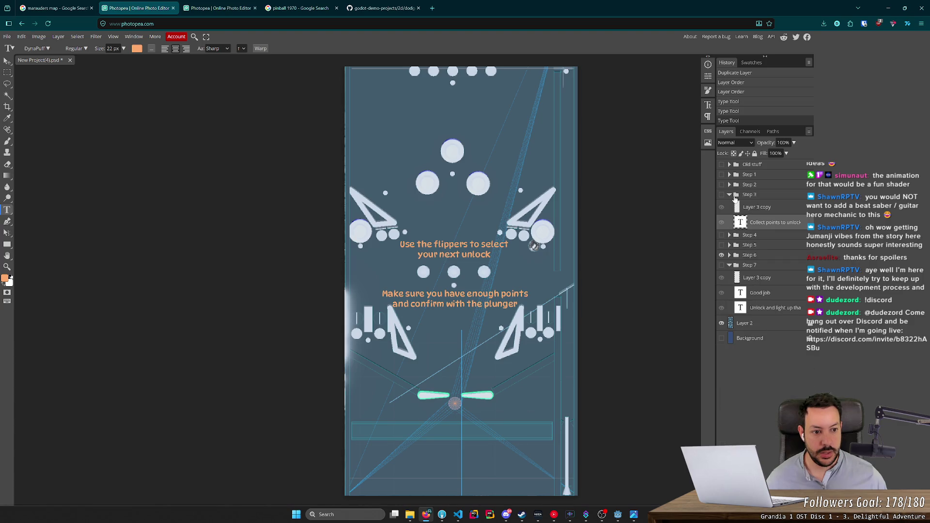
pyautogui.click(734, 195)
pyautogui.click(729, 195)
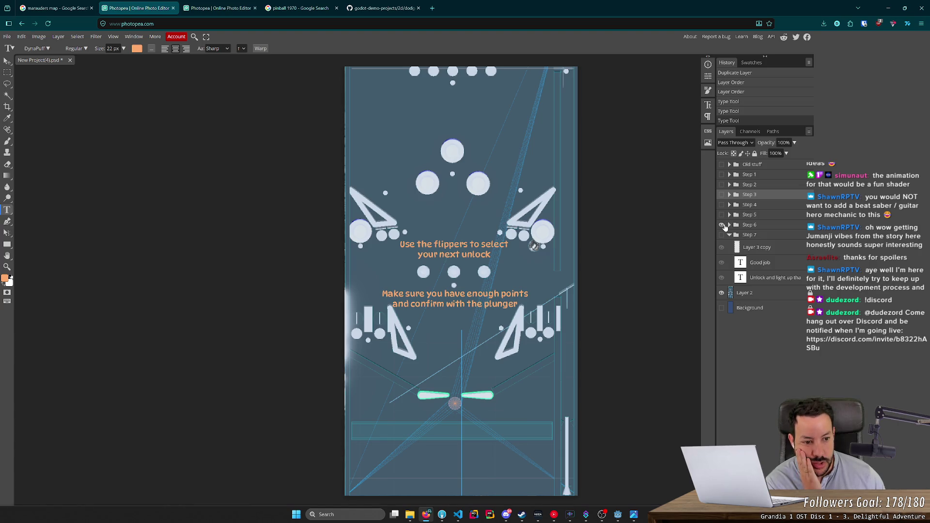
pyautogui.click(721, 225)
pyautogui.click(721, 235)
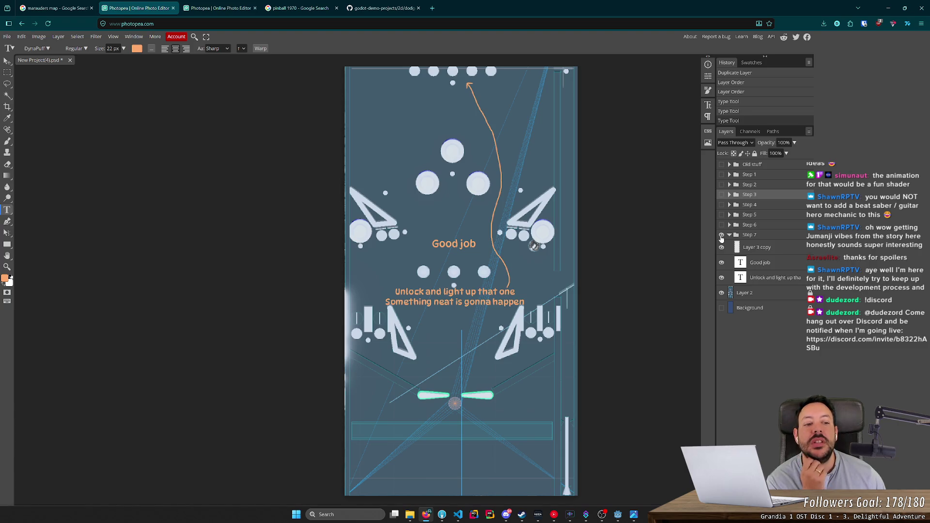
pyautogui.click(759, 237)
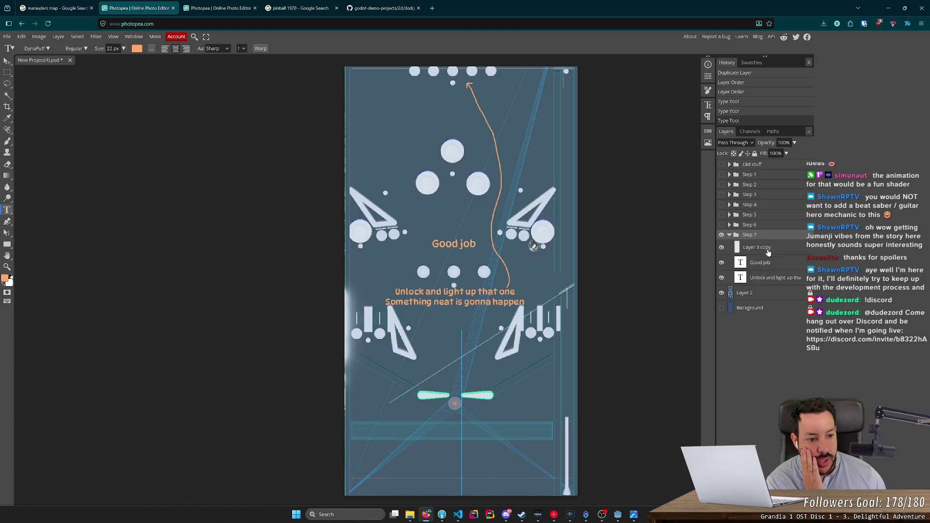
# - Duplicate the Step 7 group, move the original above, and rename the copy Step 8
pyautogui.hotkey('ctrl', 'j')
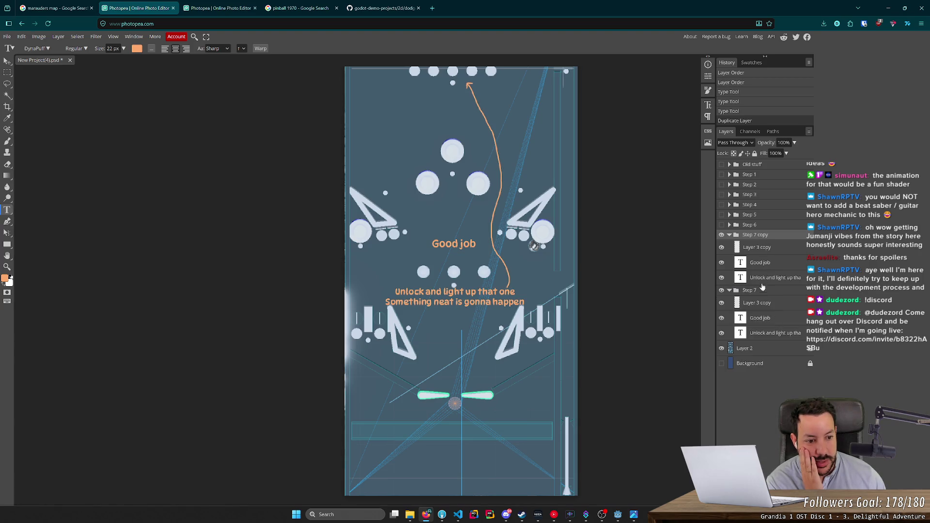
pyautogui.moveTo(757, 290); pyautogui.dragTo(757, 236)
pyautogui.doubleClick(756, 292)
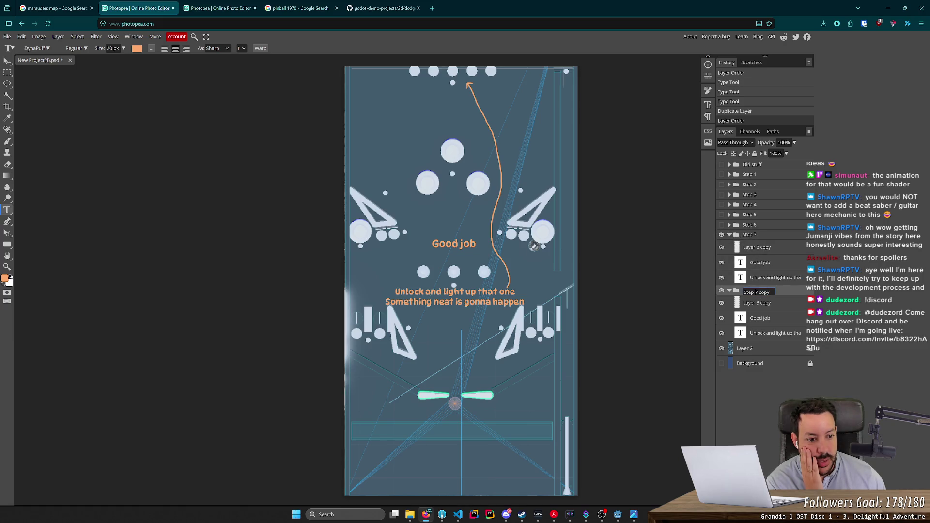
pyautogui.hotkey('shift', 'End')
pyautogui.write('8')
pyautogui.press('Return')
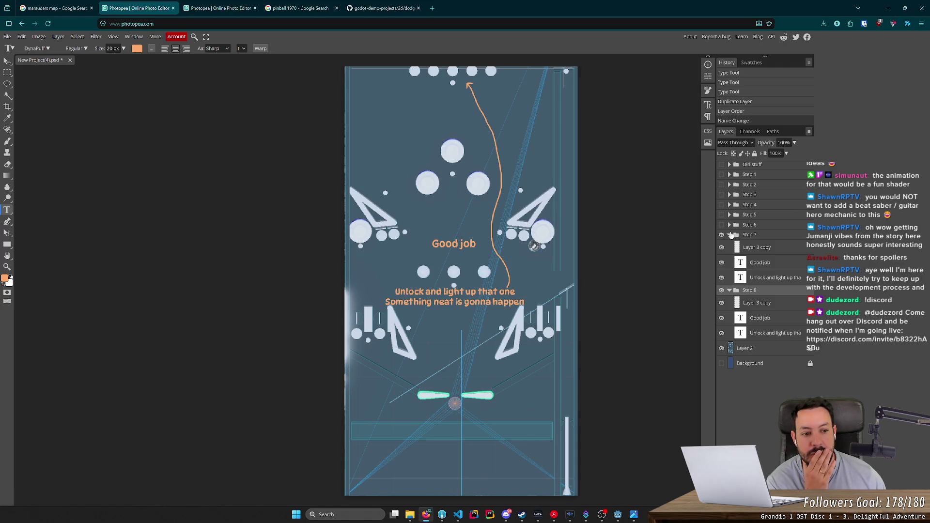
# - Delete the word 'Good' from the Good job text in the Step 7 group
pyautogui.click(730, 235)
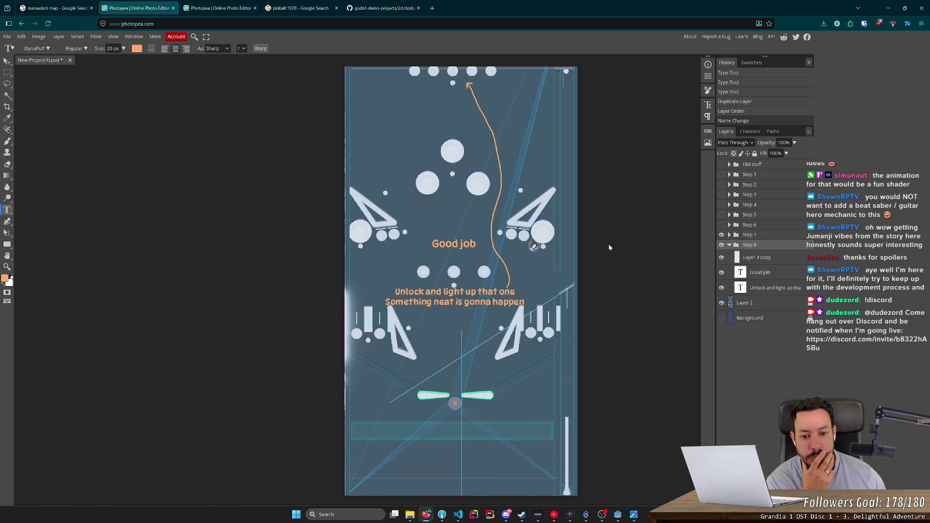
pyautogui.click(764, 271)
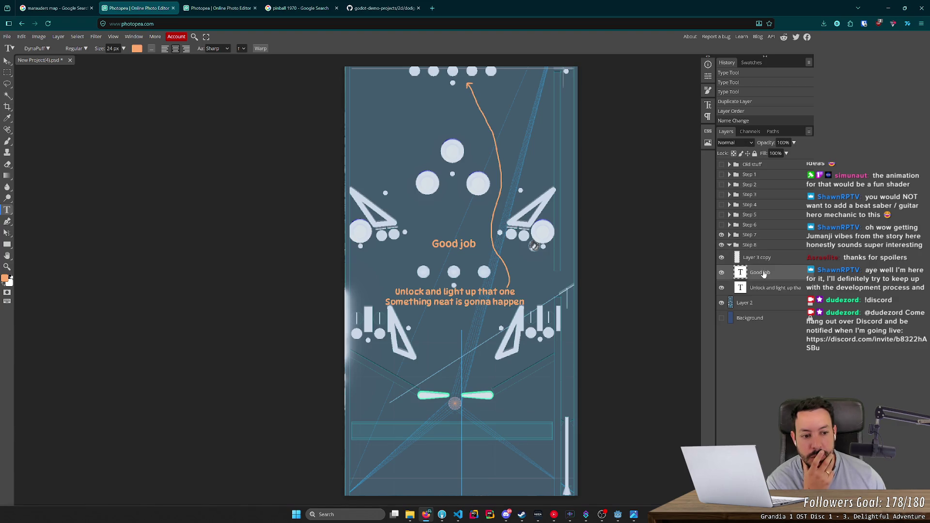
pyautogui.doubleClick(764, 272)
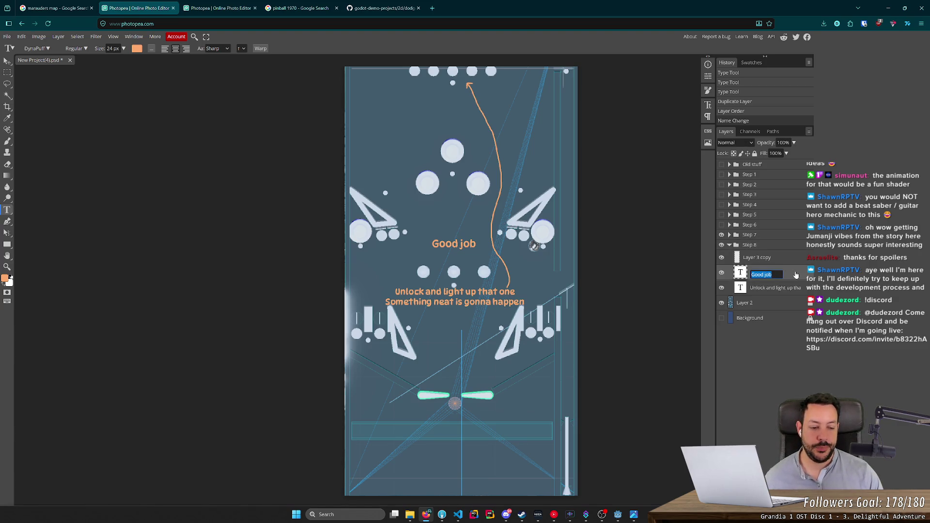
pyautogui.press('Return')
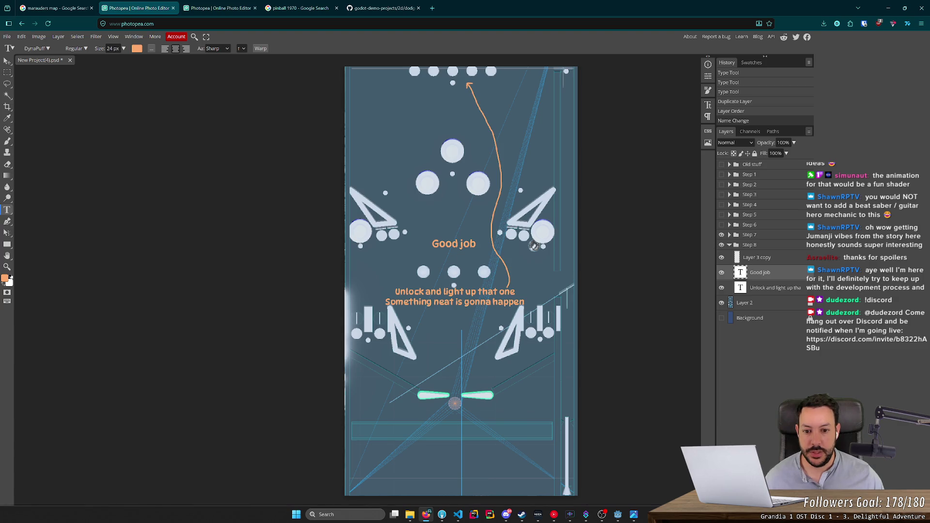
pyautogui.click(453, 244)
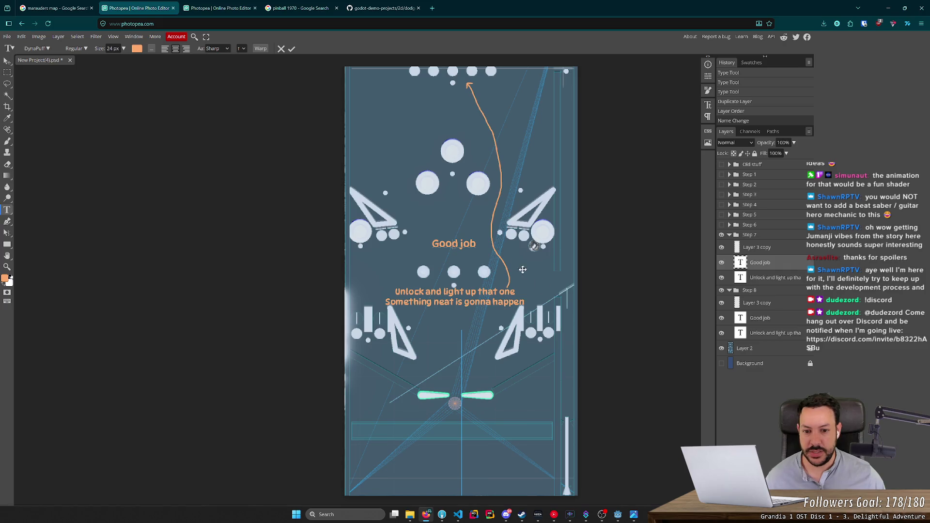
pyautogui.doubleClick(445, 243)
pyautogui.press('BackSpace')
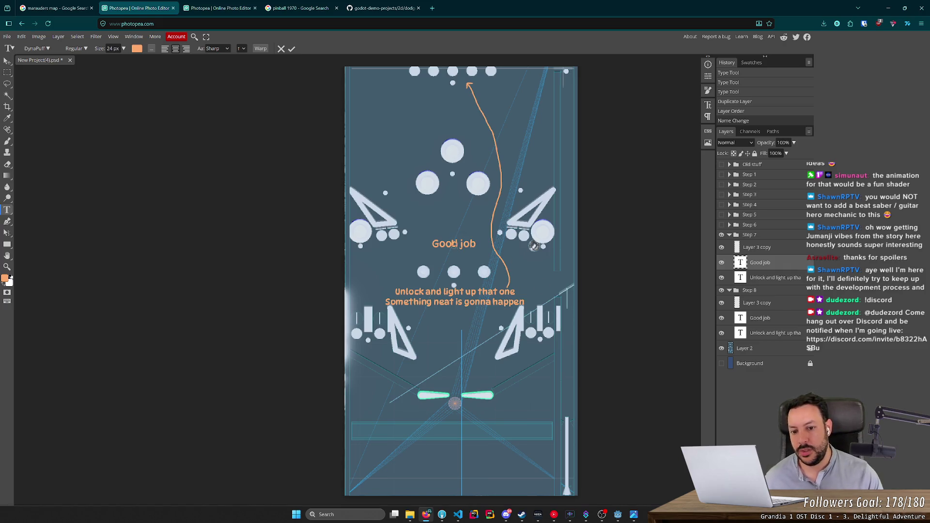
pyautogui.press('Escape')
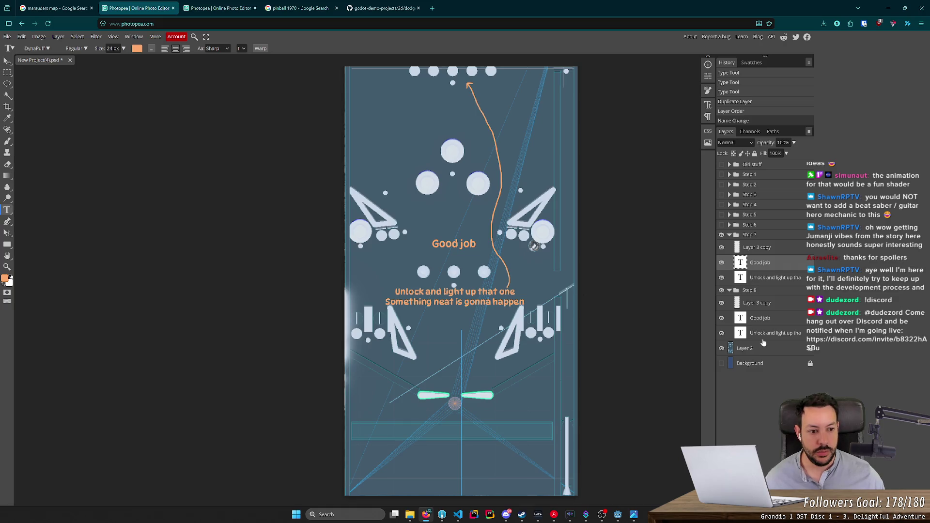
# - Hide the Step 7 group and select all of Step 8's Good job text
pyautogui.click(721, 235)
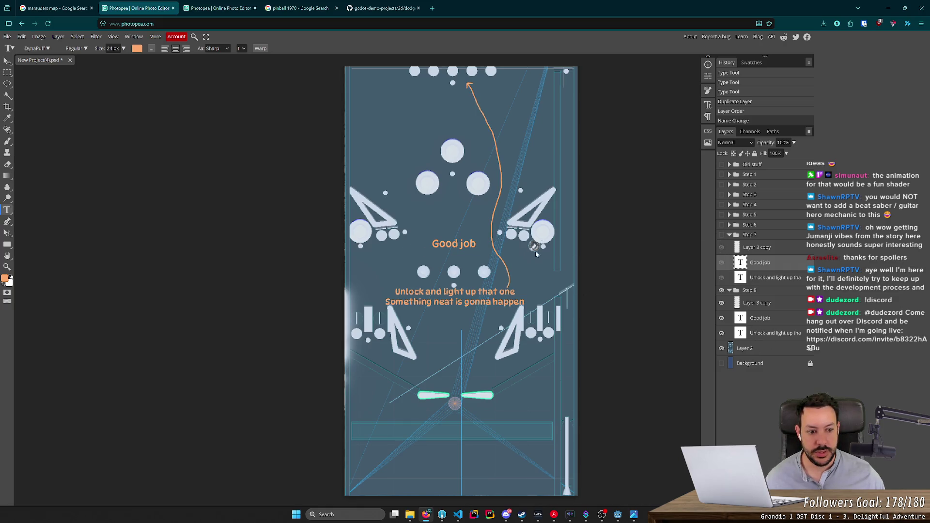
pyautogui.click(748, 302)
pyautogui.click(755, 318)
pyautogui.click(458, 253)
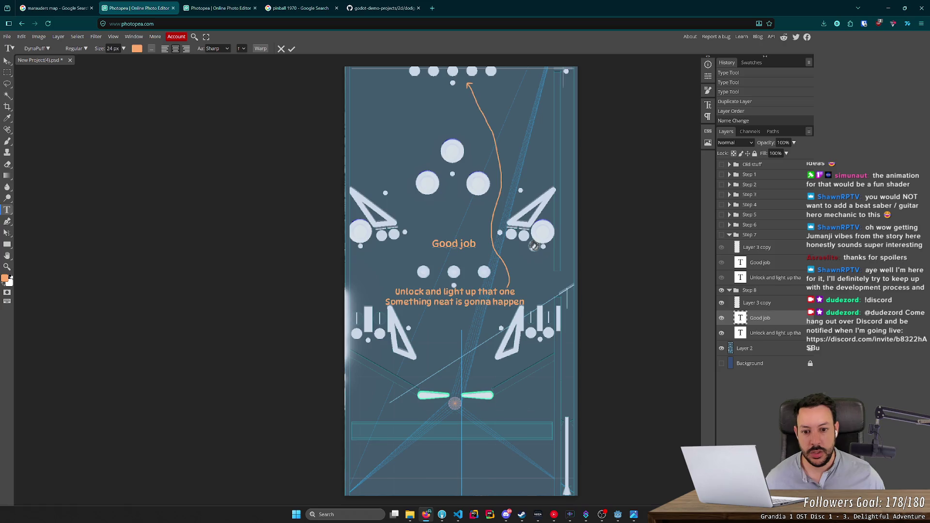
pyautogui.hotkey('ctrl', 'a')
# - Retype it as 'Looks like you only' over 'need 99,999 points' and commit
pyautogui.write('Looks like you onl')
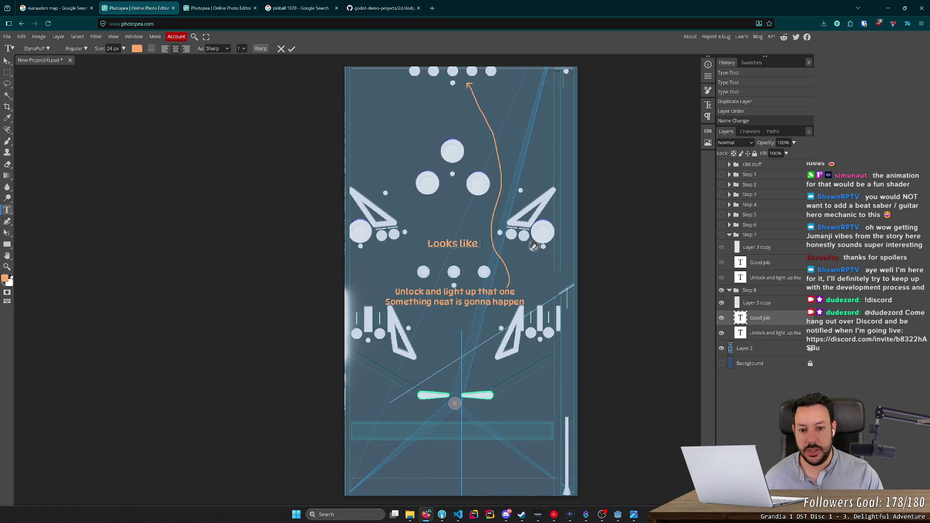
pyautogui.write('y need')
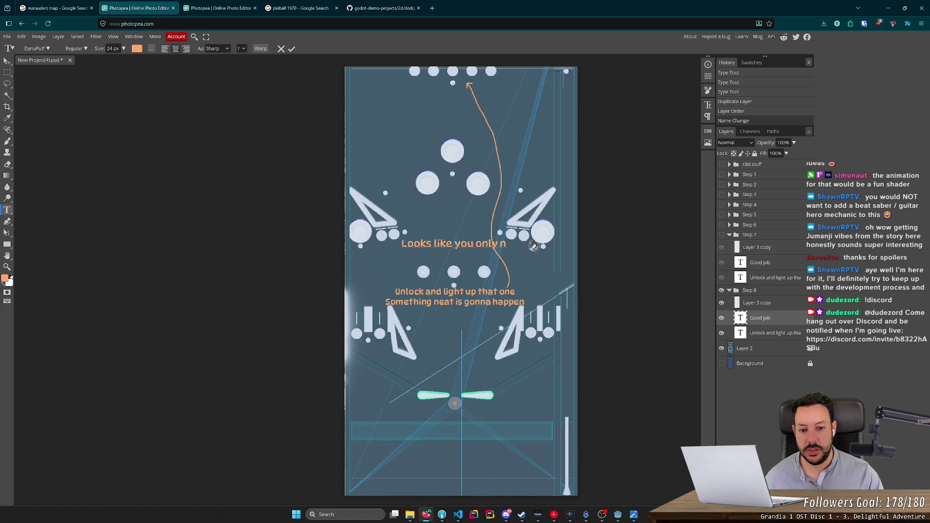
pyautogui.press('BackSpace')
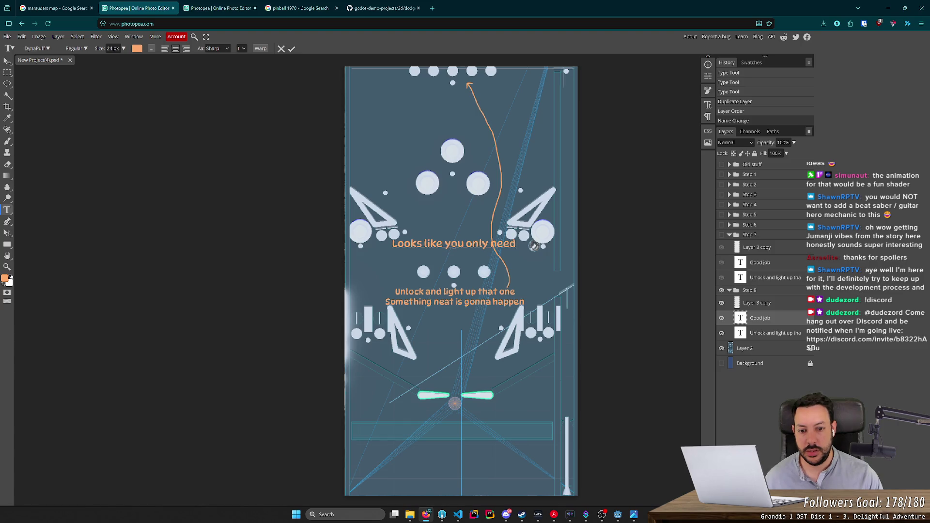
pyautogui.press('BackSpace')
pyautogui.press('BackSpace')
pyautogui.press('BackSpace')
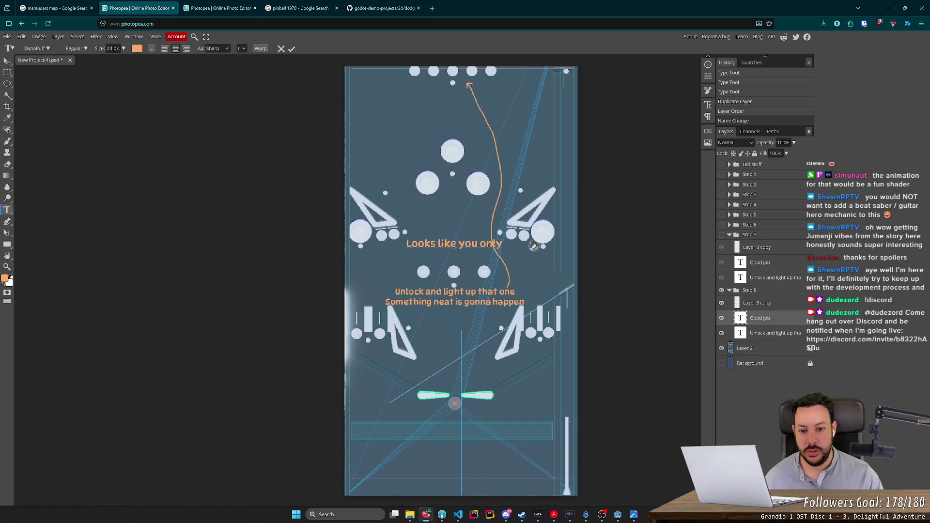
pyautogui.press('Return')
pyautogui.write('need 99.')
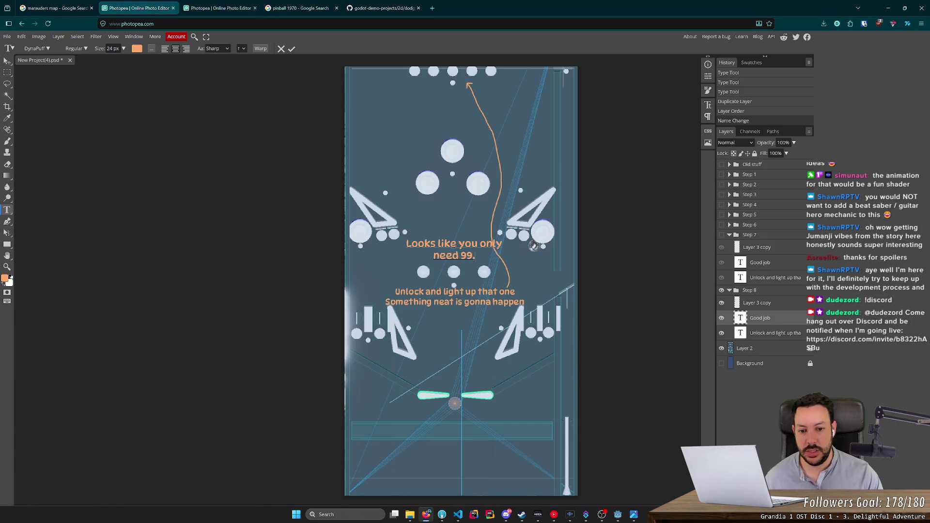
pyautogui.write('9999')
pyautogui.press('BackSpace')
pyautogui.press('BackSpace')
pyautogui.press('BackSpace')
pyautogui.press('BackSpace')
pyautogui.press('BackSpace')
pyautogui.write(',999 points')
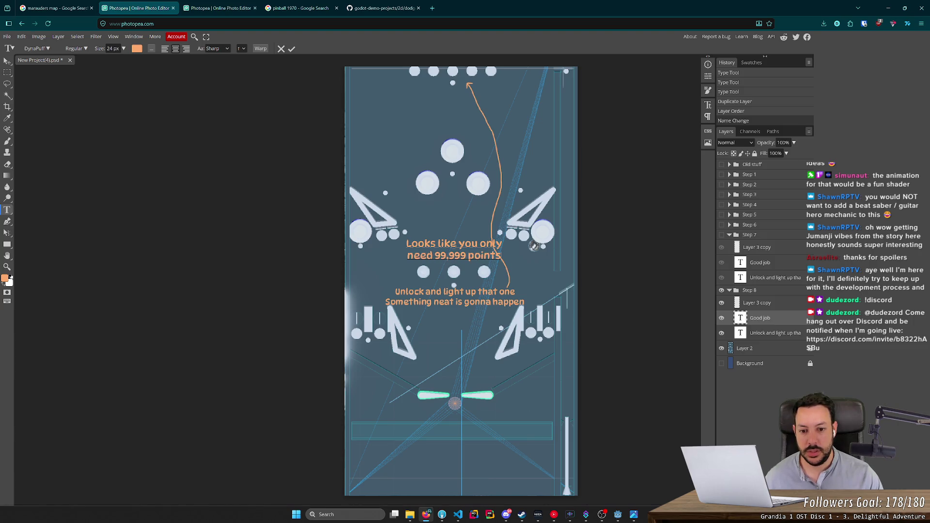
pyautogui.hotkey('ctrl', 'a')
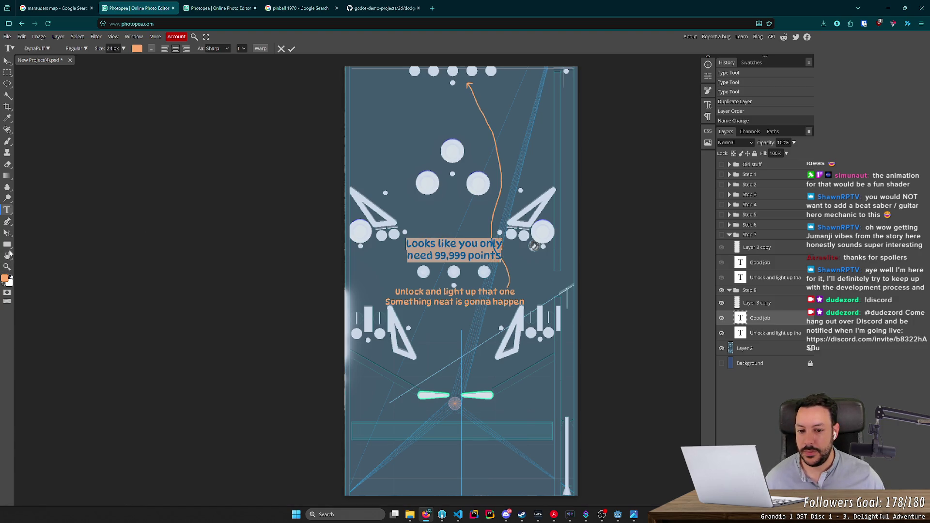
pyautogui.click(774, 334)
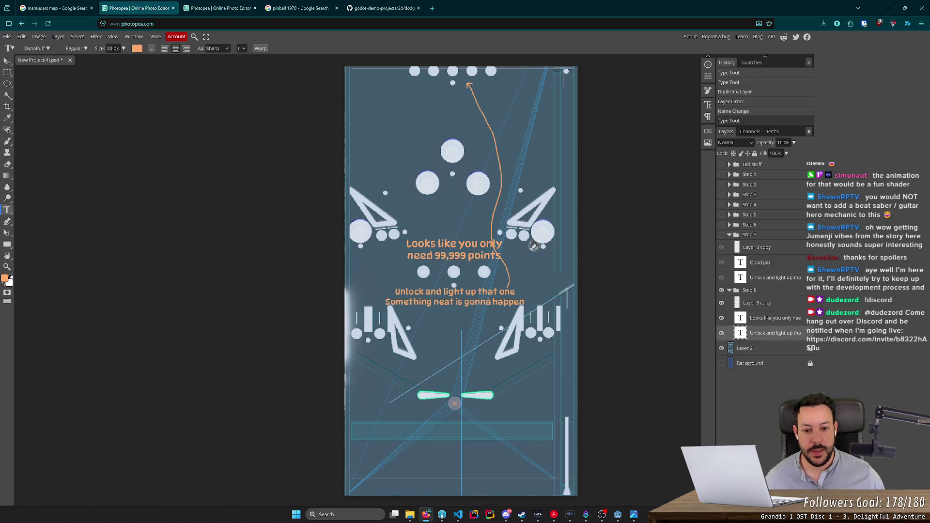
# - Replace the unlock message with 'Leave the Store for now and come back in the future'
pyautogui.click(455, 293)
pyautogui.hotkey('ctrl', 'a')
pyautogui.press('BackSpace')
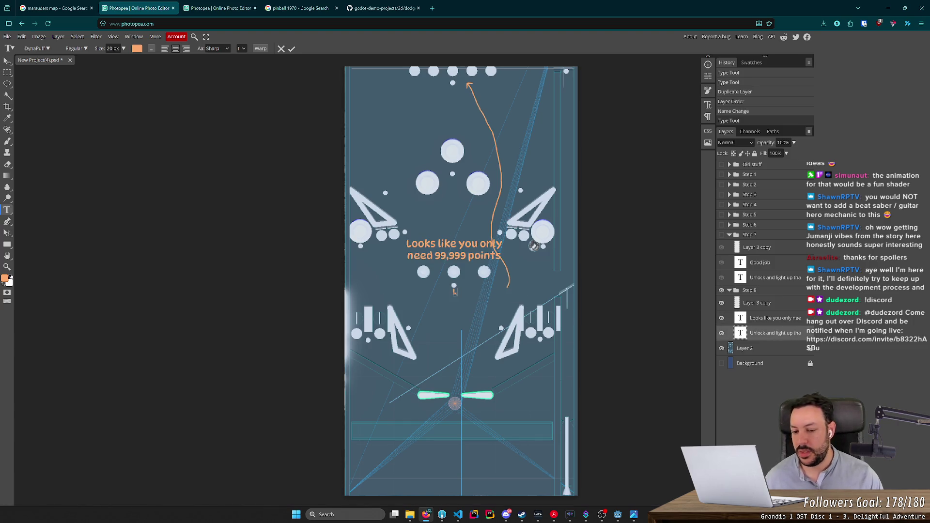
pyautogui.write('Leave the Store')
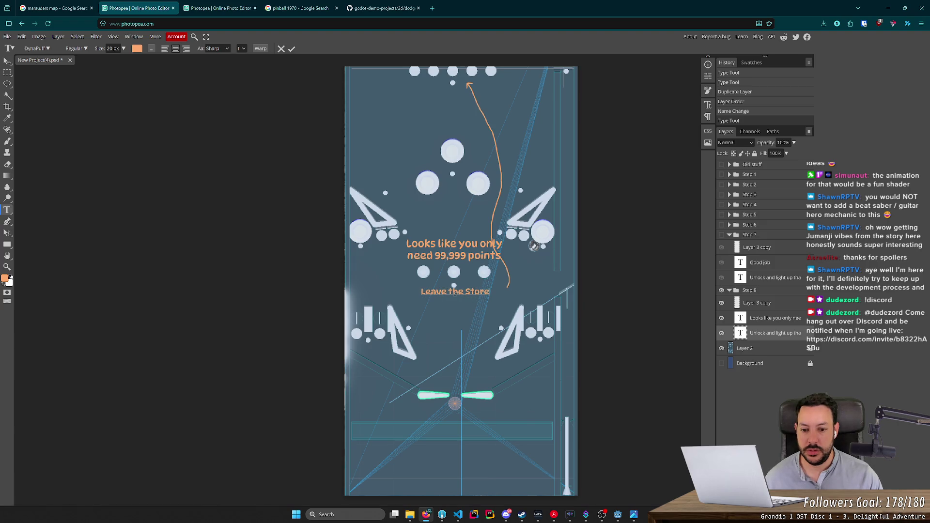
pyautogui.write(' and')
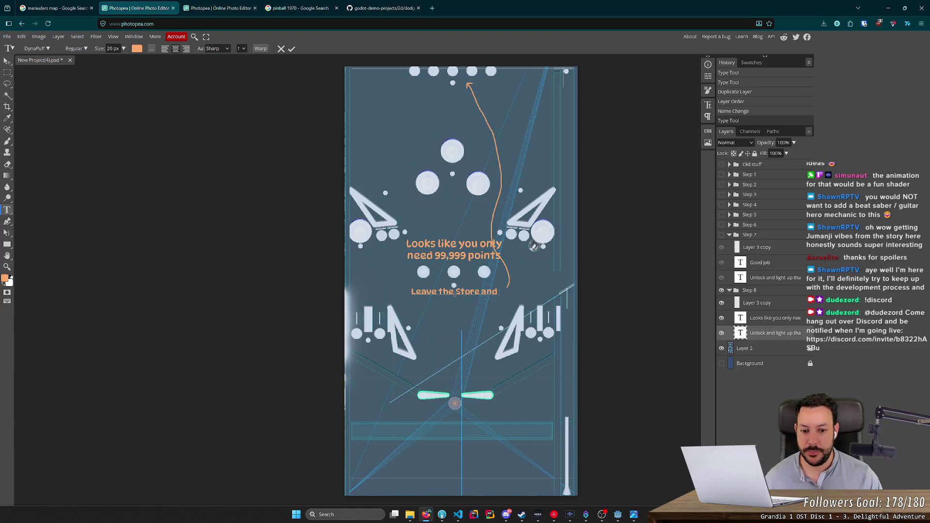
pyautogui.press('BackSpace')
pyautogui.press('BackSpace')
pyautogui.press('BackSpace')
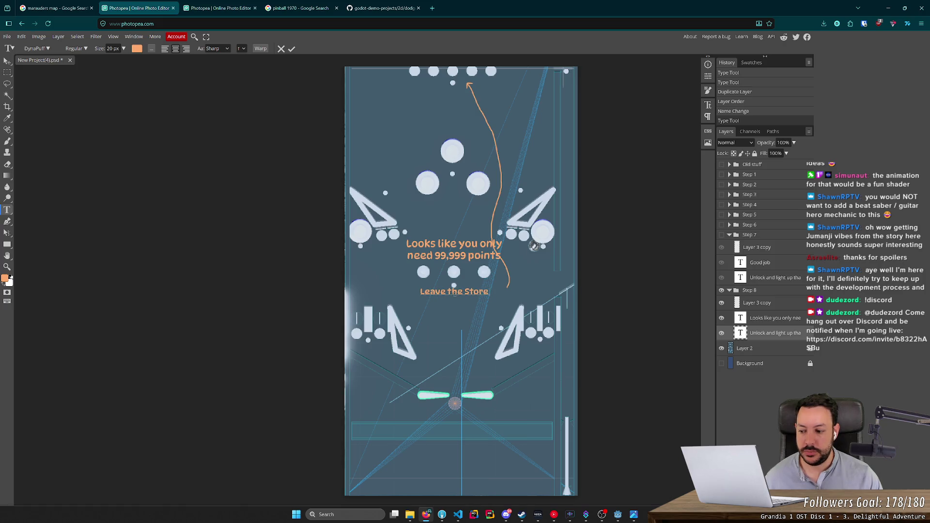
pyautogui.press('BackSpace')
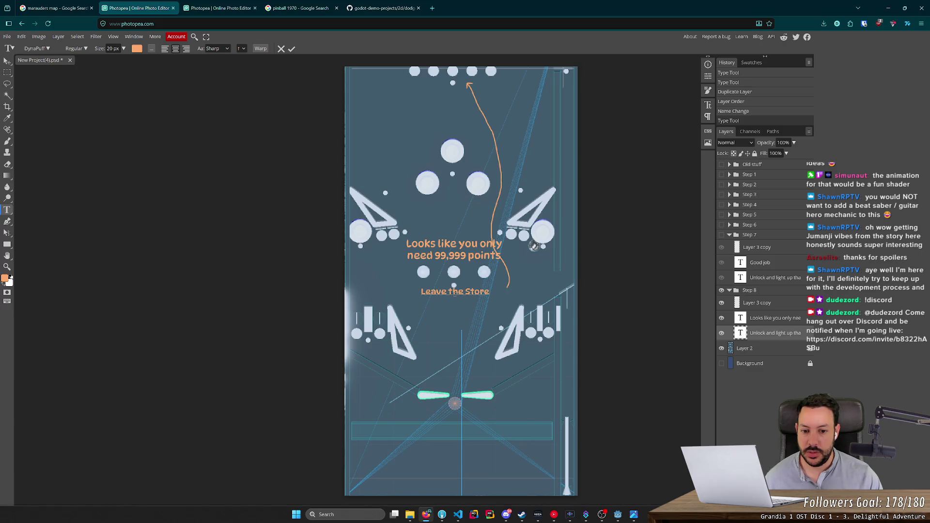
pyautogui.write('and keep')
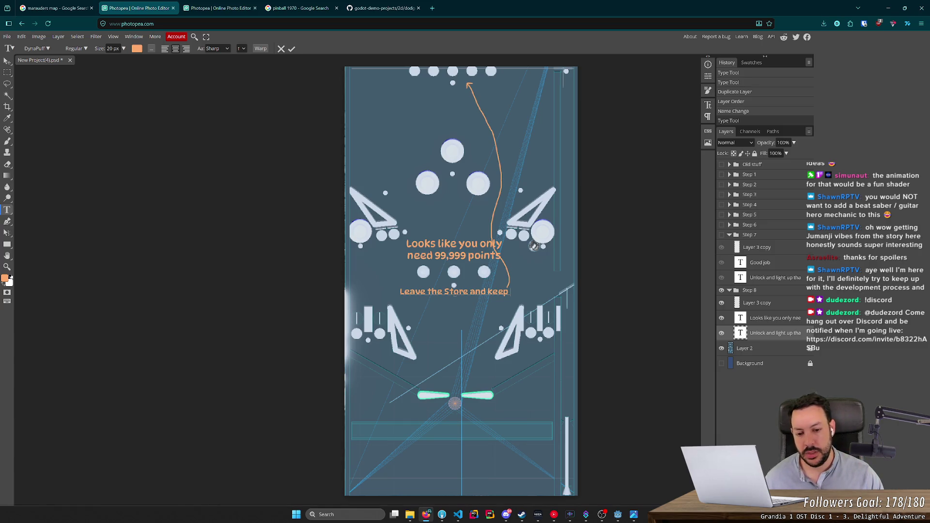
pyautogui.press('BackSpace')
pyautogui.press('BackSpace')
pyautogui.press('BackSpace')
pyautogui.write('for')
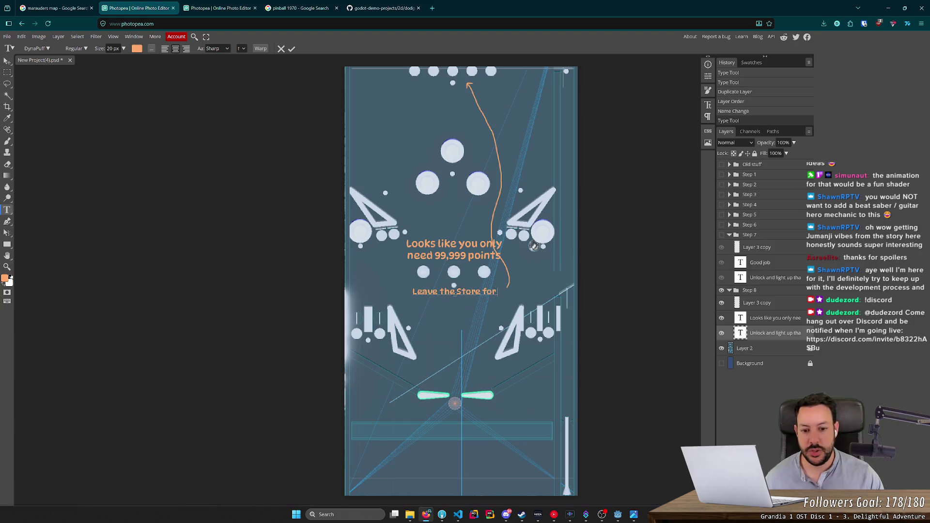
pyautogui.write(' now and come')
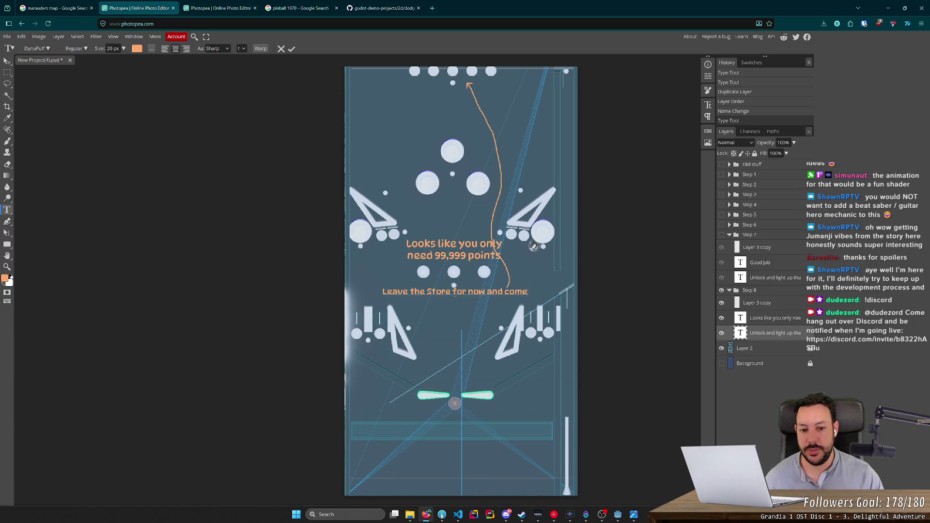
pyautogui.write(' back in the fut')
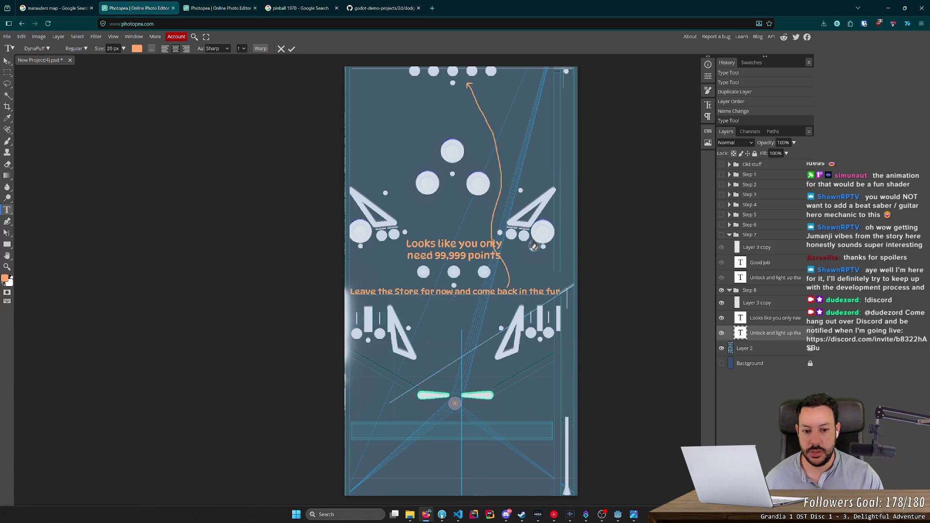
pyautogui.write('ure')
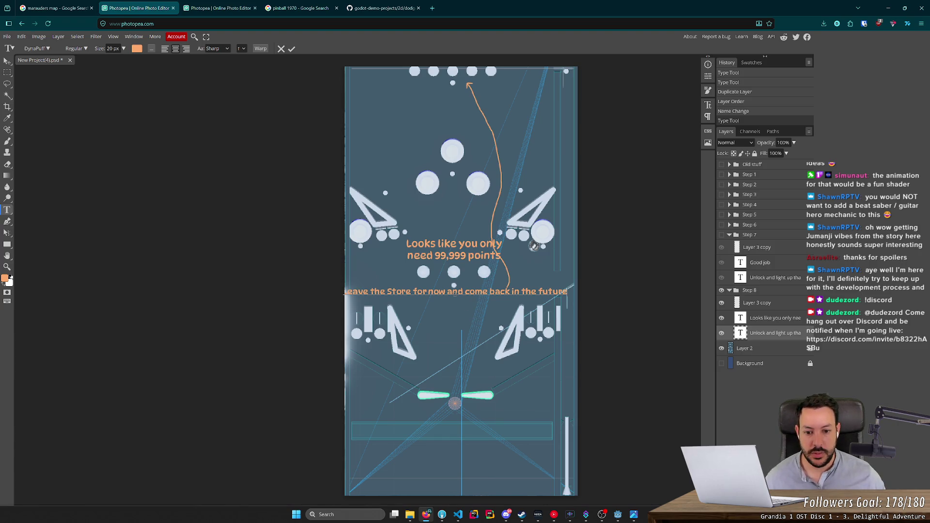
# - Break the Store message onto two lines after 'now' and commit it
pyautogui.click(446, 291)
pyautogui.press('Return')
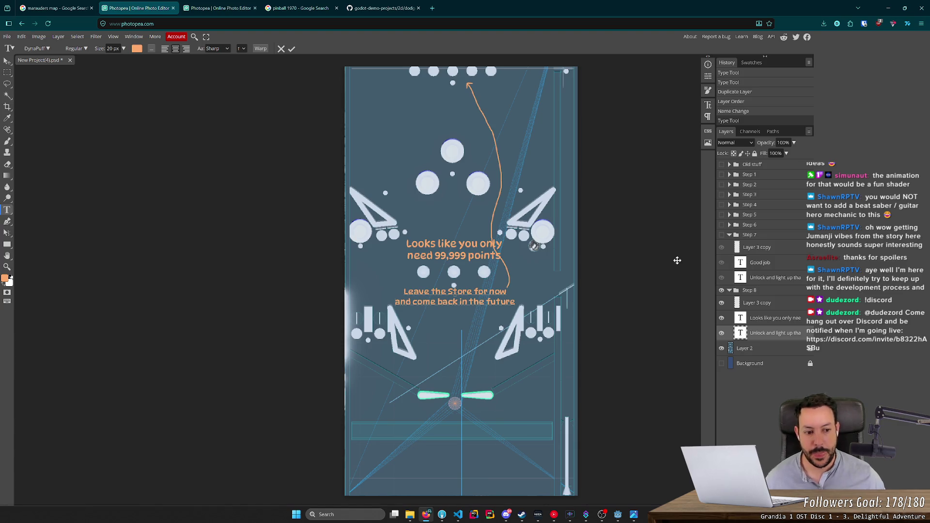
pyautogui.click(629, 268)
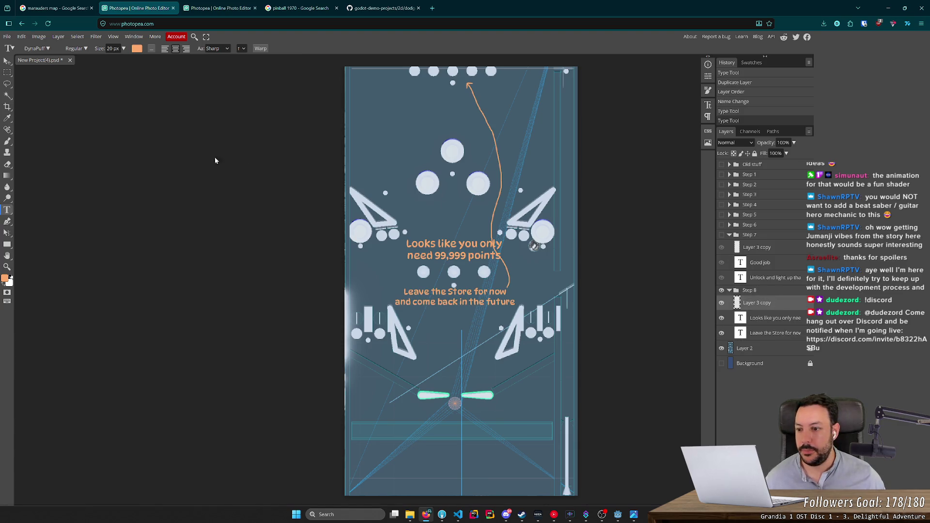
pyautogui.hotkey('ctrl', 'a')
# - Erase the old orange arrow from the Step 8 overlay
pyautogui.press('Delete')
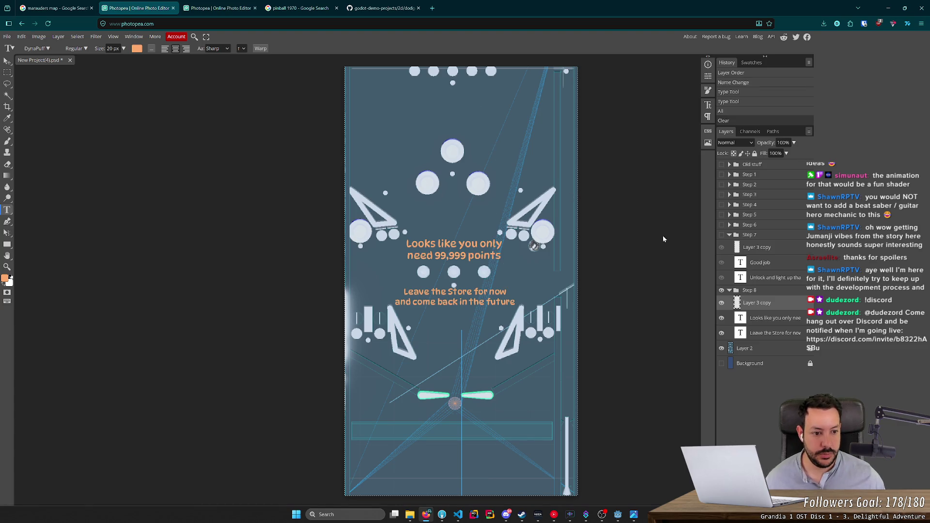
pyautogui.click(730, 235)
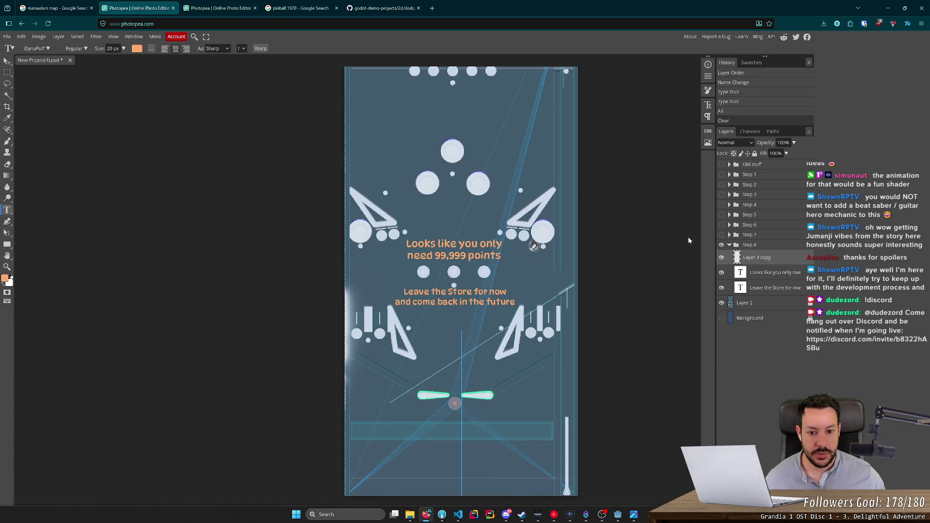
pyautogui.click(753, 274)
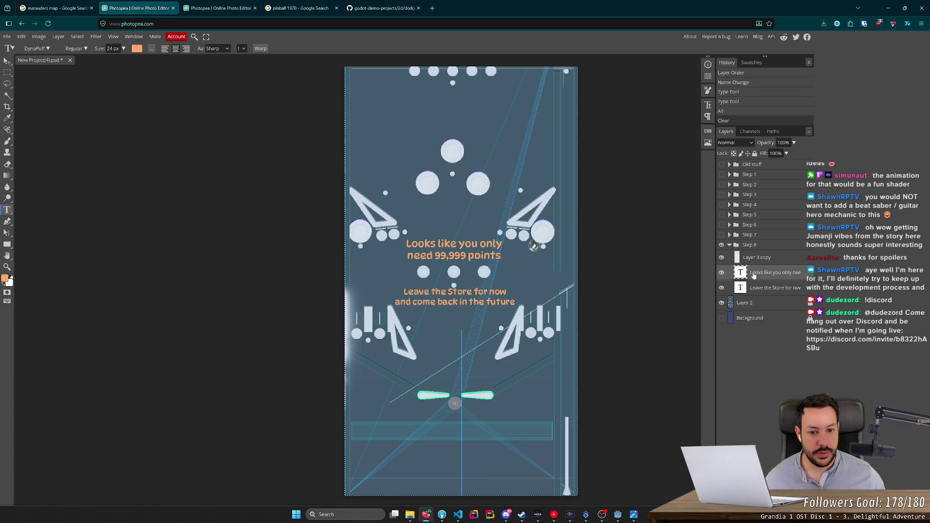
# - Resize the 99,999 points message to 22 px and reselect Layer 3 copy
pyautogui.click(474, 244)
pyautogui.hotkey('ctrl', 'a')
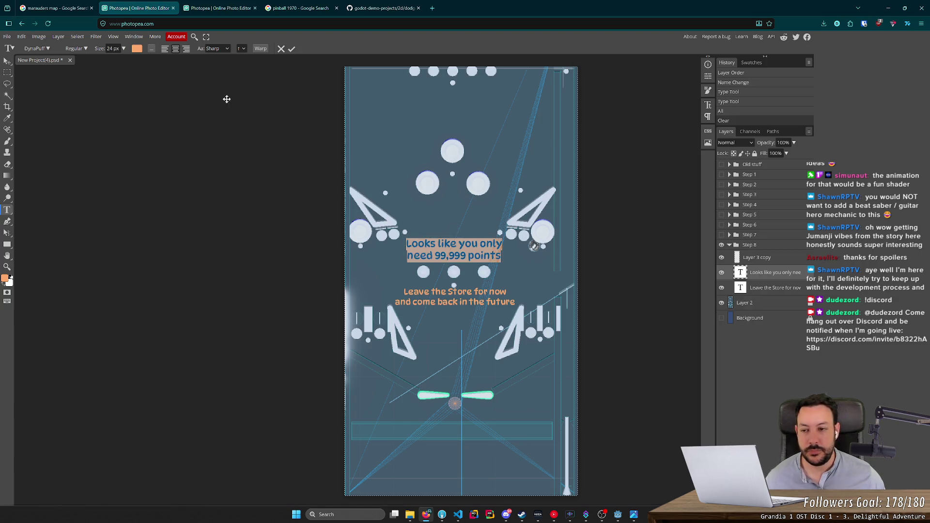
pyautogui.write('22')
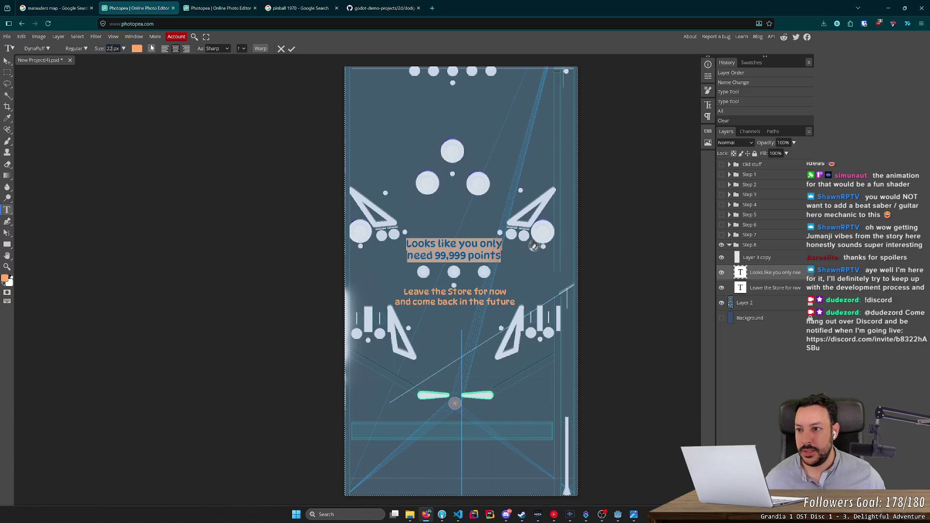
pyautogui.press('Return')
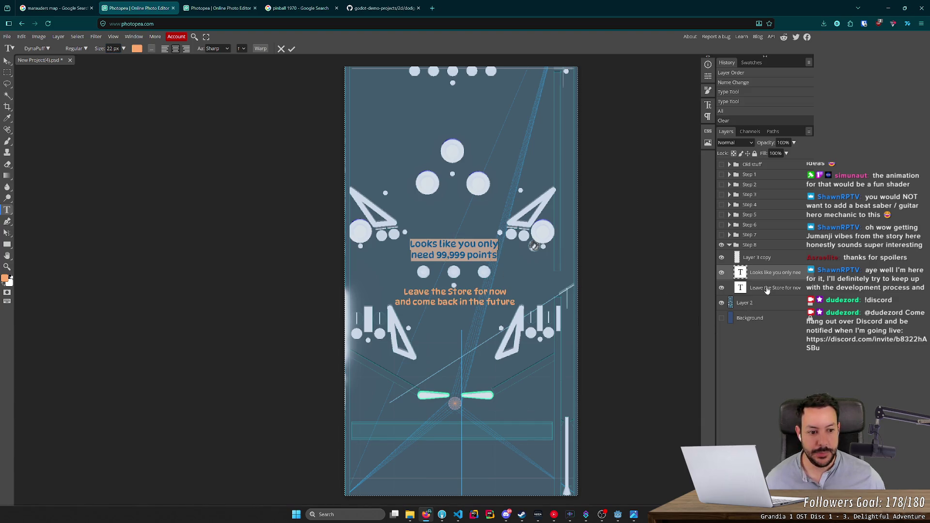
pyautogui.click(766, 290)
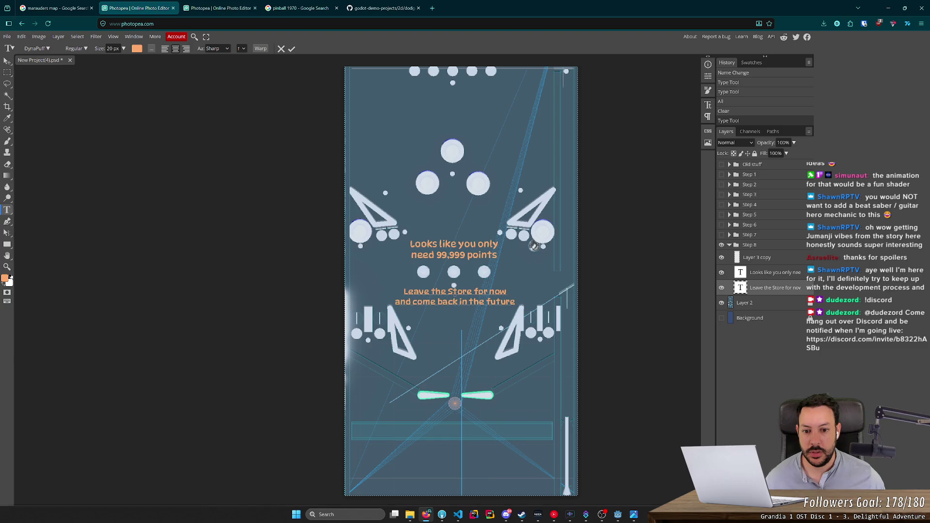
pyautogui.click(772, 258)
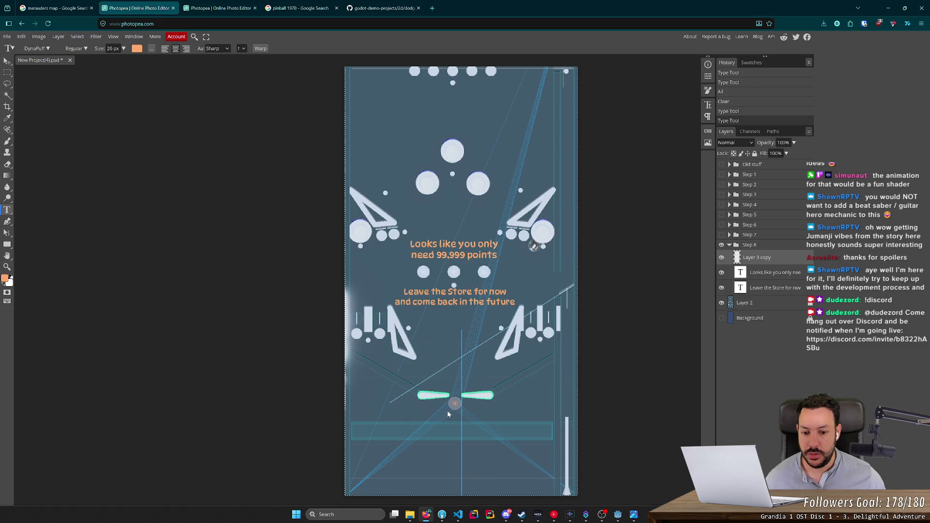
pyautogui.scroll(5, 456, 417)
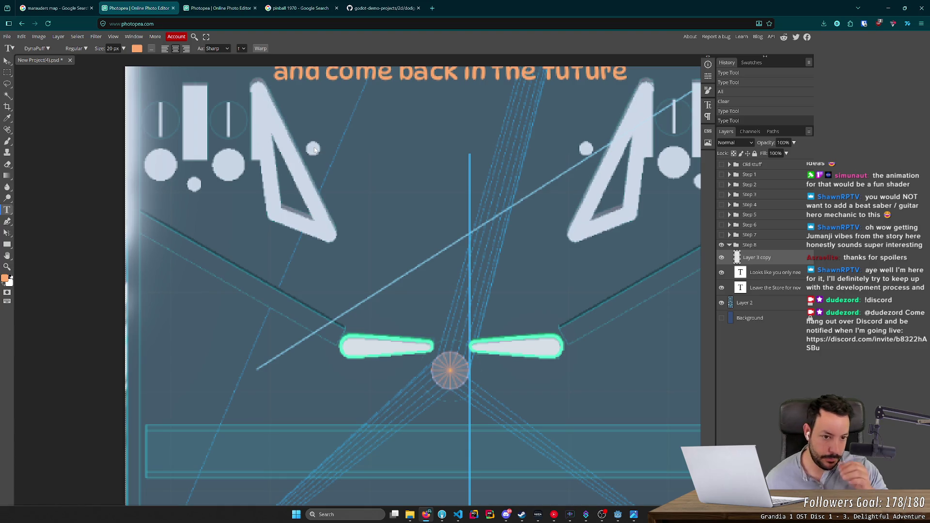
pyautogui.scroll(-3, 314, 147)
pyautogui.scroll(2, 376, 161)
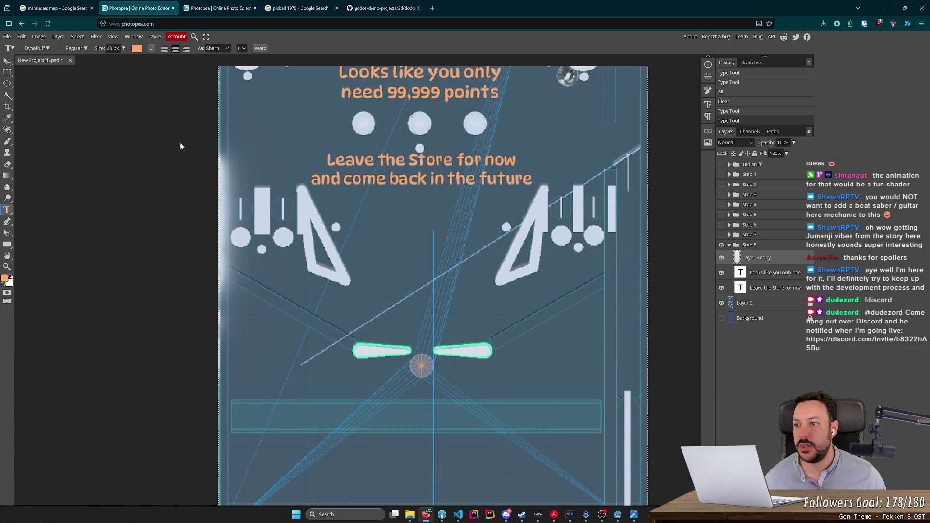
# - Brush an orange arrow from below the Store caption down to the ball
pyautogui.press('b')
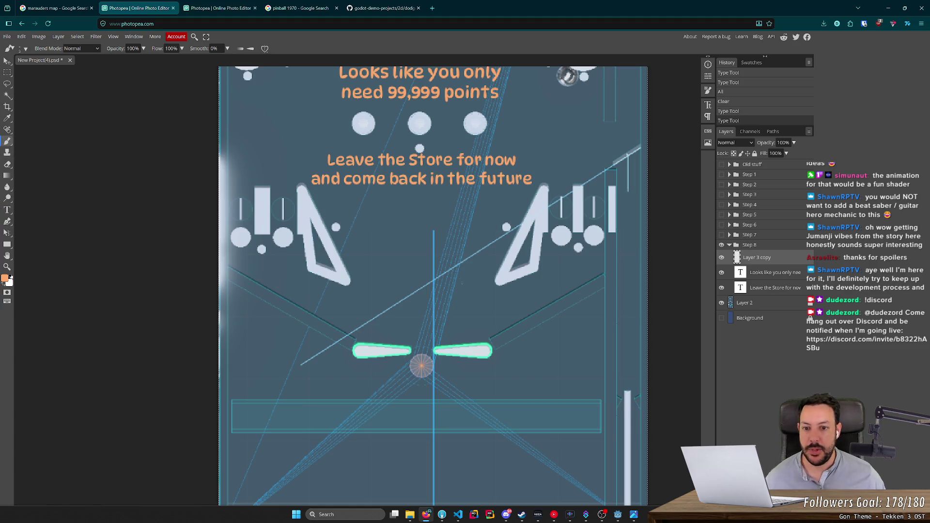
pyautogui.moveTo(332, 195)
pyautogui.mouseDown()
pyautogui.moveTo(408, 386)
pyautogui.moveTo(394, 390)
pyautogui.mouseUp()
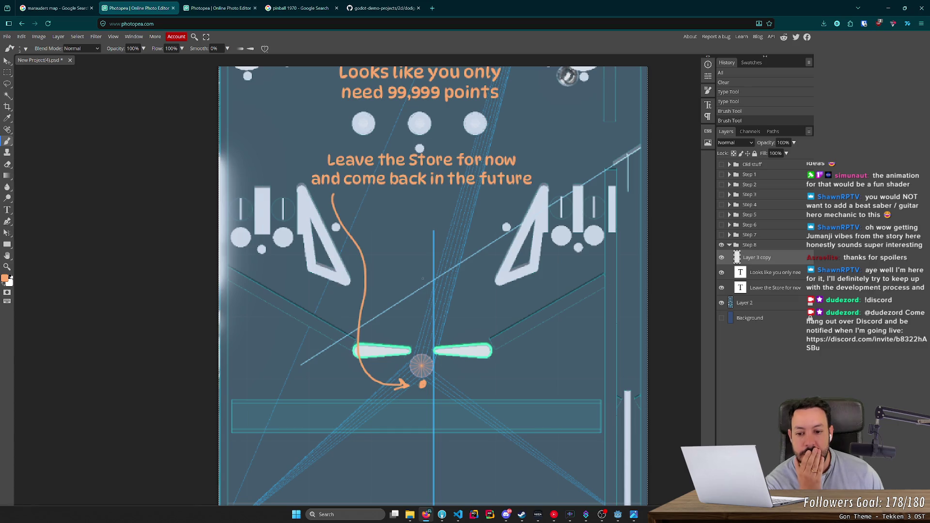
pyautogui.scroll(2, 442, 433)
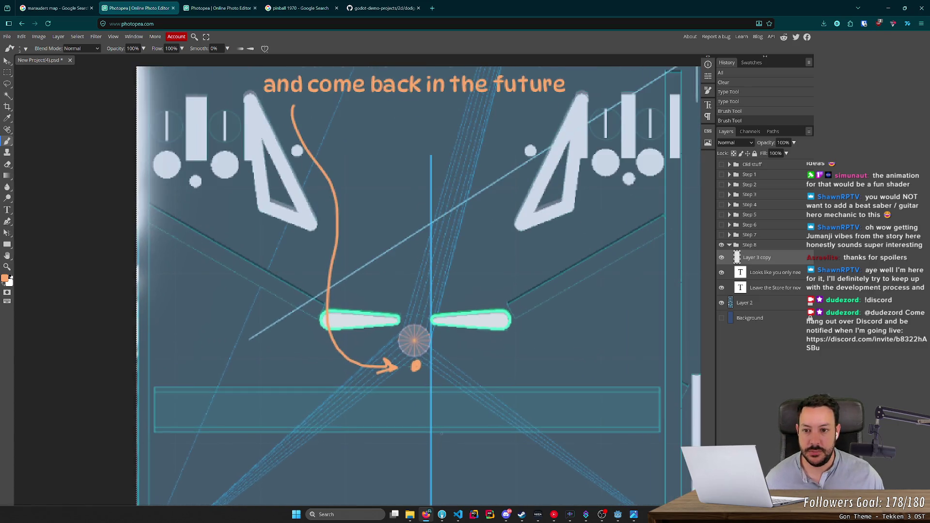
pyautogui.scroll(5, 414, 340)
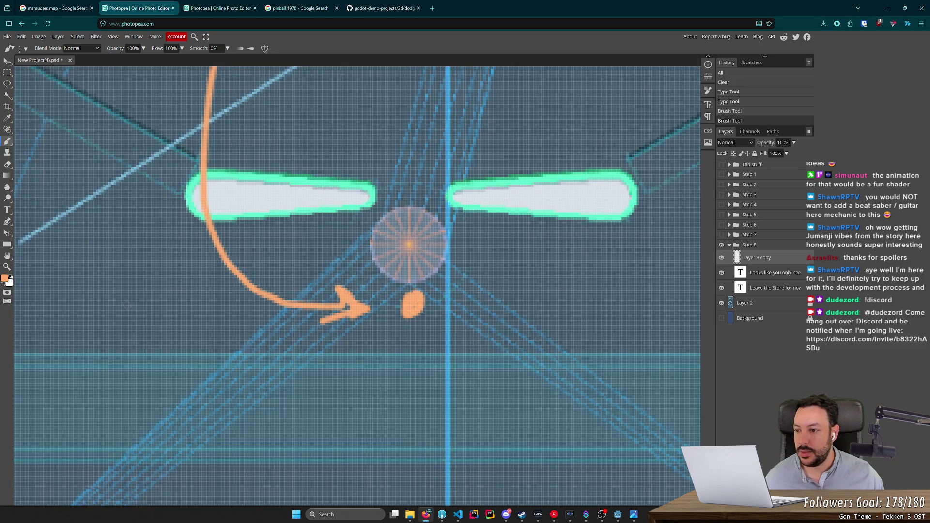
# - Erase the badly drawn arrowhead and the stray blob below the ball, then retry the arrowhead
pyautogui.click(8, 164)
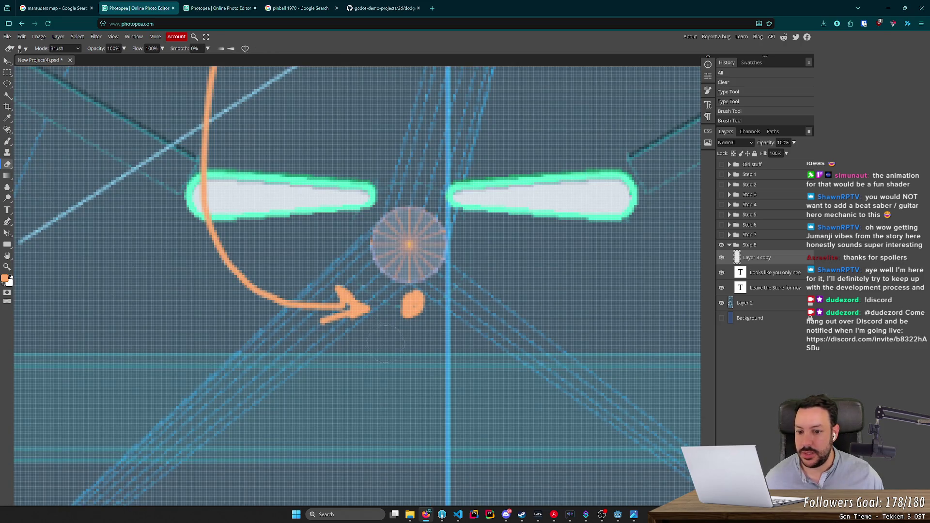
pyautogui.moveTo(342, 291)
pyautogui.mouseDown()
pyautogui.moveTo(358, 305)
pyautogui.moveTo(324, 321)
pyautogui.mouseUp()
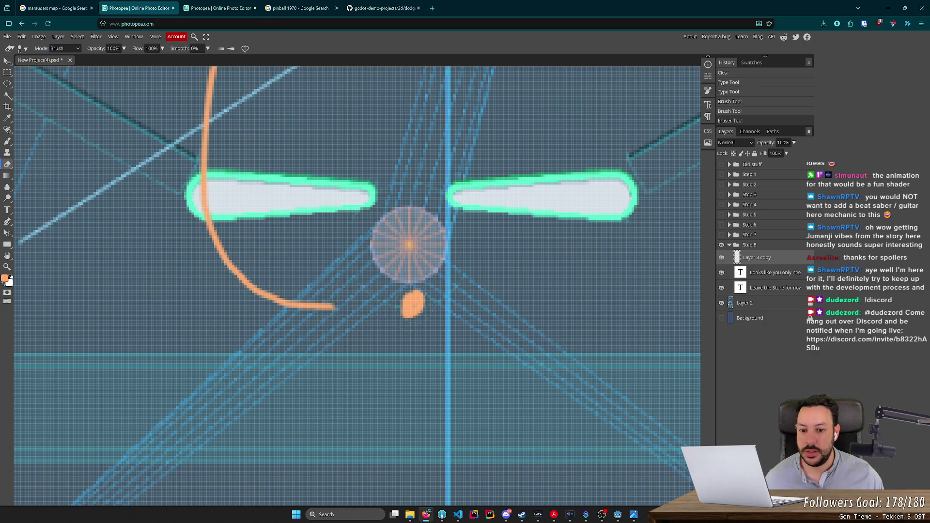
pyautogui.moveTo(408, 297); pyautogui.dragTo(422, 312)
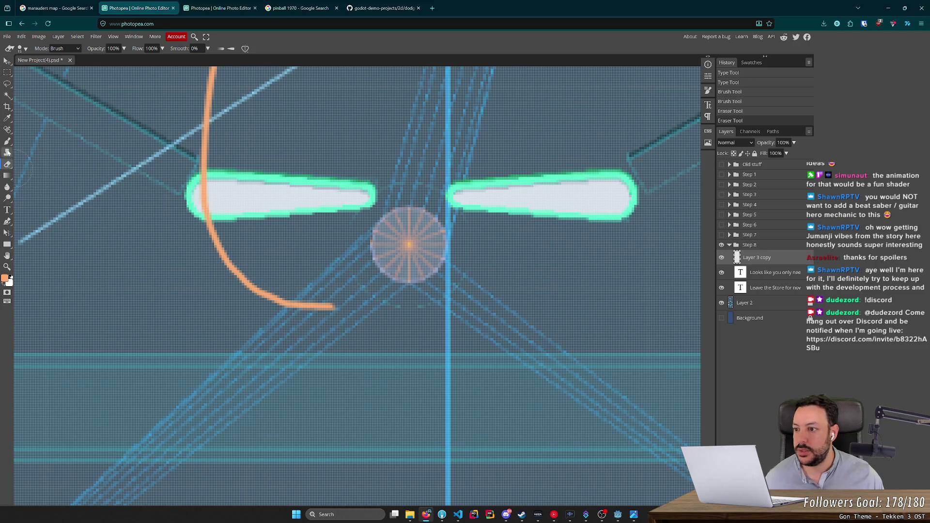
pyautogui.press('b')
pyautogui.moveTo(333, 307)
pyautogui.mouseDown()
pyautogui.moveTo(368, 305)
pyautogui.moveTo(360, 293)
pyautogui.moveTo(370, 306)
pyautogui.moveTo(356, 321)
pyautogui.mouseUp()
pyautogui.hotkey('ctrl', 'z')
pyautogui.scroll(-1, 431, 320)
pyautogui.scroll(-5, 431, 320)
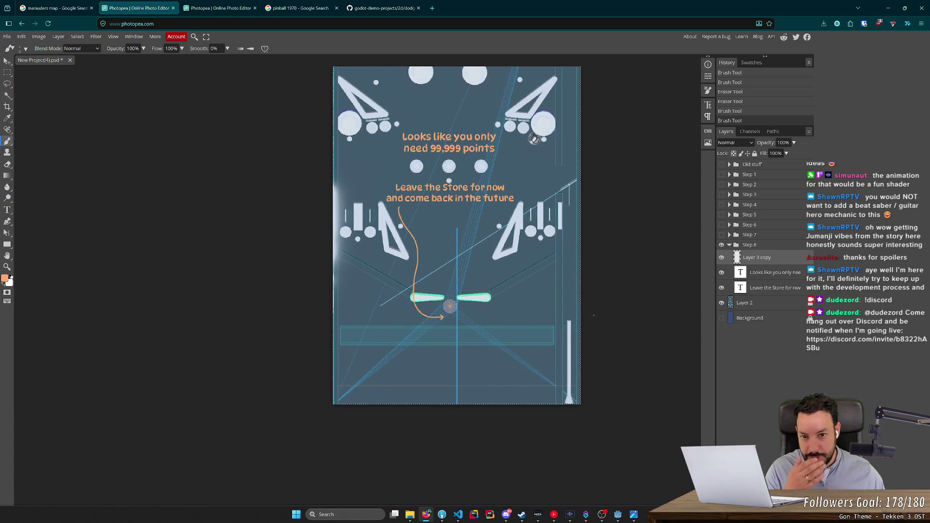
pyautogui.scroll(6, 594, 315)
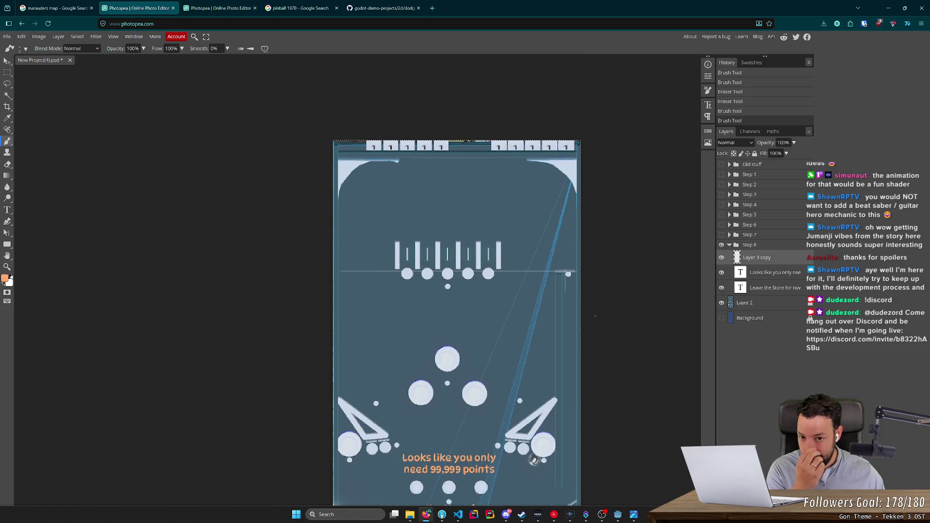
pyautogui.scroll(-2, 595, 315)
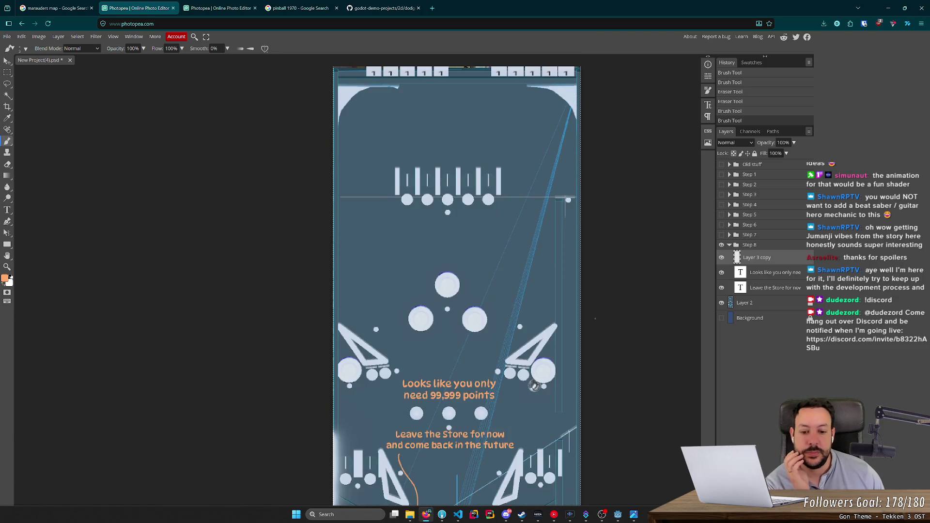
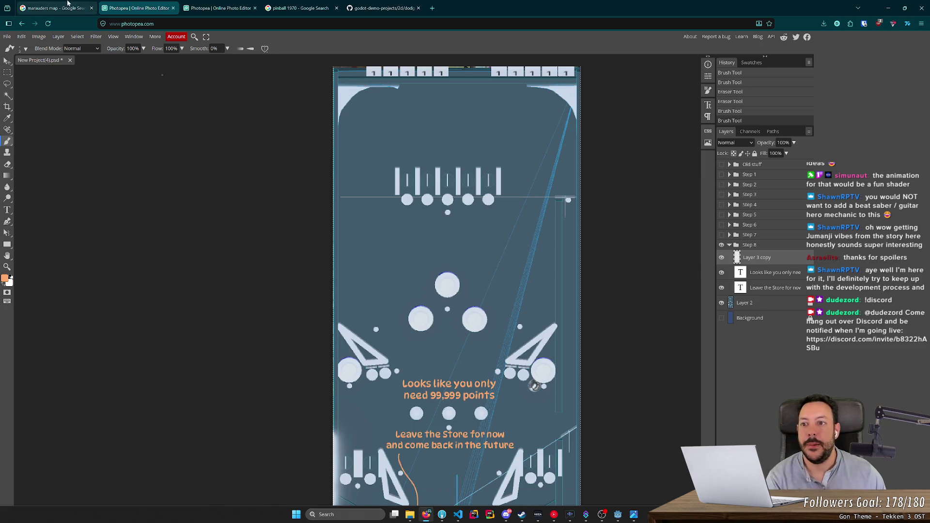
# - In the arrows document, rename the Step 7 group to Step 8
pyautogui.hotkey('ctrl', 'Tab')
pyautogui.click(764, 282)
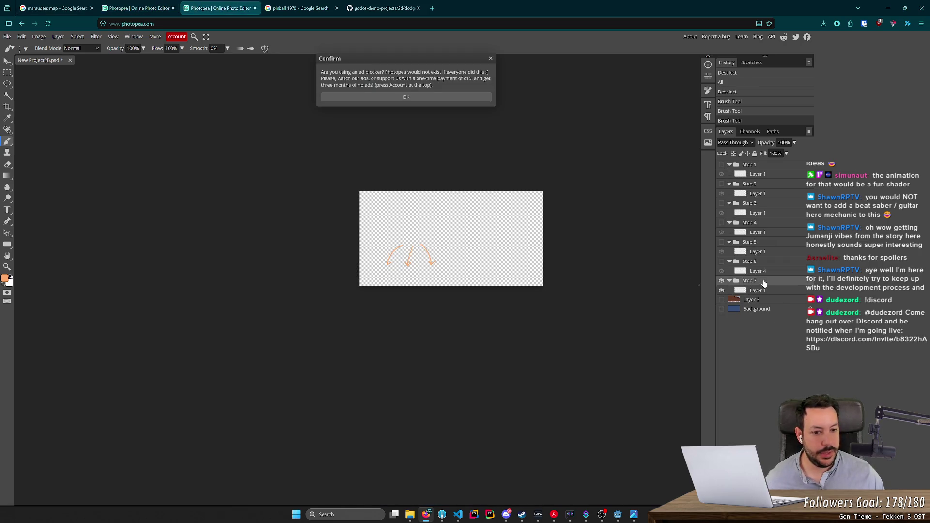
pyautogui.hotkey('ctrl', 'shift', 'Tab')
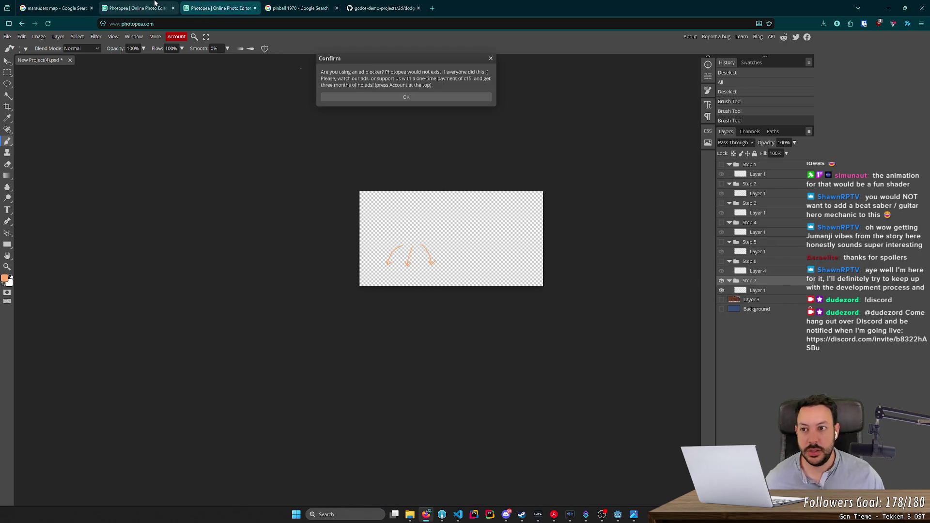
pyautogui.hotkey('ctrl', 'Tab')
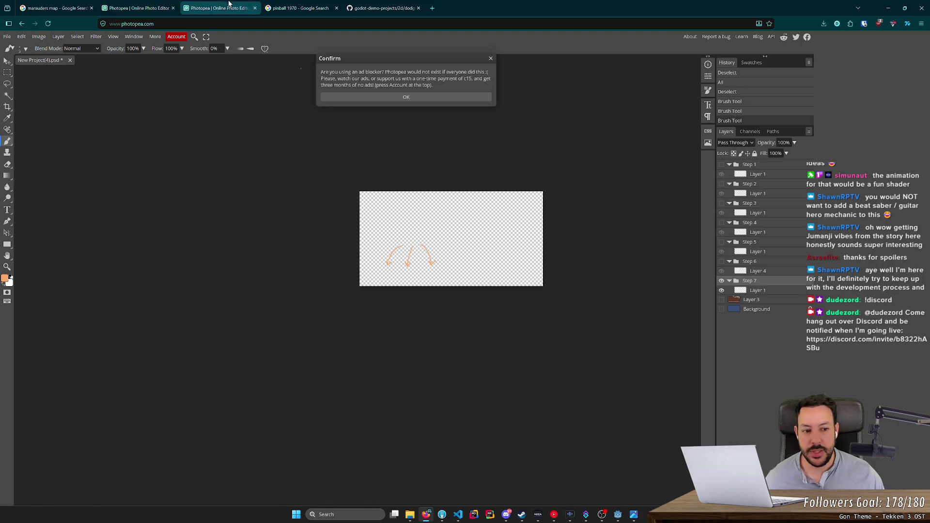
pyautogui.doubleClick(750, 282)
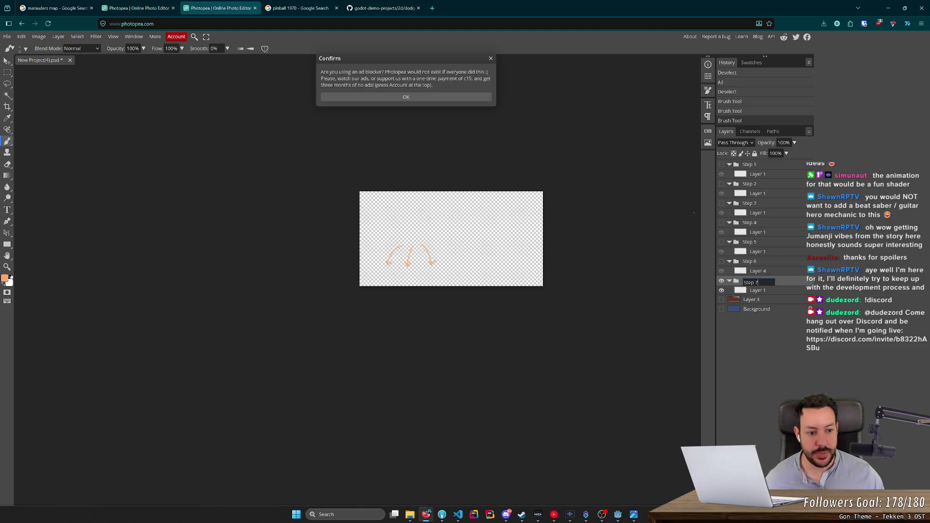
pyautogui.press('BackSpace')
pyautogui.write('8')
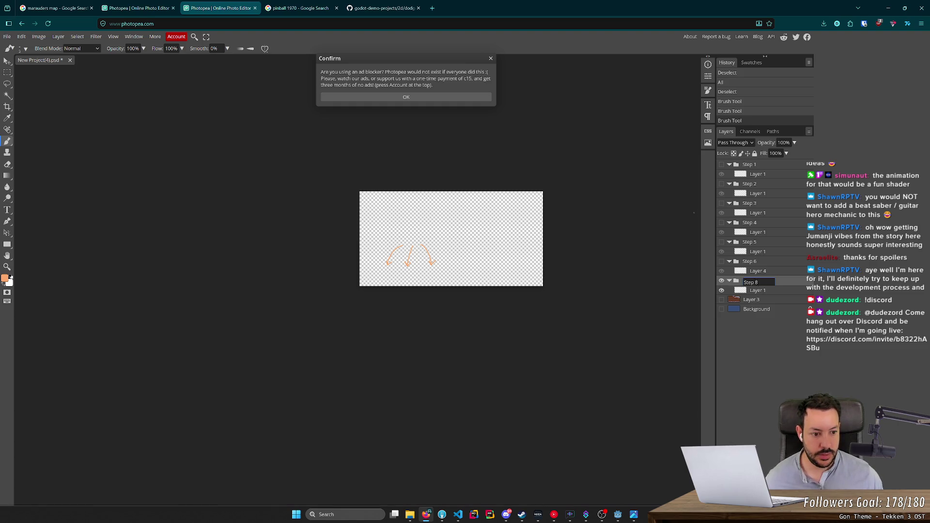
pyautogui.press('Return')
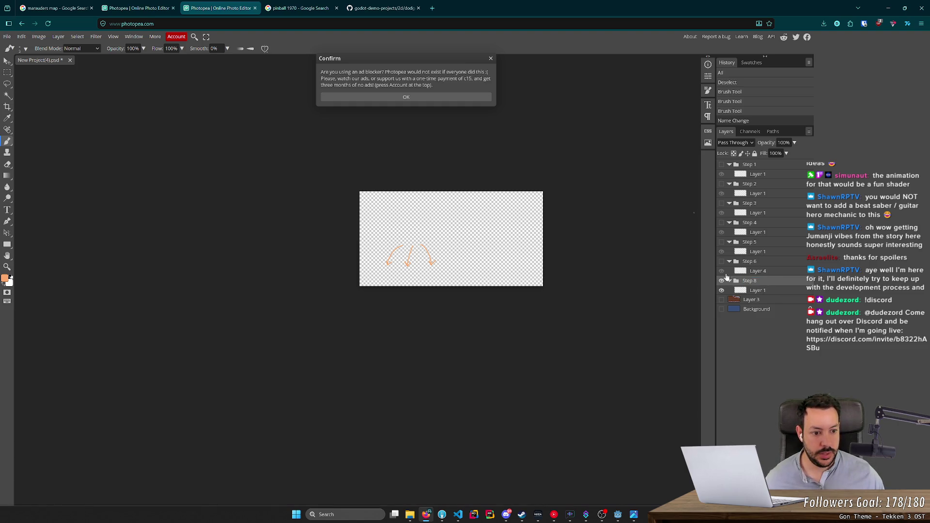
# - Hide Step 8, show the Step 5 group and duplicate it
pyautogui.click(721, 280)
pyautogui.click(722, 261)
pyautogui.click(721, 262)
pyautogui.click(721, 242)
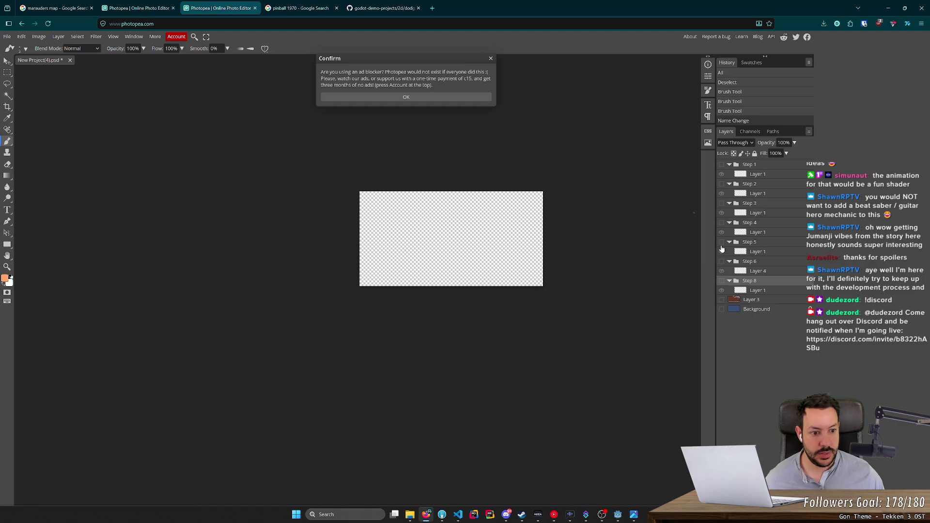
pyautogui.click(769, 247)
pyautogui.hotkey('ctrl', 'j')
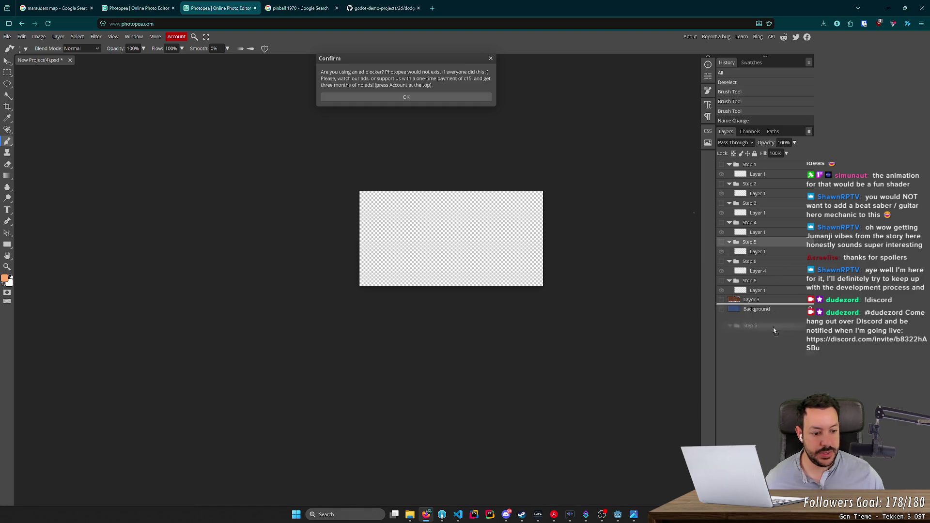
# - Rename the Step 5 copy to Step 7 and place it just above Step 8
pyautogui.doubleClick(753, 243)
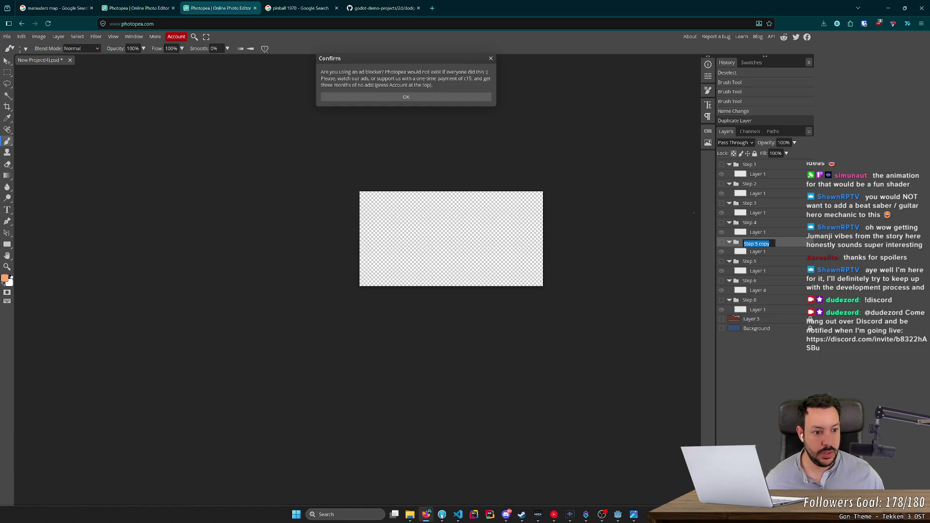
pyautogui.hotkey('shift', 'End')
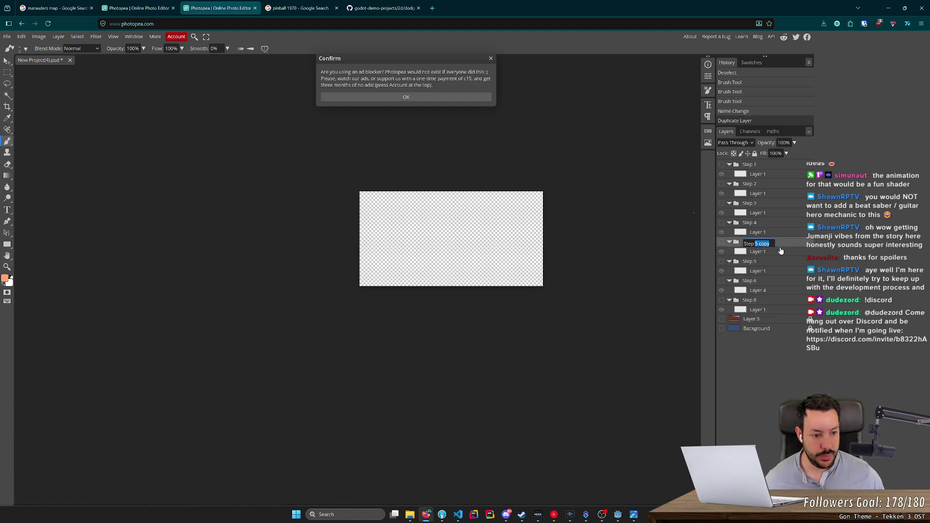
pyautogui.write('7')
pyautogui.press('Return')
pyautogui.moveTo(766, 243); pyautogui.dragTo(778, 298)
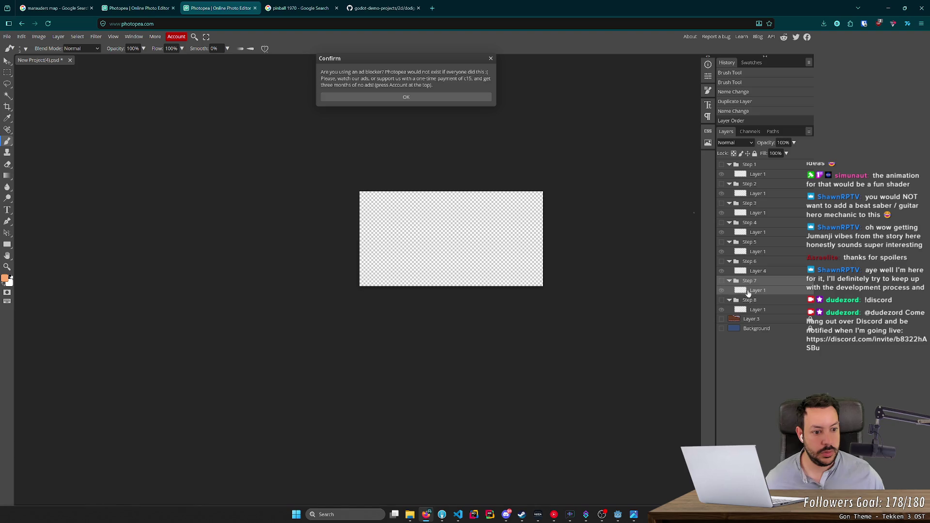
pyautogui.click(752, 291)
pyautogui.click(722, 300)
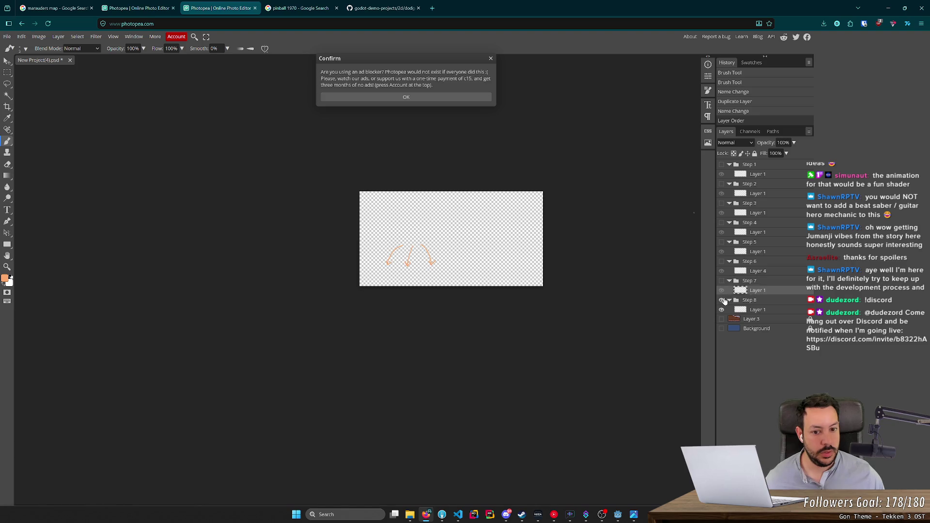
pyautogui.click(722, 300)
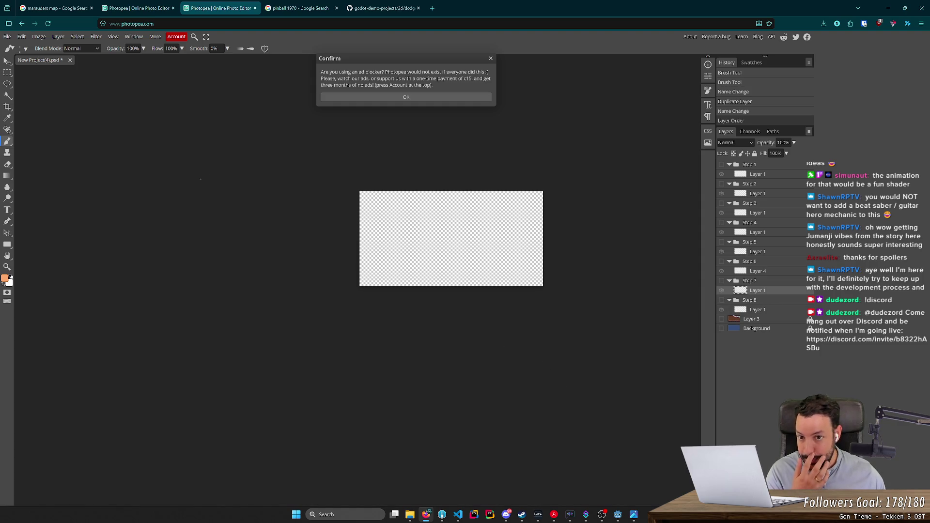
# - Dismiss the ad-blocker notice and show only Step 7's messages on the pinball table document
pyautogui.click(406, 97)
pyautogui.click(129, 8)
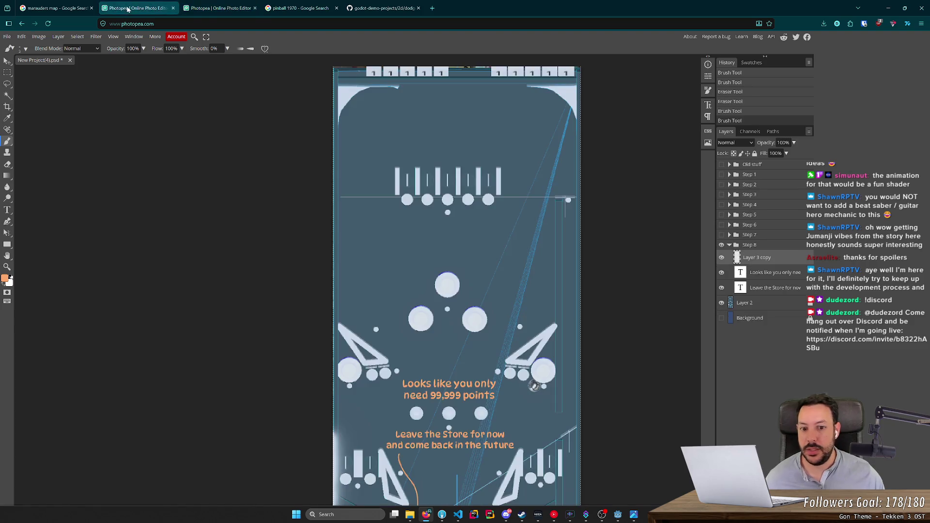
pyautogui.scroll(-3, 455, 286)
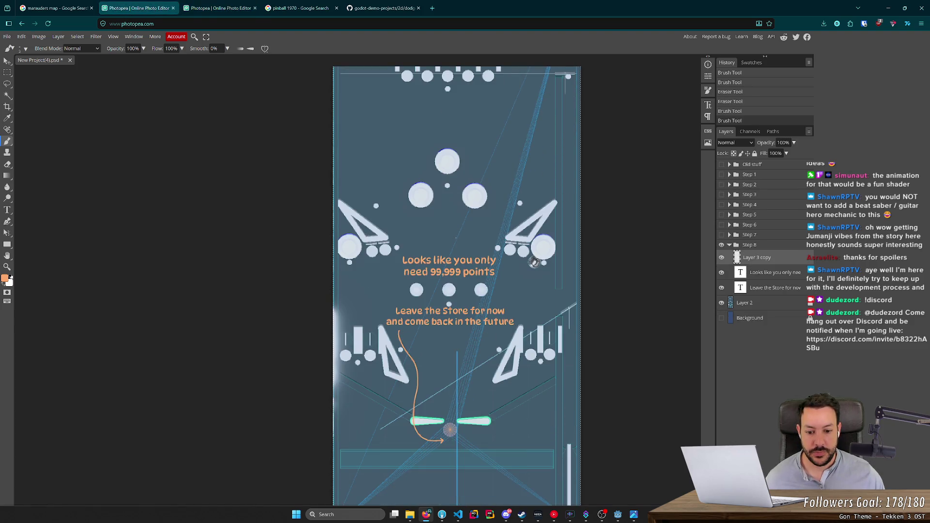
pyautogui.click(721, 234)
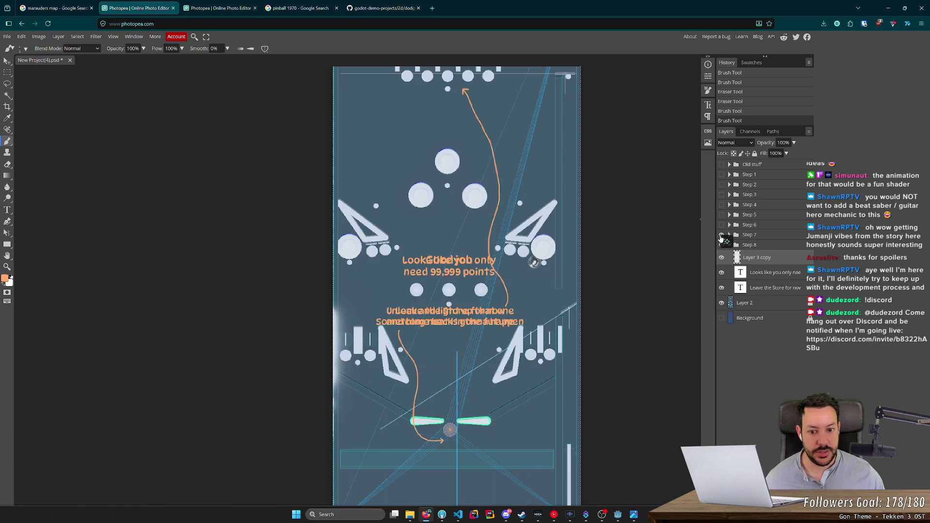
pyautogui.click(721, 245)
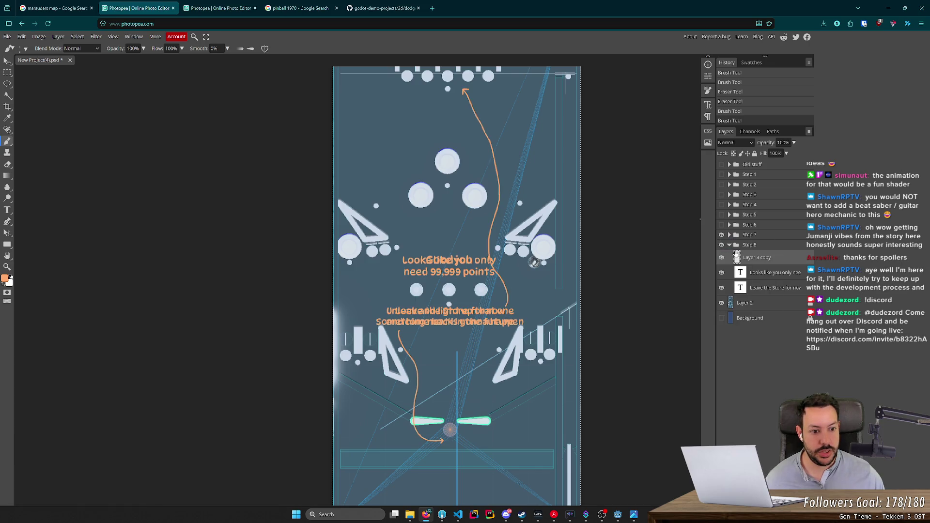
pyautogui.click(721, 246)
# - Compare the Step 7 and Step 8 overlays, leaving only Step 8 visible and Layer 2 hidden
pyautogui.rightClick(721, 247)
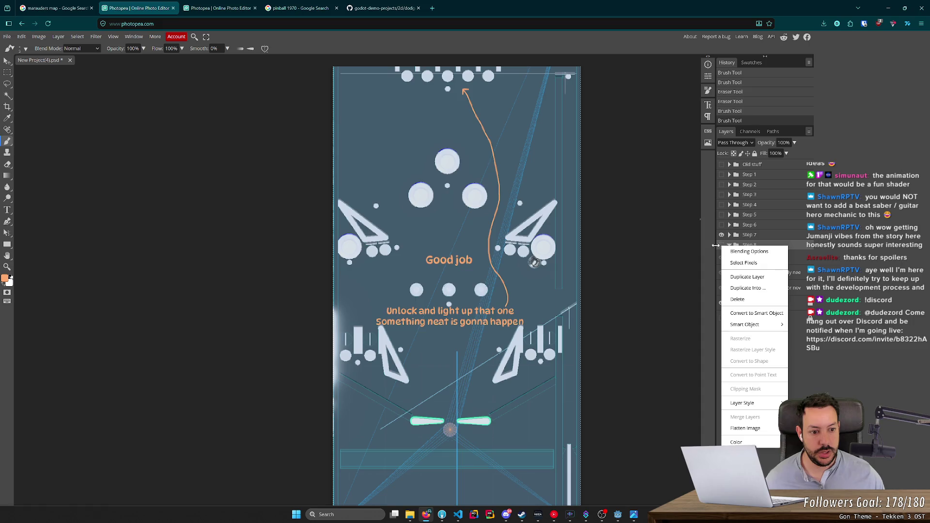
pyautogui.click(721, 235)
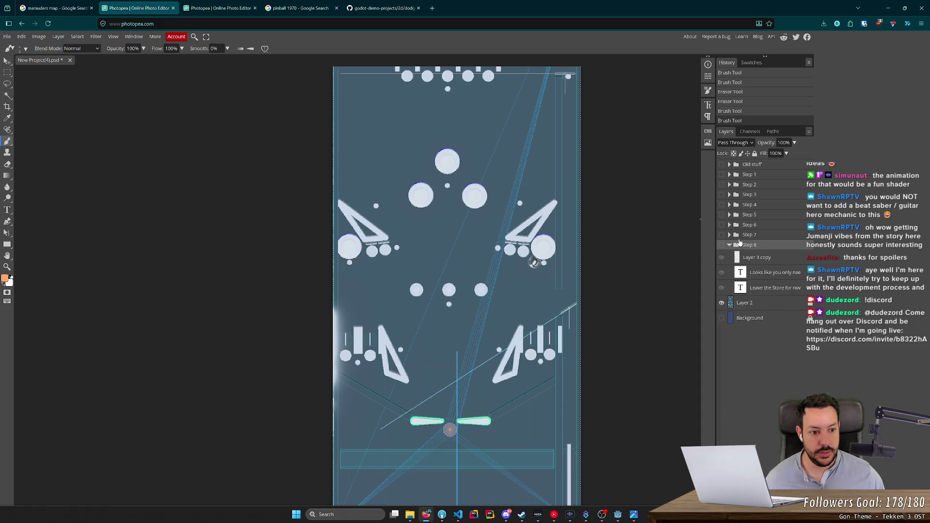
pyautogui.click(721, 236)
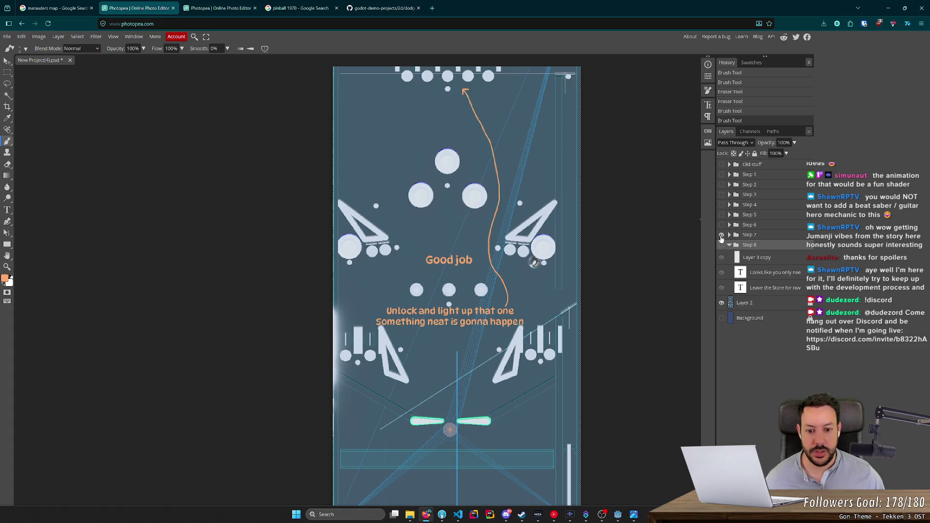
pyautogui.click(721, 236)
pyautogui.click(721, 236)
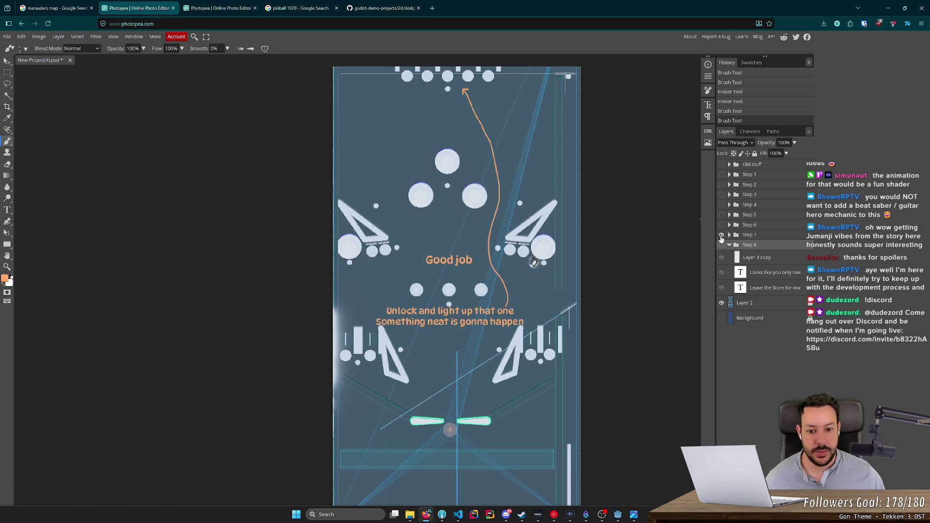
pyautogui.click(722, 236)
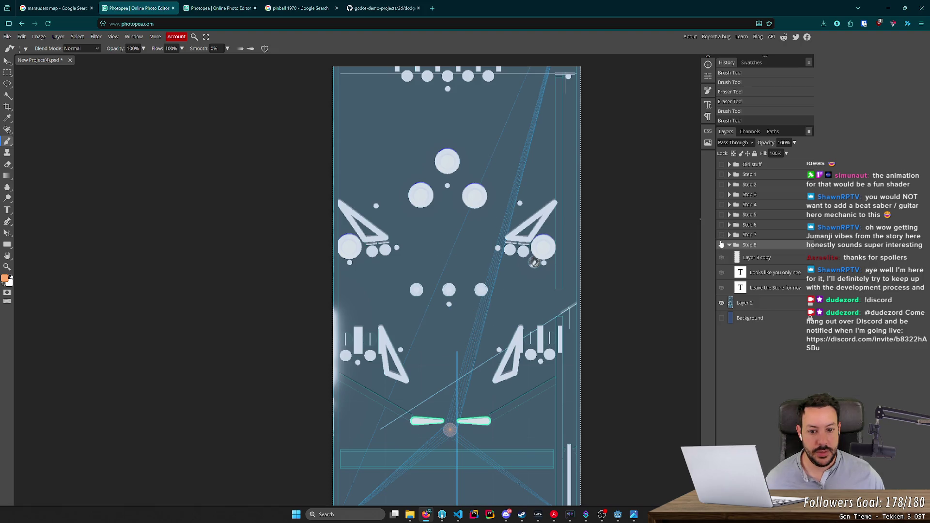
pyautogui.click(721, 245)
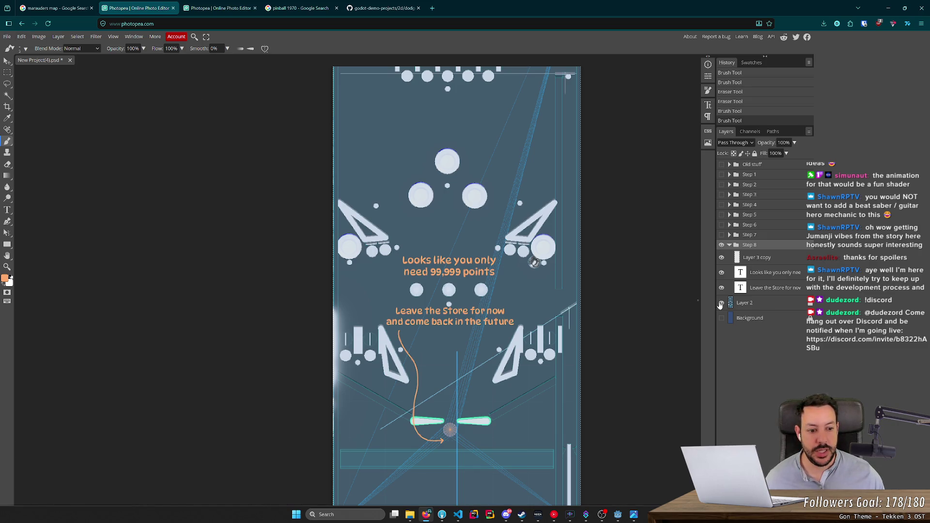
pyautogui.click(721, 303)
# - Export the transparent Step 8 overlay as the 550×1300 PNG tutorial_8_playfield.png
pyautogui.click(6, 37)
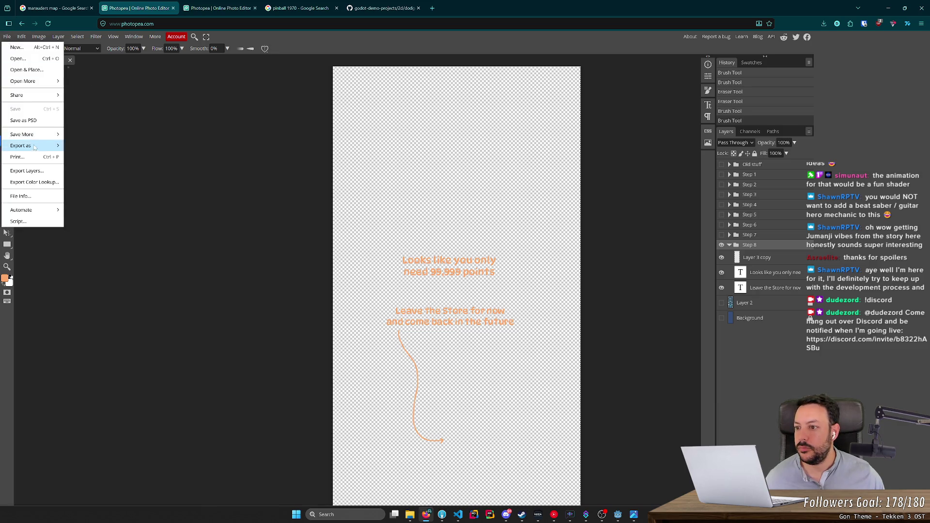
pyautogui.moveTo(29, 145)
pyautogui.click(102, 145)
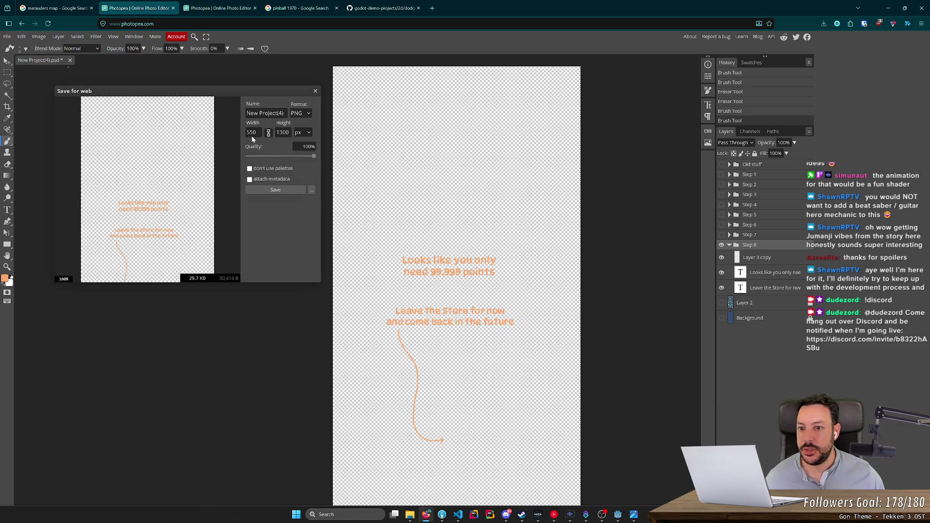
pyautogui.tripleClick(269, 113)
pyautogui.write('tutorial_7')
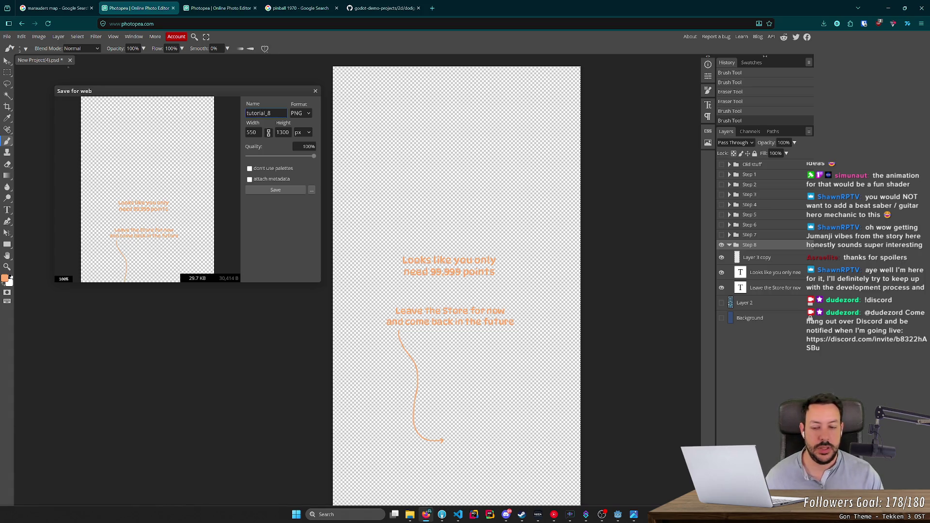
pyautogui.write('_playf')
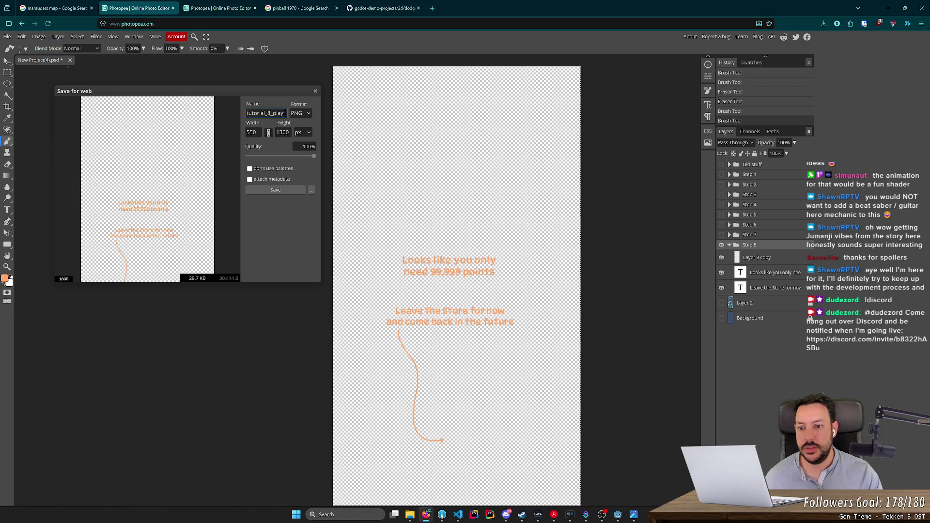
pyautogui.write('ield')
pyautogui.click(266, 190)
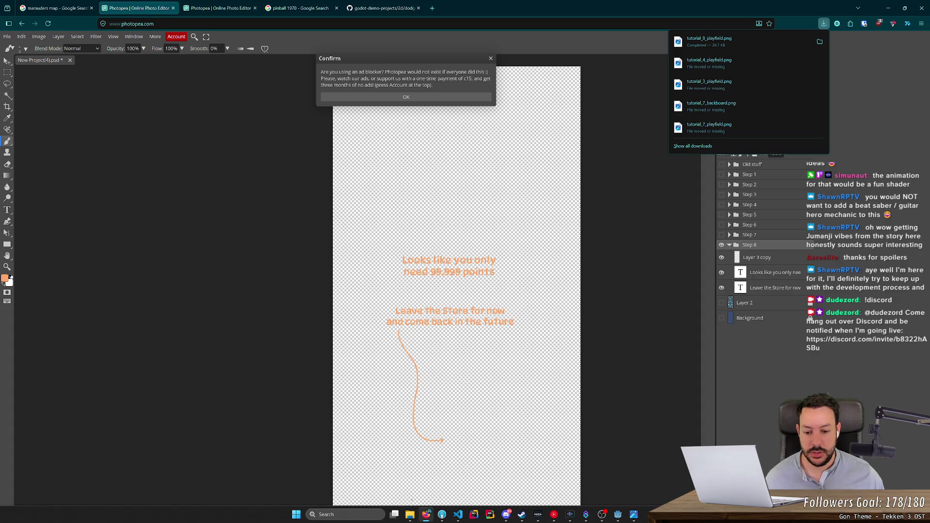
pyautogui.click(409, 514)
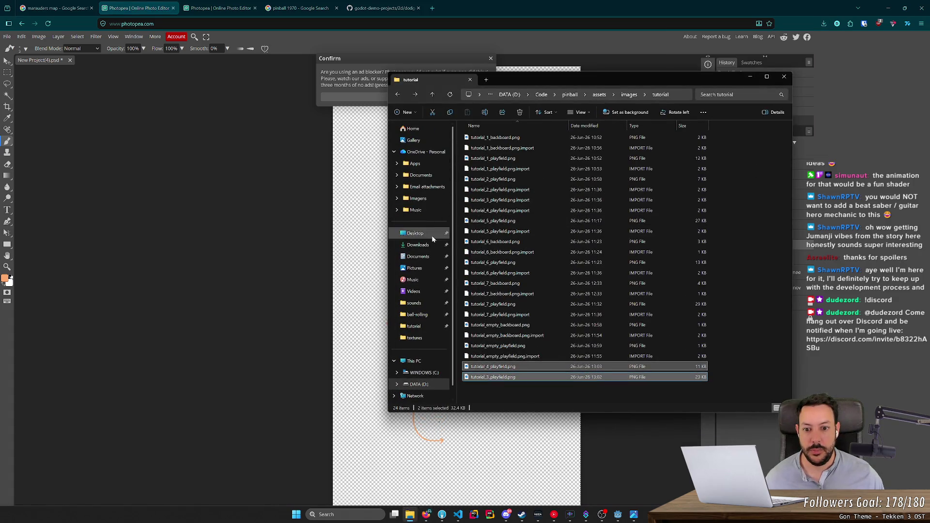
pyautogui.click(417, 244)
pyautogui.hotkey('ctrl', 'c')
pyautogui.hotkey('alt', 'Left')
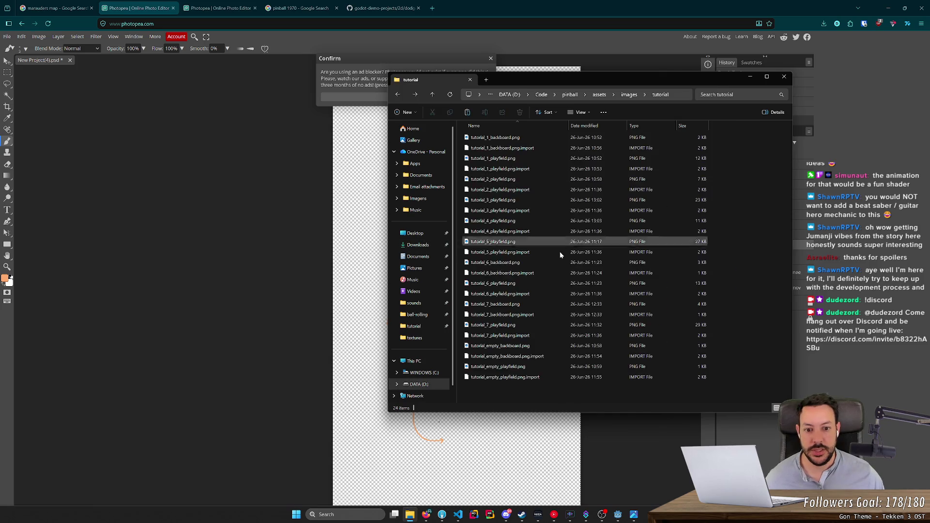
pyautogui.hotkey('ctrl', 'v')
pyautogui.click(499, 304)
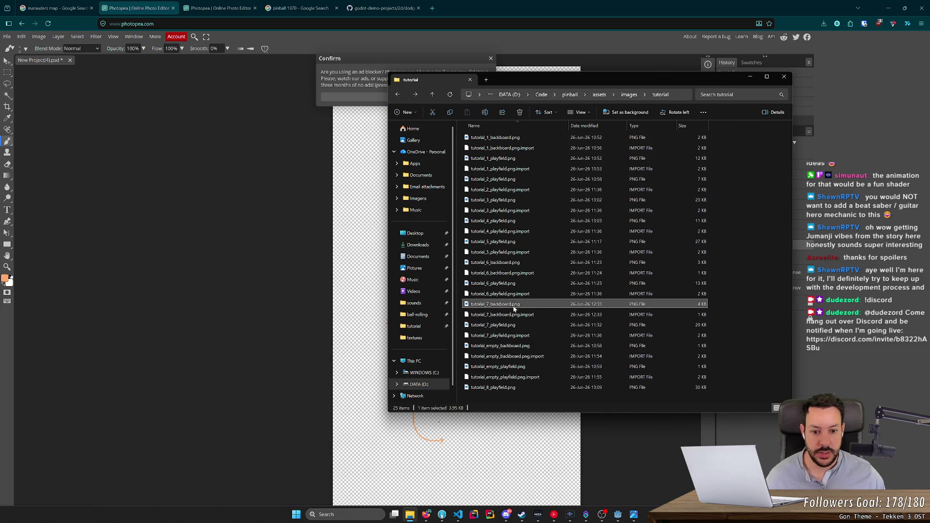
pyautogui.press('F2')
pyautogui.press('Right')
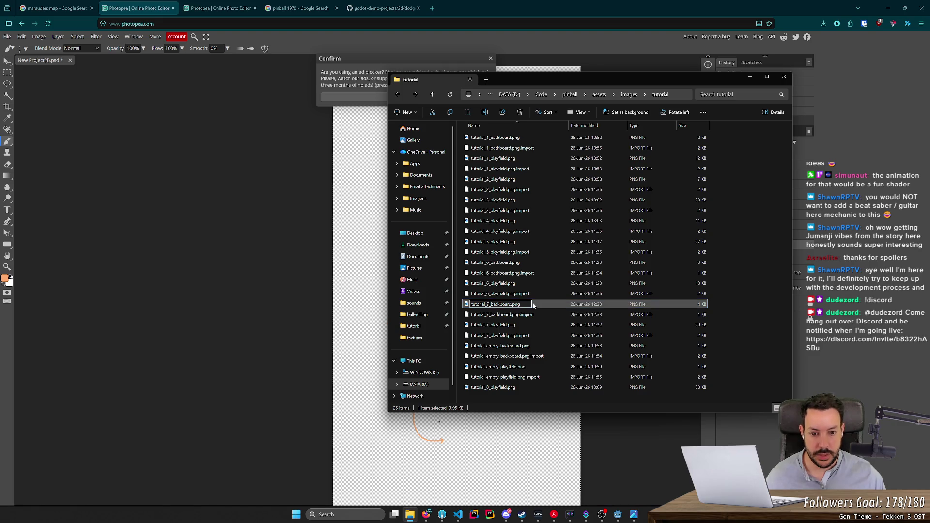
pyautogui.press('Escape')
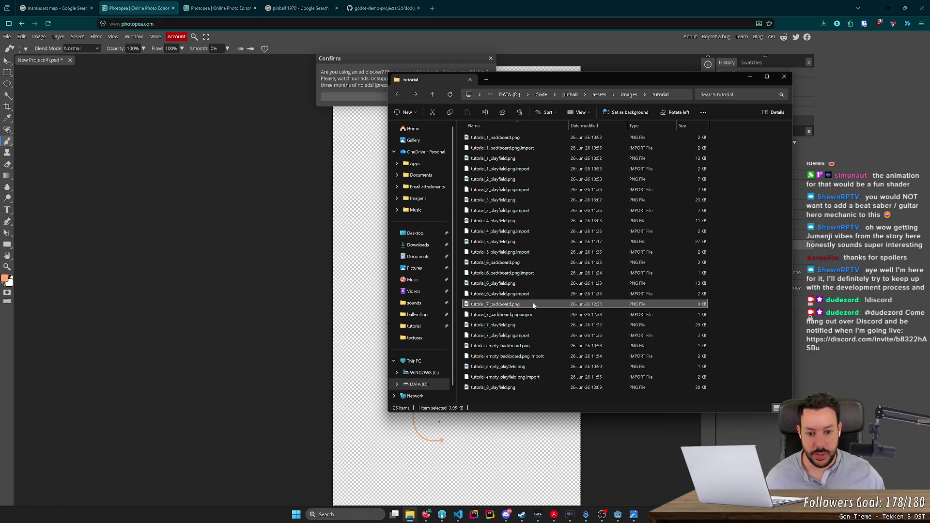
pyautogui.click(618, 515)
# - Rename tutorial_7_backboard.png in the assets folder to tutorial_8_backboard.png
pyautogui.scroll(10, 58, 321)
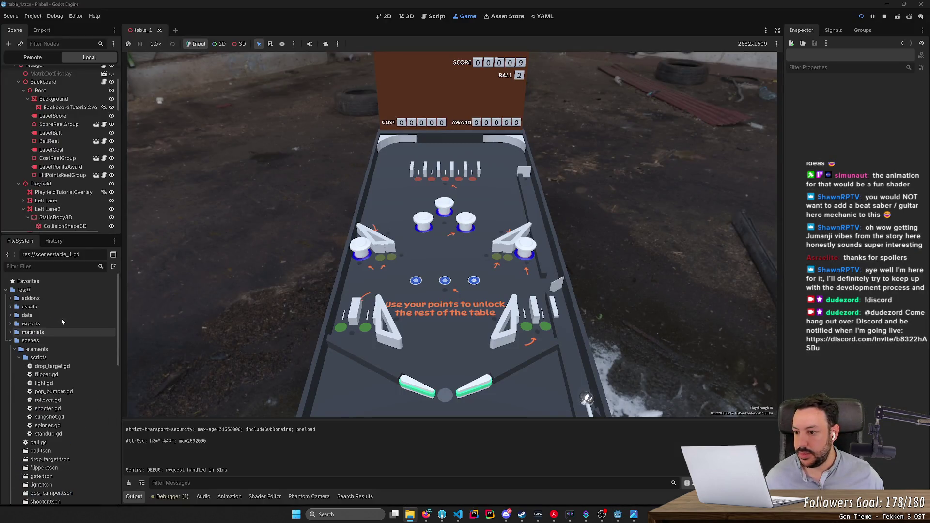
pyautogui.click(11, 340)
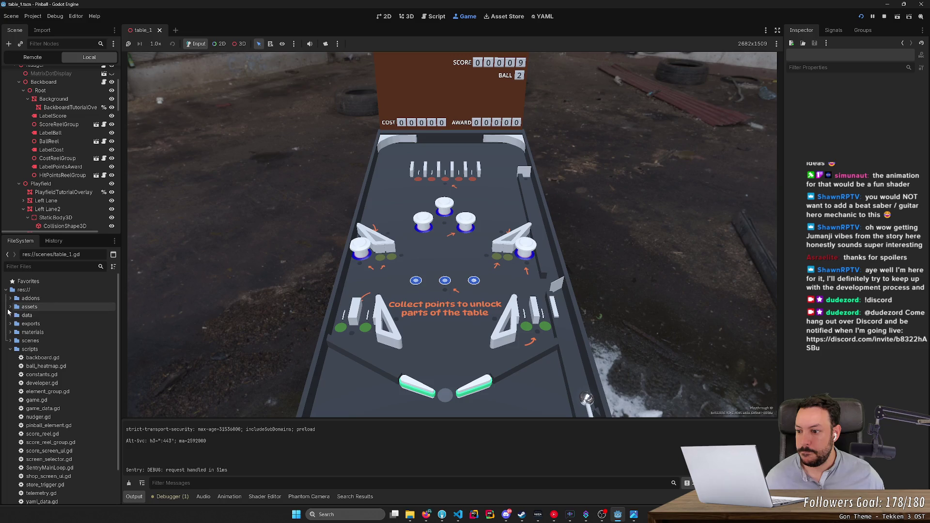
pyautogui.click(10, 307)
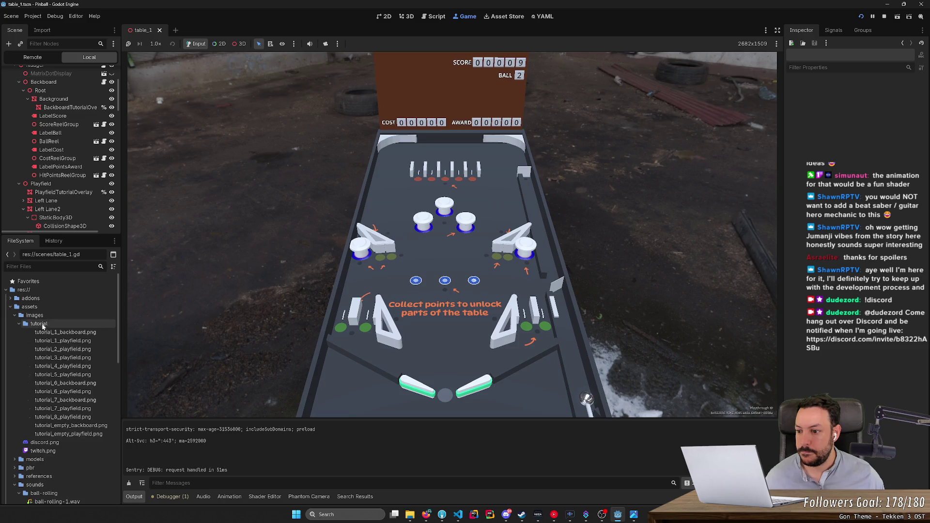
pyautogui.click(57, 400)
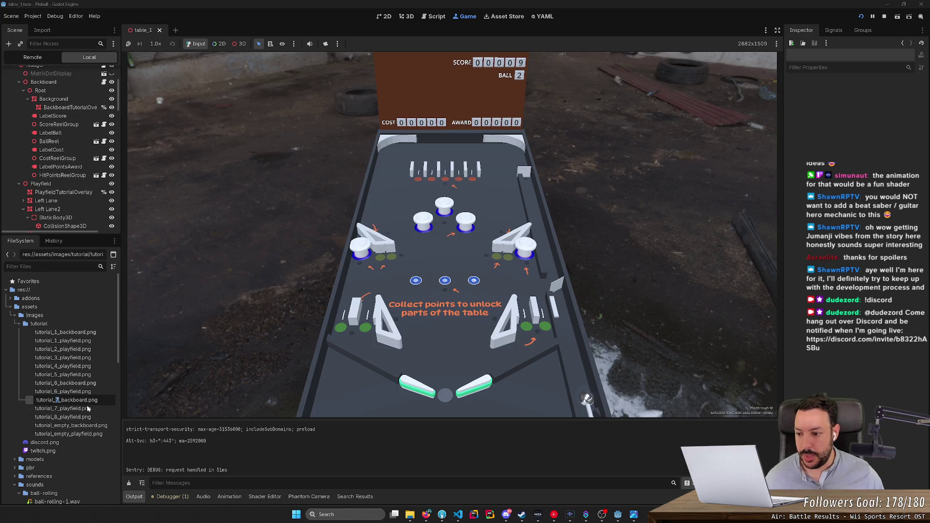
pyautogui.write('8')
pyautogui.press('Return')
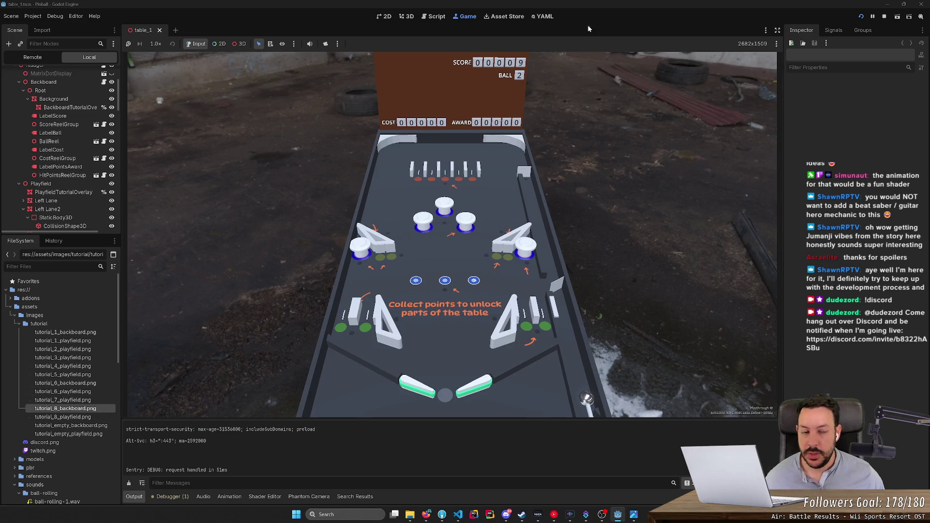
# - Stop the running game and select the Table node in the 3D editor
pyautogui.click(884, 16)
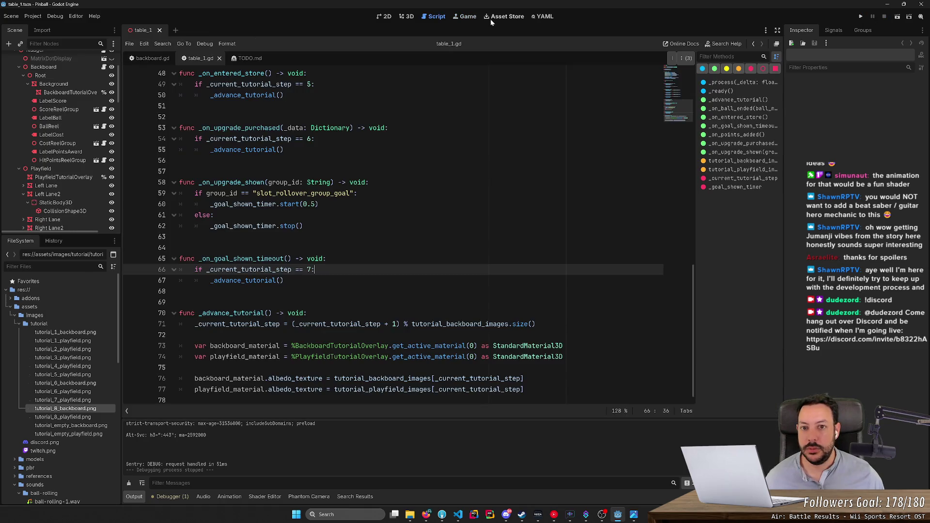
pyautogui.click(408, 16)
pyautogui.scroll(5, 60, 121)
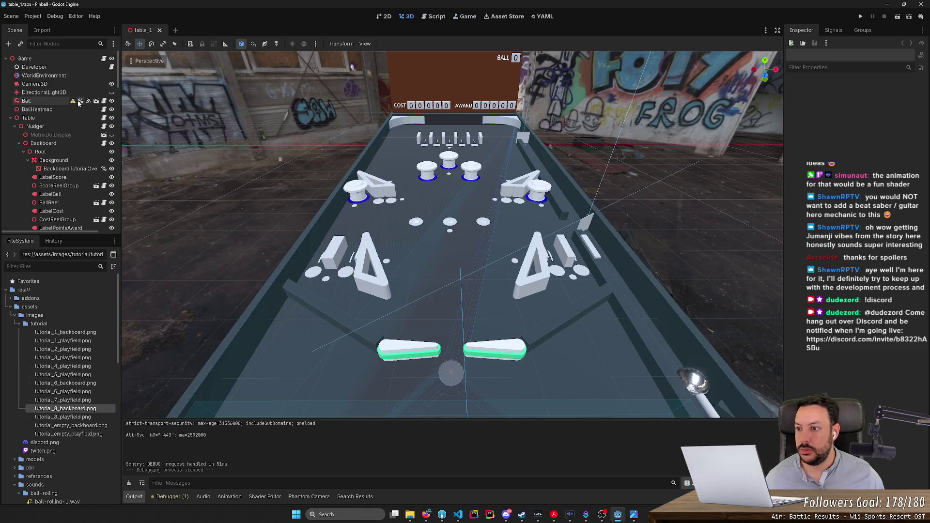
pyautogui.click(60, 120)
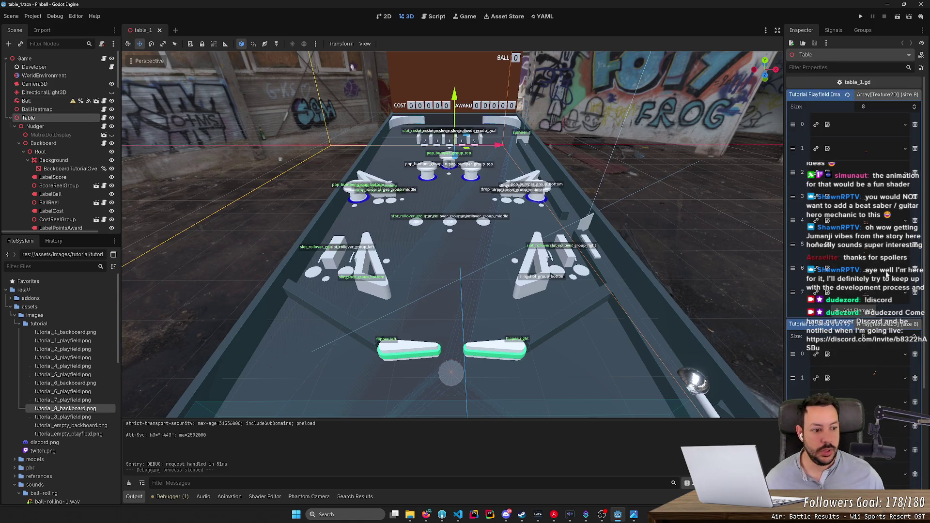
# - Inspect the texture held in element 7 of the Table's tutorial texture array
pyautogui.scroll(-3, 865, 368)
pyautogui.scroll(3, 864, 368)
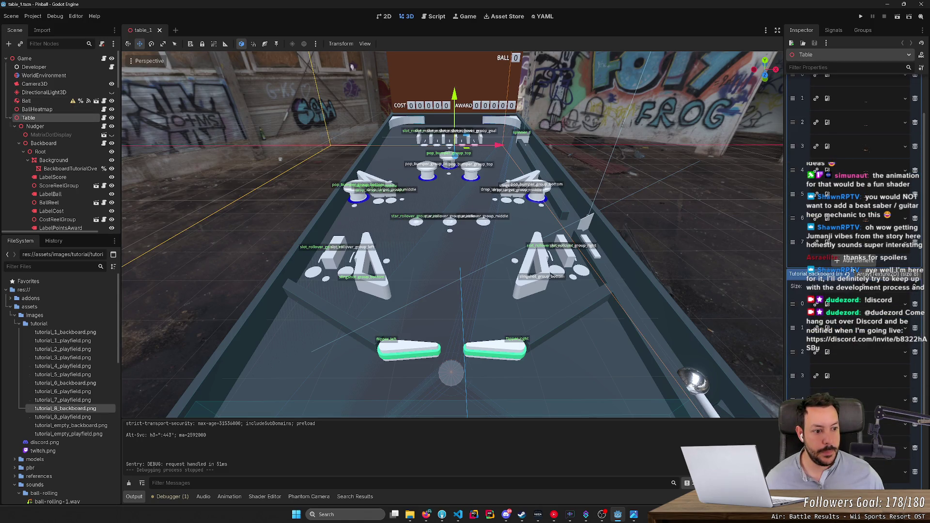
pyautogui.click(862, 246)
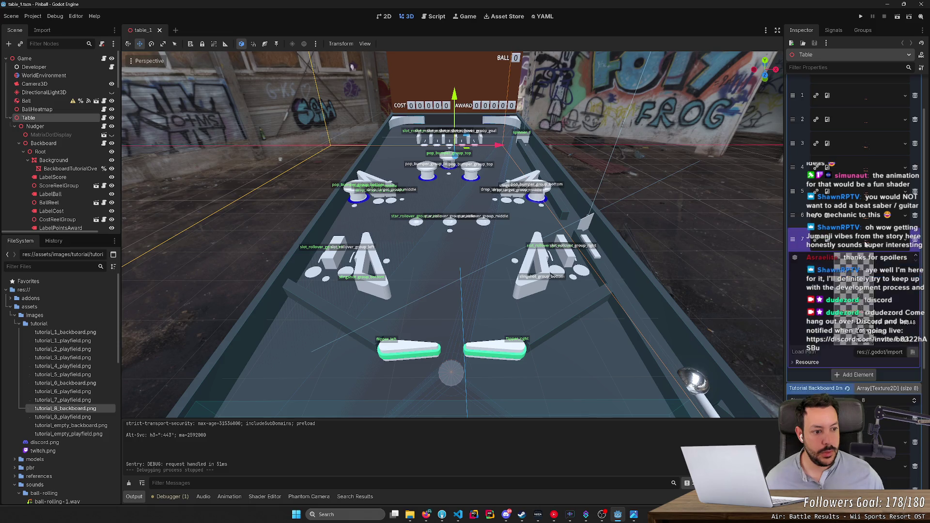
pyautogui.click(863, 246)
pyautogui.click(863, 248)
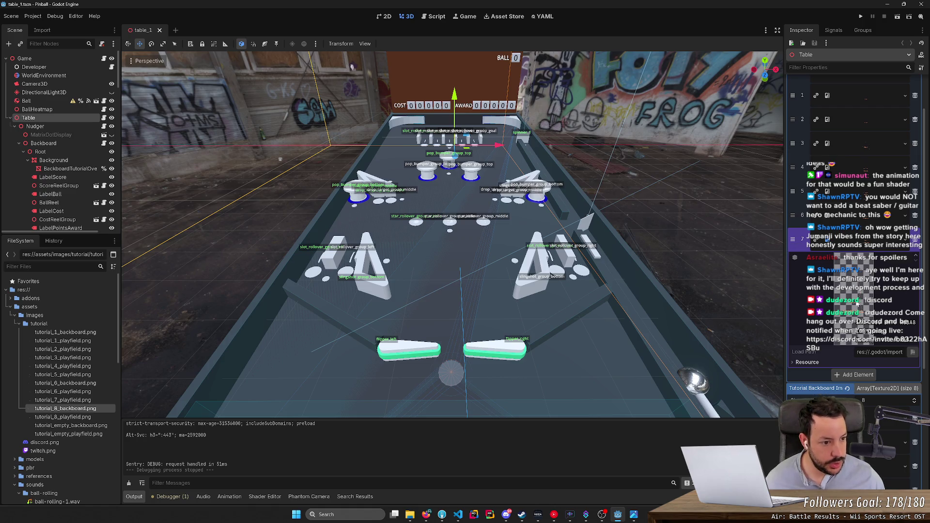
pyautogui.click(864, 246)
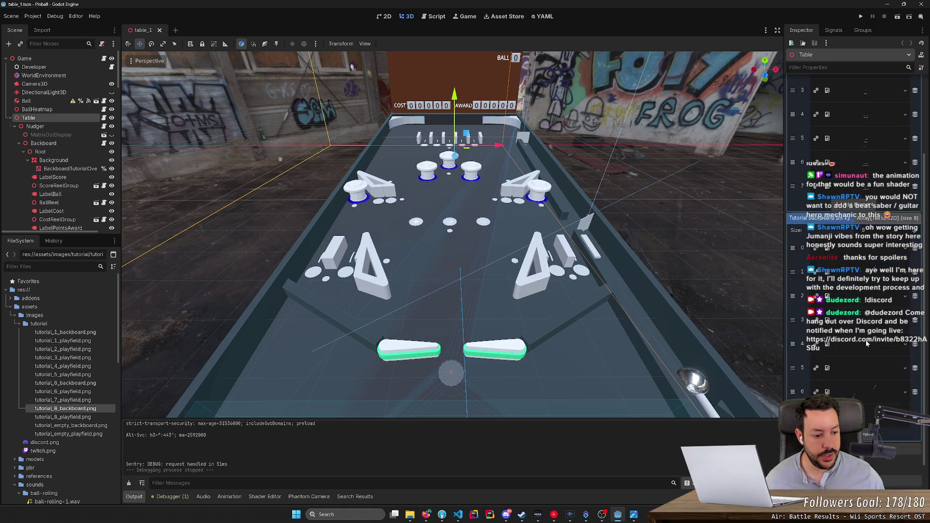
pyautogui.scroll(-2, 864, 233)
pyautogui.scroll(1, 849, 180)
# - Add a new array element and quick-load the tutorial_8 texture into it
pyautogui.click(855, 155)
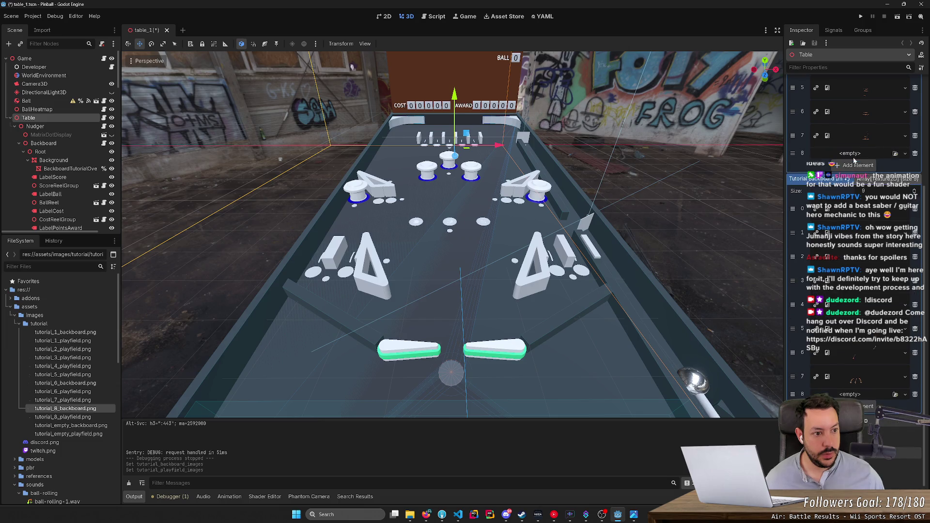
pyautogui.click(904, 154)
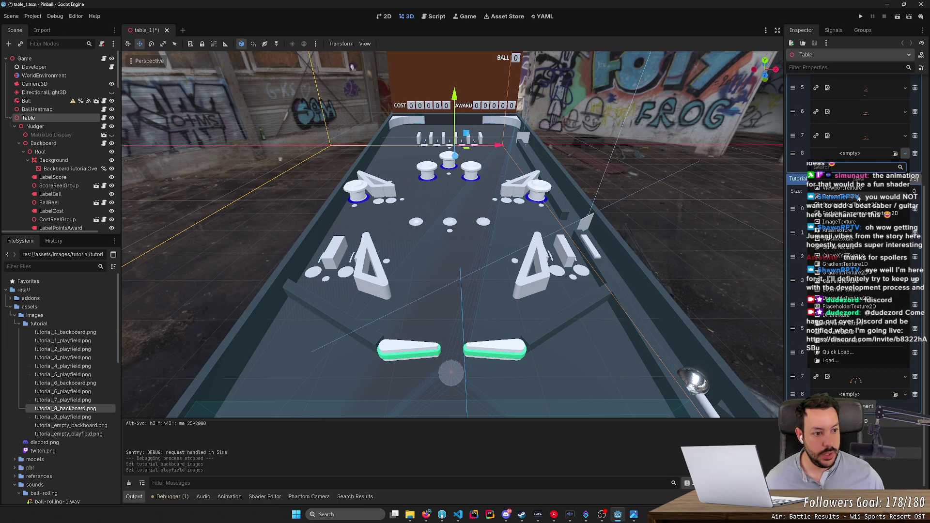
pyautogui.click(837, 352)
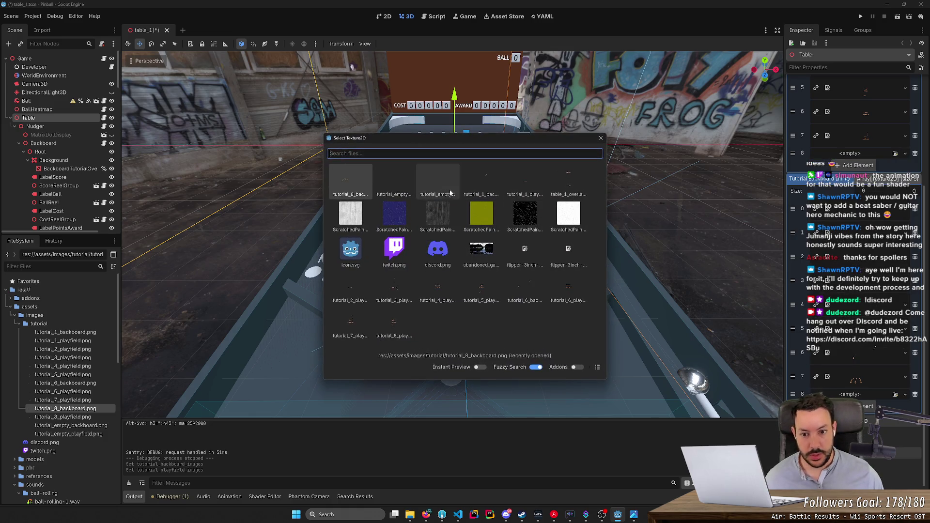
pyautogui.write('8')
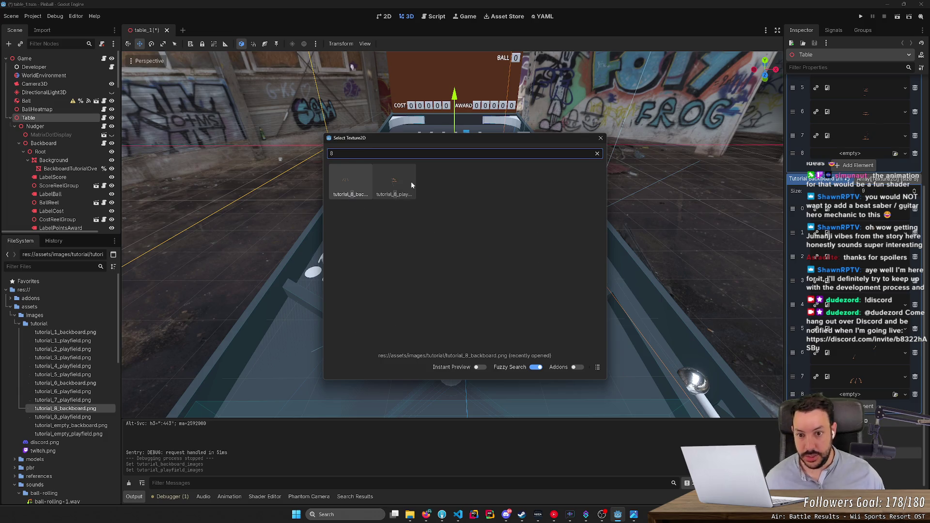
pyautogui.press('Return')
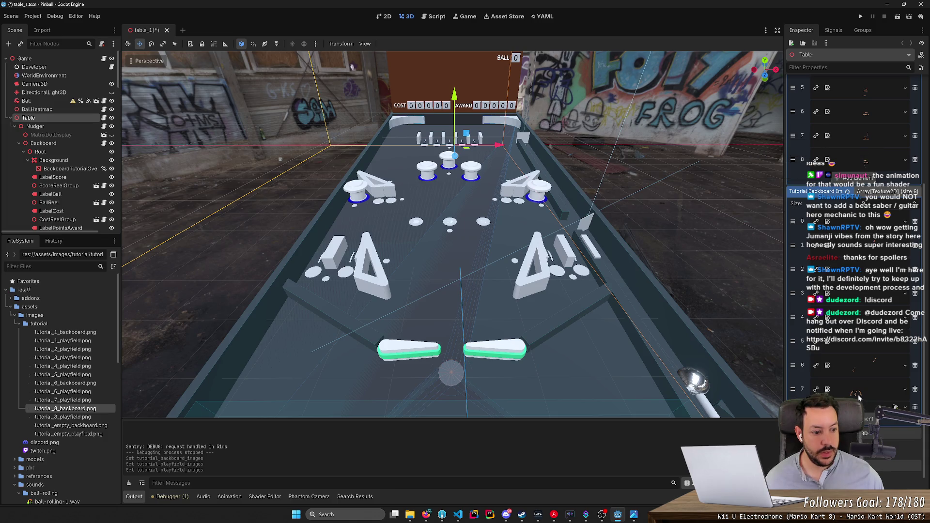
# - Add a Tutorial Backboard slot and quick-load a backboard texture into it
pyautogui.click(867, 408)
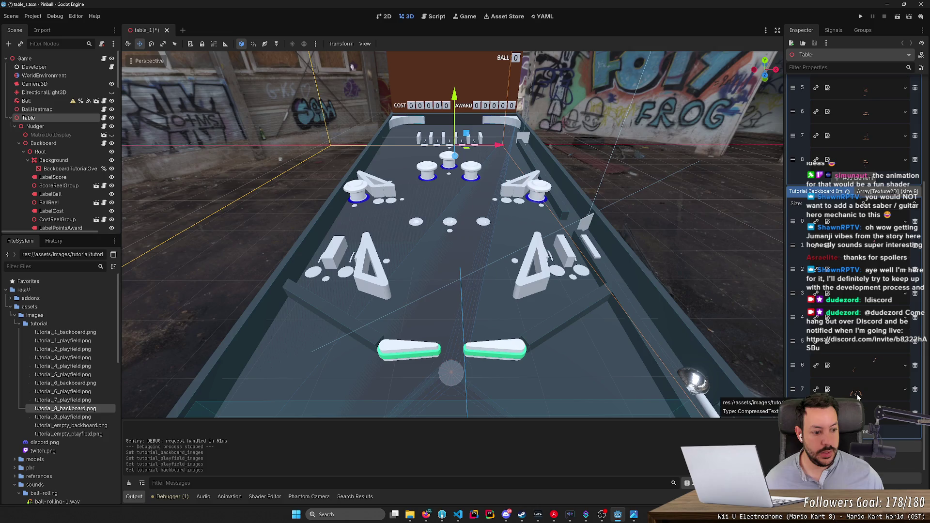
pyautogui.click(905, 388)
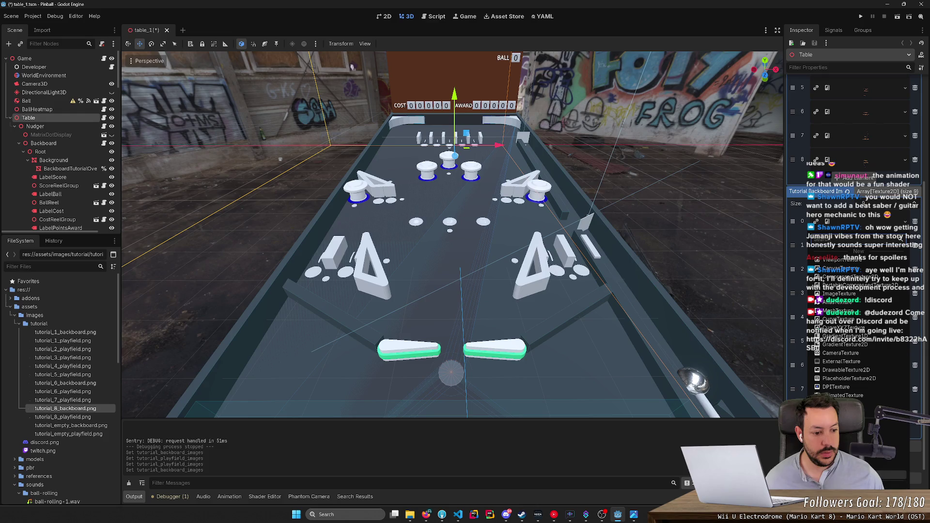
pyautogui.click(843, 425)
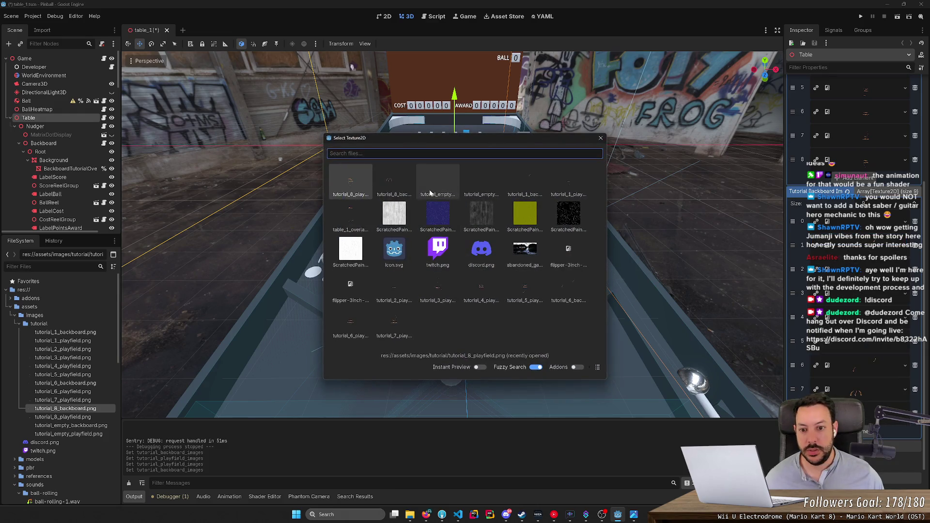
pyautogui.write('backboard')
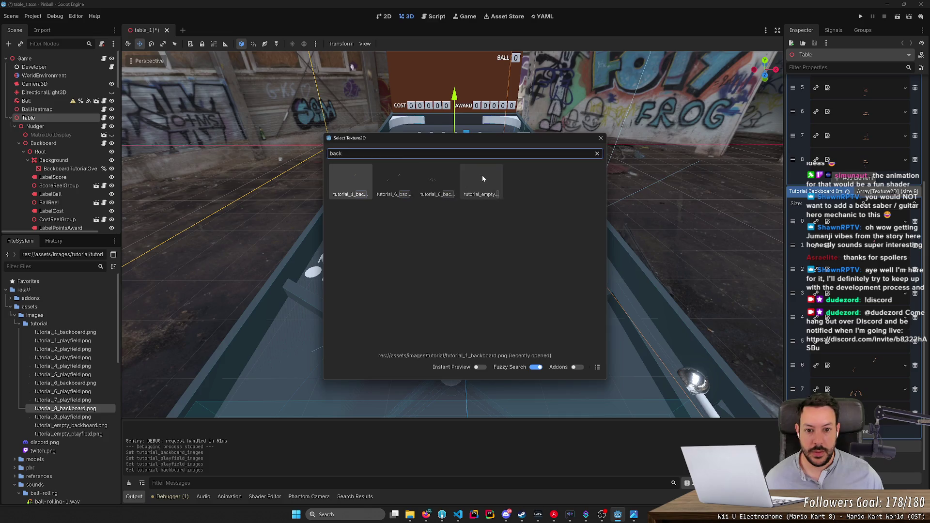
pyautogui.click(482, 179)
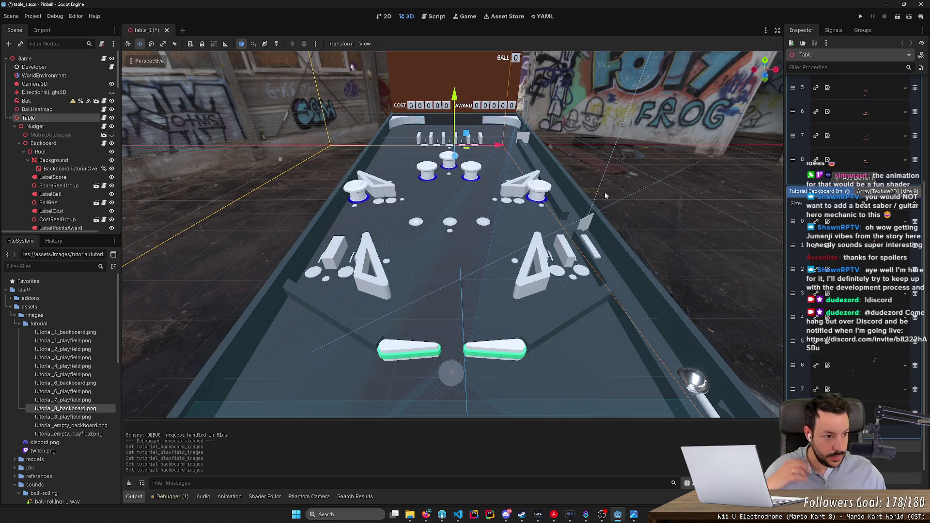
# - Add another texture element and assign tutorial_empty_playfield.png to it
pyautogui.click(857, 178)
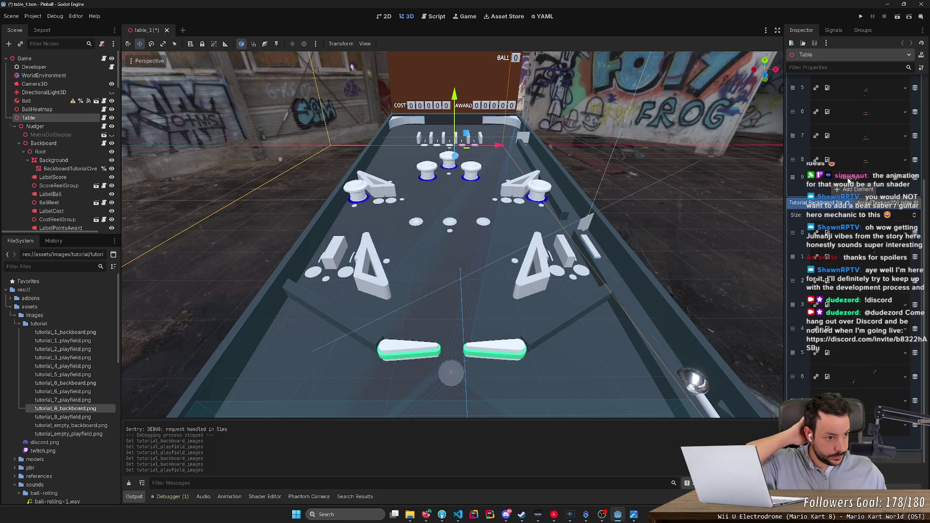
pyautogui.click(857, 178)
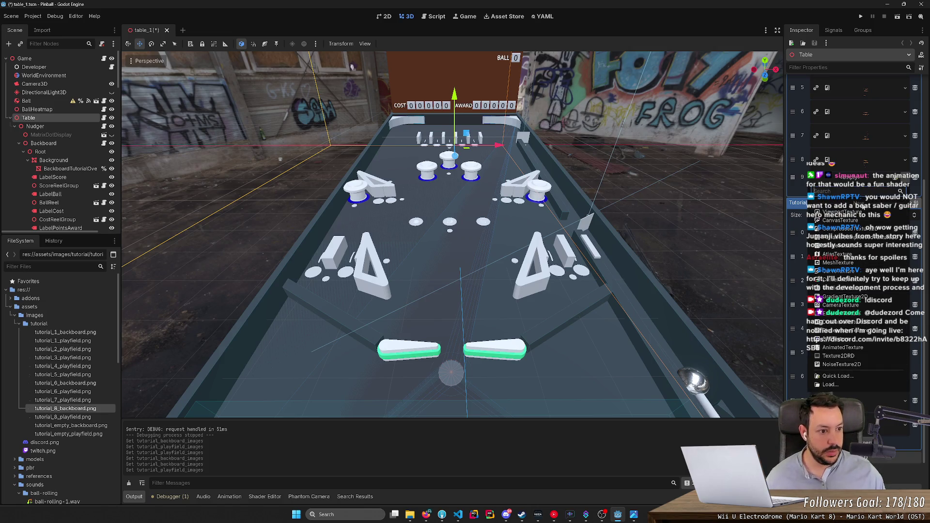
pyautogui.click(905, 186)
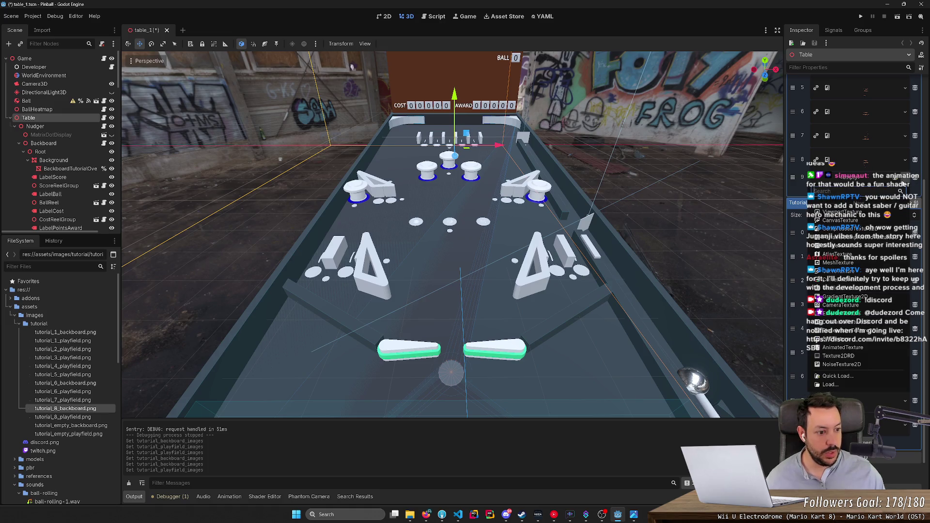
pyautogui.click(901, 181)
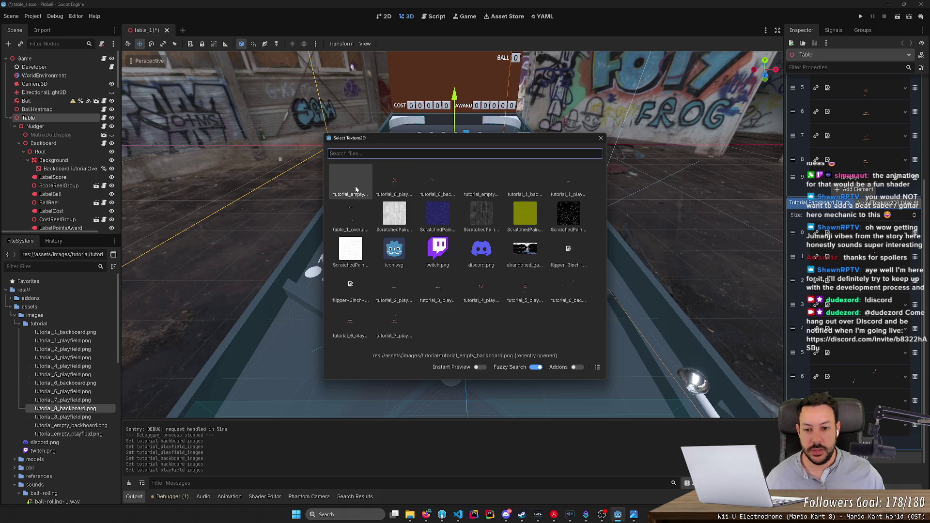
pyautogui.click(597, 366)
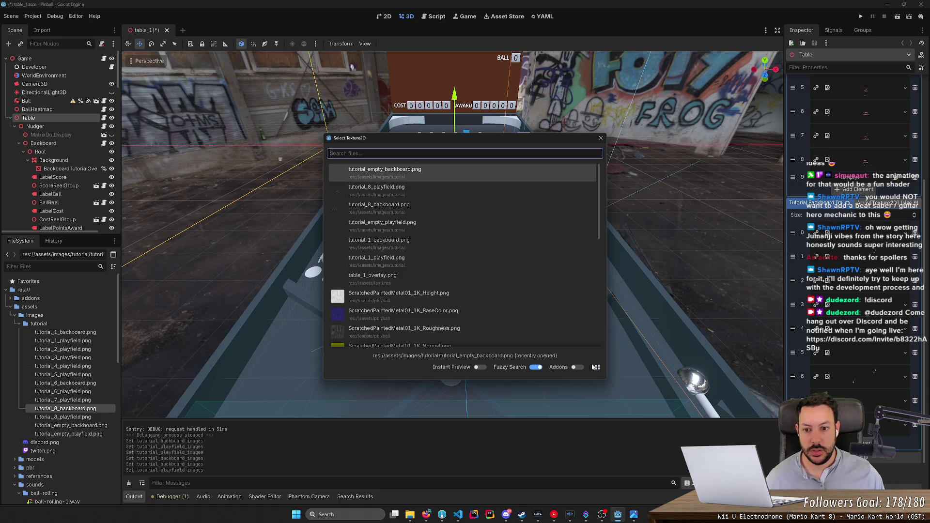
pyautogui.doubleClick(431, 226)
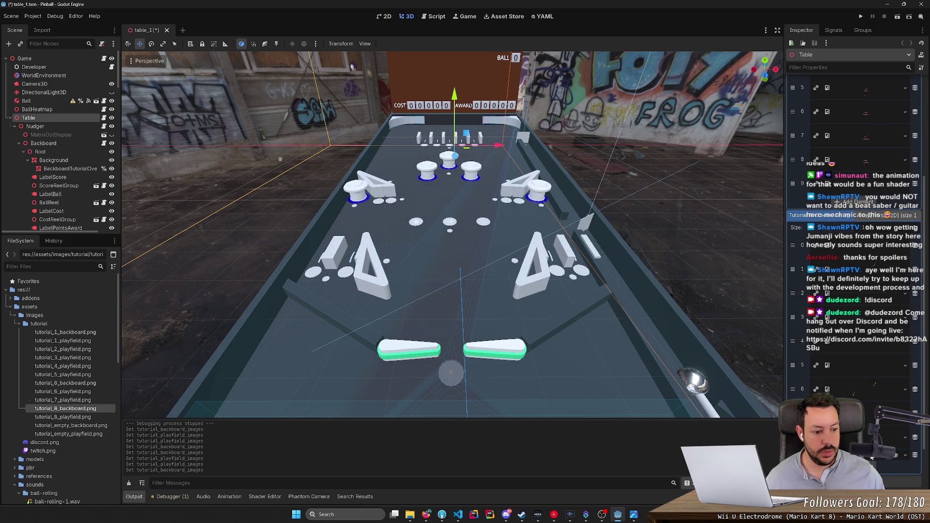
# - Load tutorial_empty_backboard.png into the empty backboard slot and save the scene
pyautogui.click(905, 293)
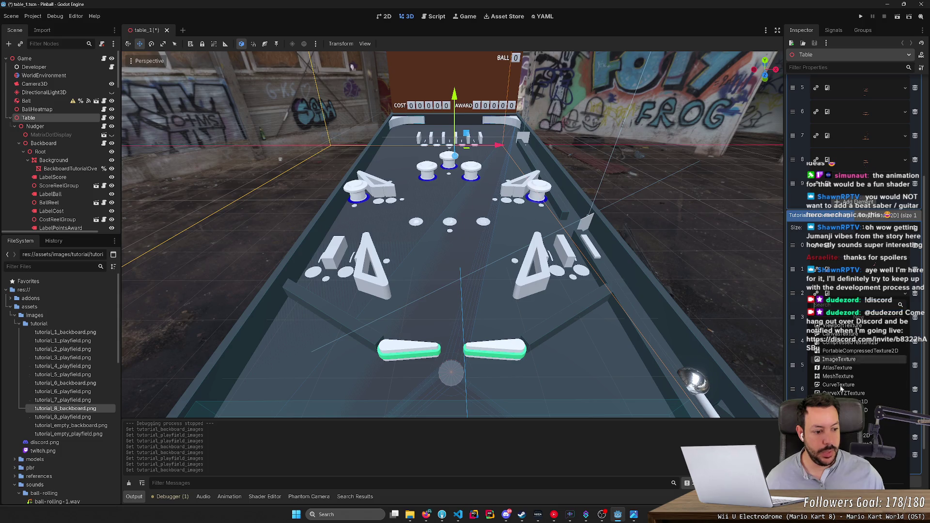
pyautogui.click(894, 455)
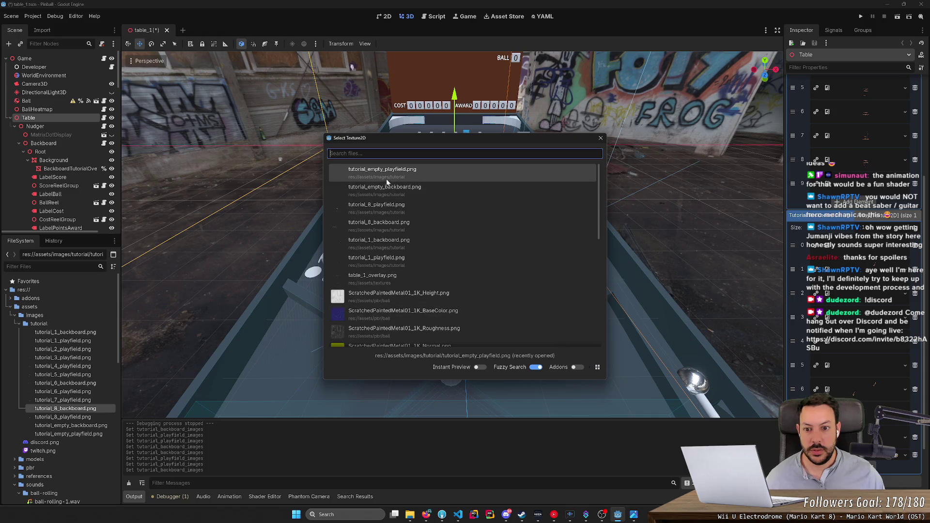
pyautogui.doubleClick(395, 188)
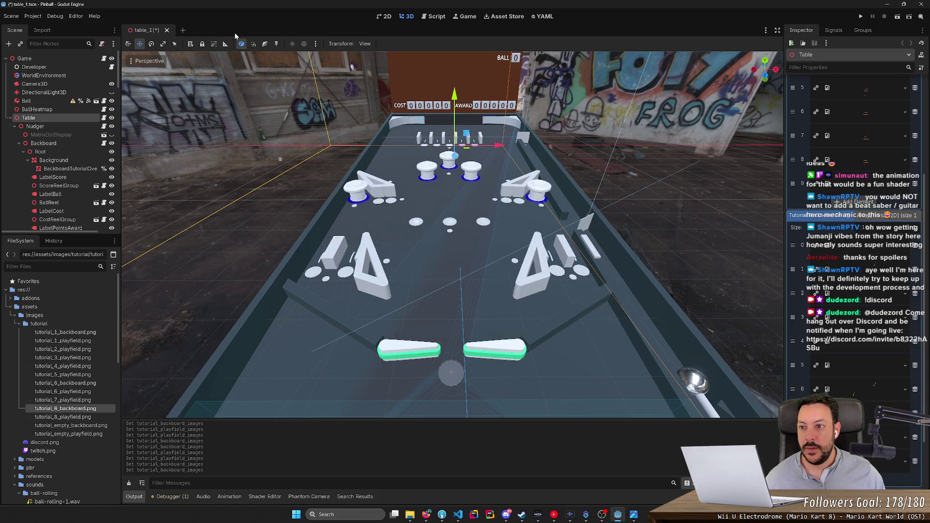
pyautogui.hotkey('ctrl', 's')
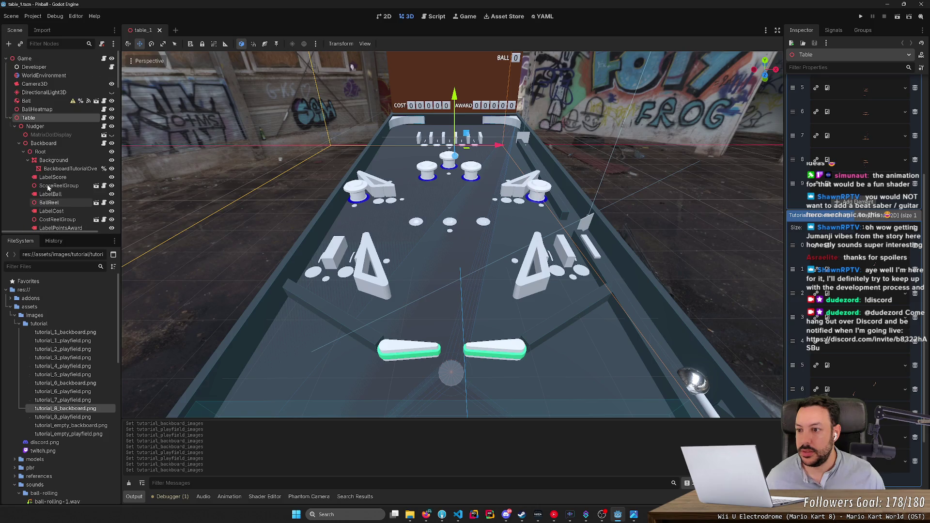
pyautogui.scroll(-10, 48, 135)
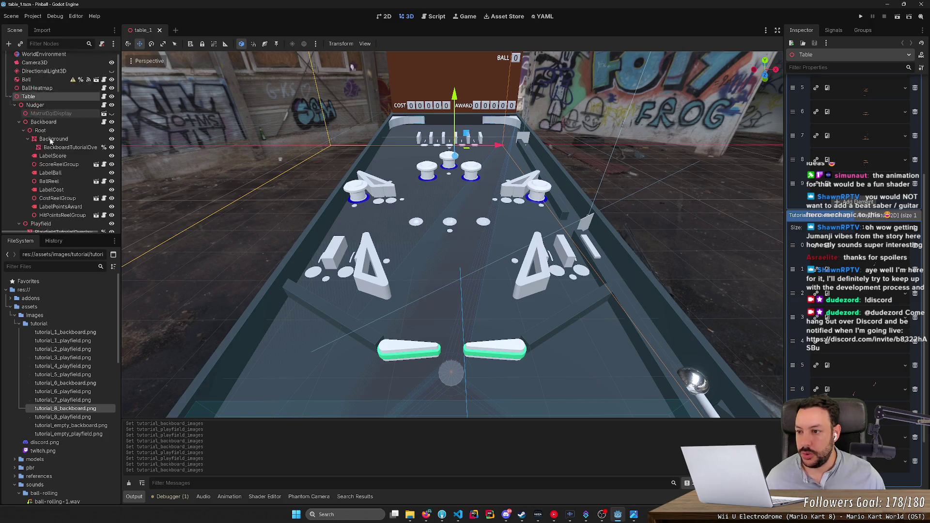
pyautogui.scroll(-5, 51, 144)
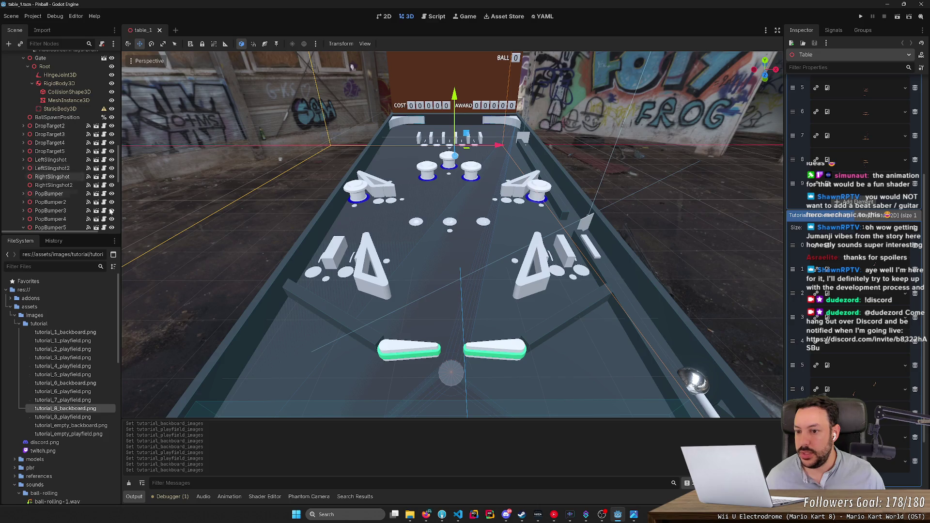
pyautogui.click(449, 237)
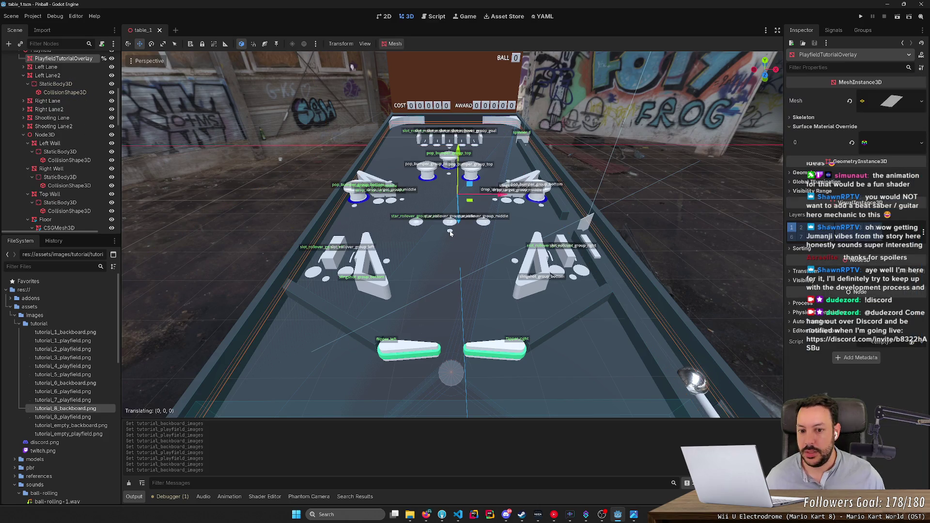
pyautogui.scroll(3, 322, 288)
pyautogui.scroll(1, 330, 285)
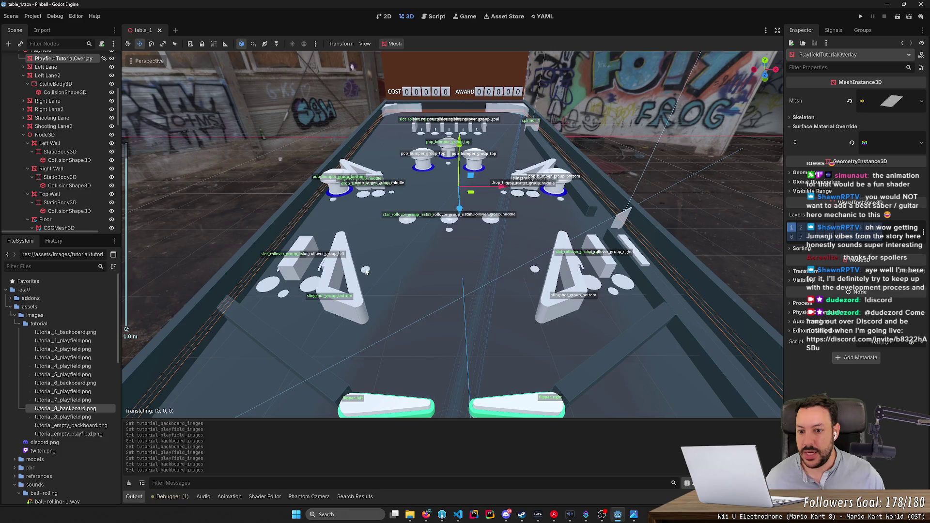
pyautogui.click(350, 277)
pyautogui.click(23, 181)
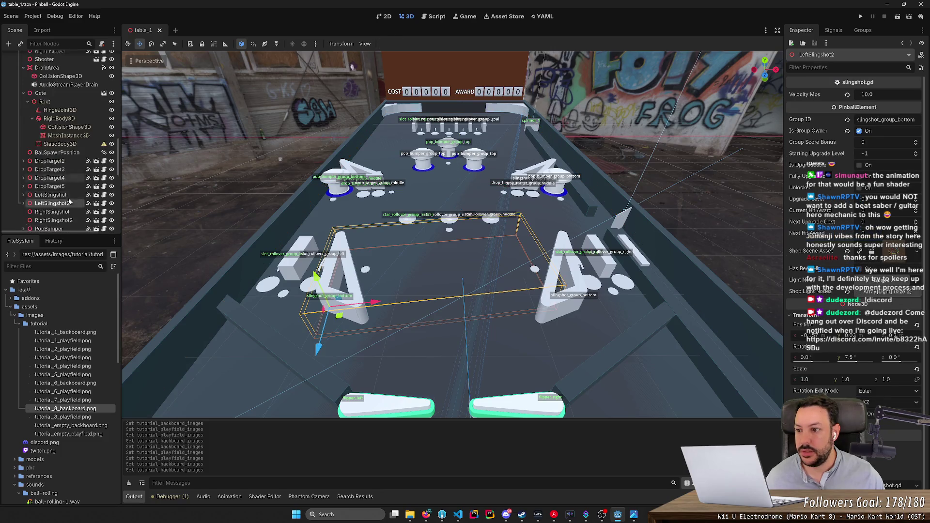
pyautogui.click(49, 190)
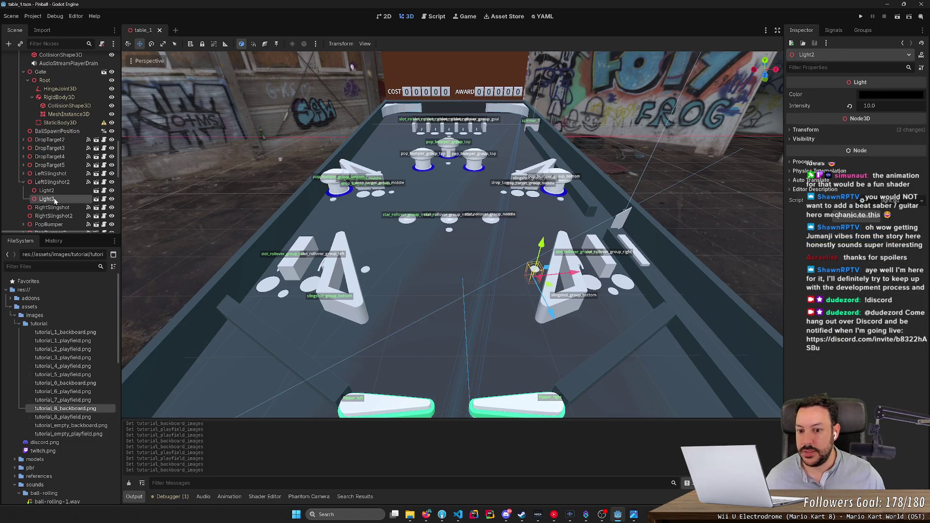
pyautogui.click(56, 198)
pyautogui.click(56, 192)
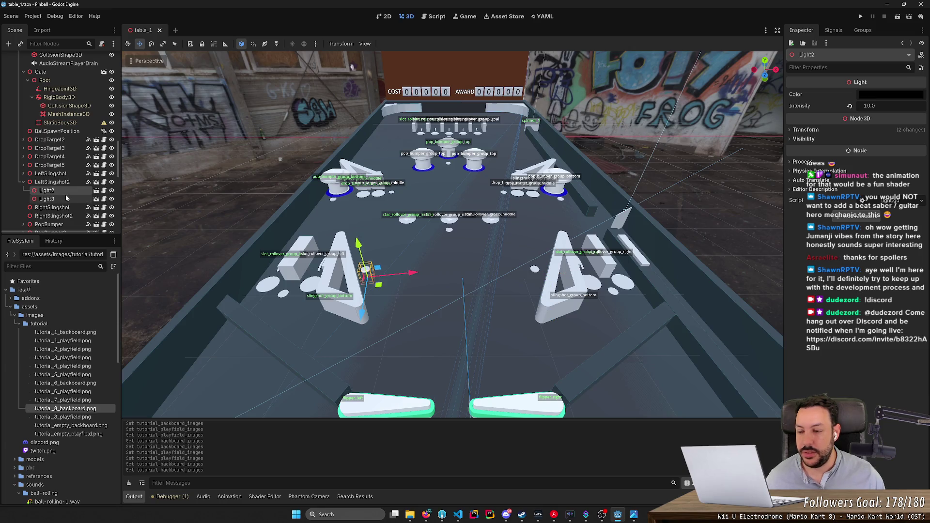
pyautogui.scroll(-5, 71, 194)
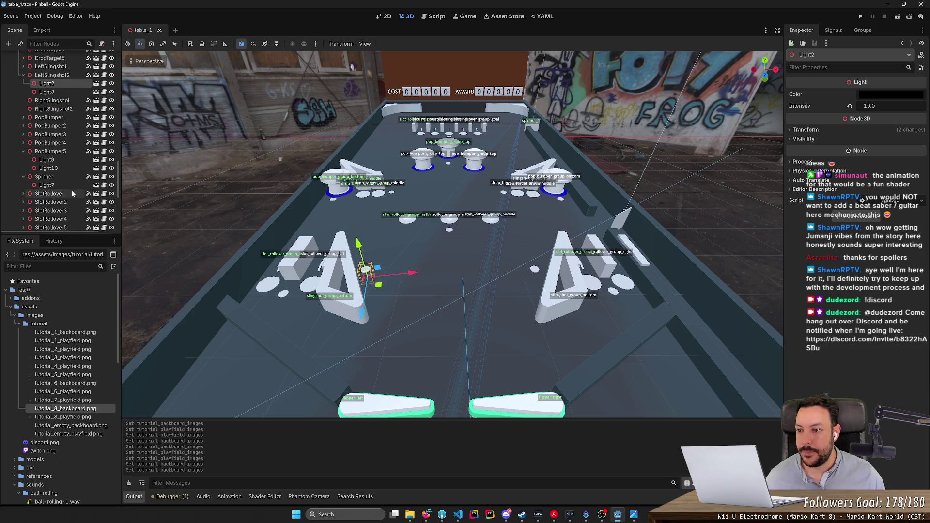
pyautogui.scroll(3, 355, 366)
pyautogui.click(442, 390)
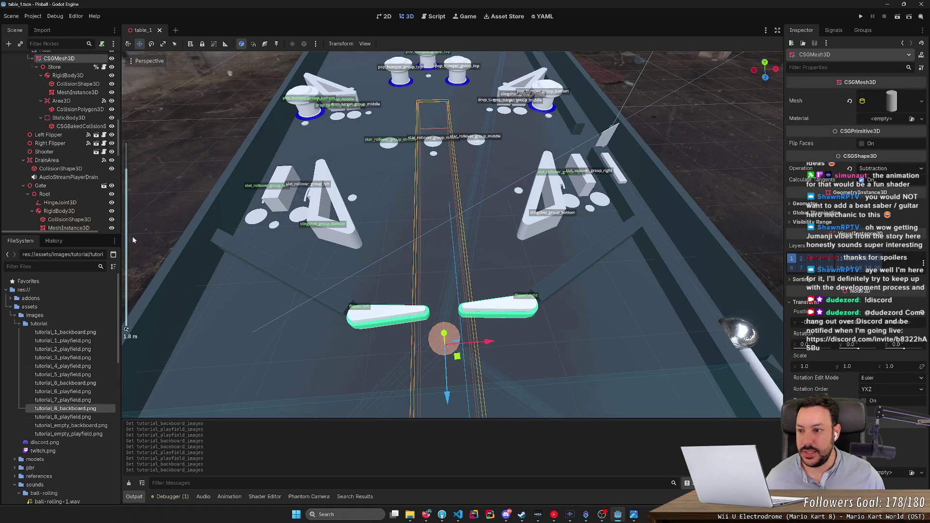
# - Paste Light2 as a child of Store and zero its position
pyautogui.scroll(3, 59, 144)
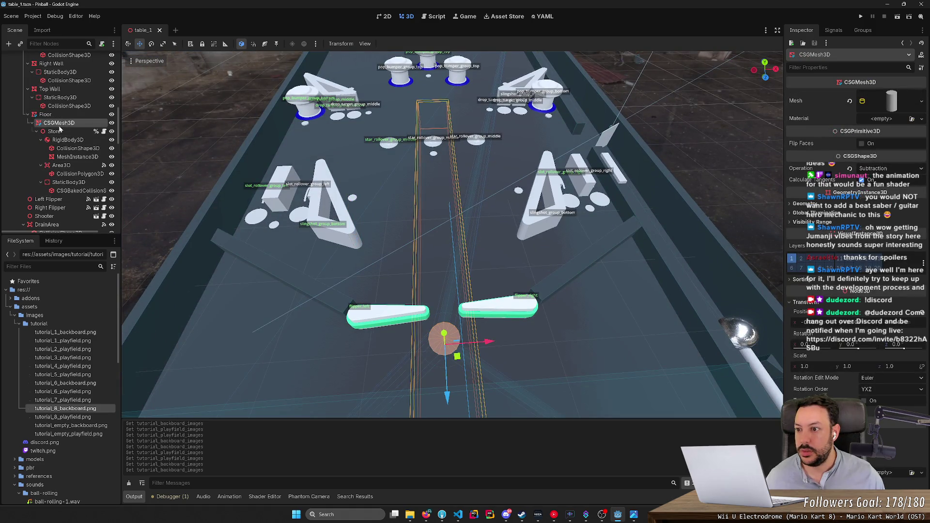
pyautogui.click(60, 132)
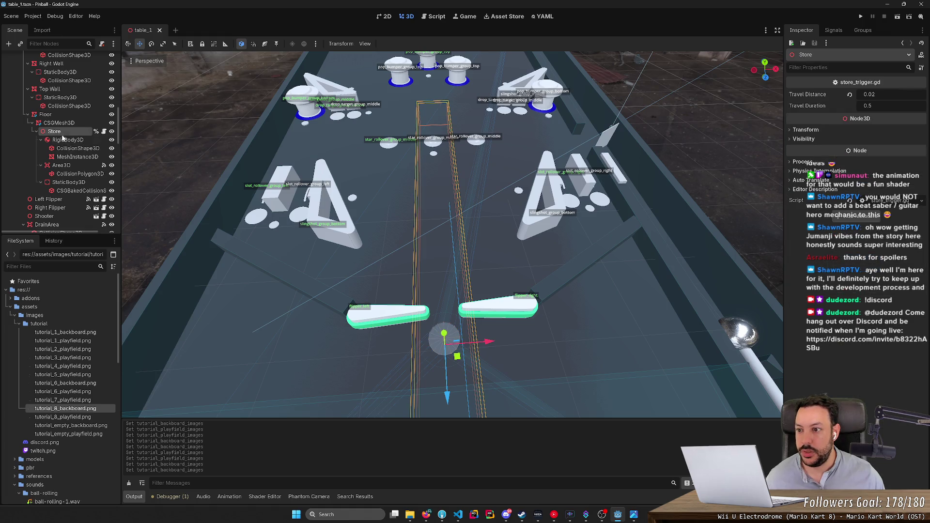
pyautogui.hotkey('ctrl', 'v')
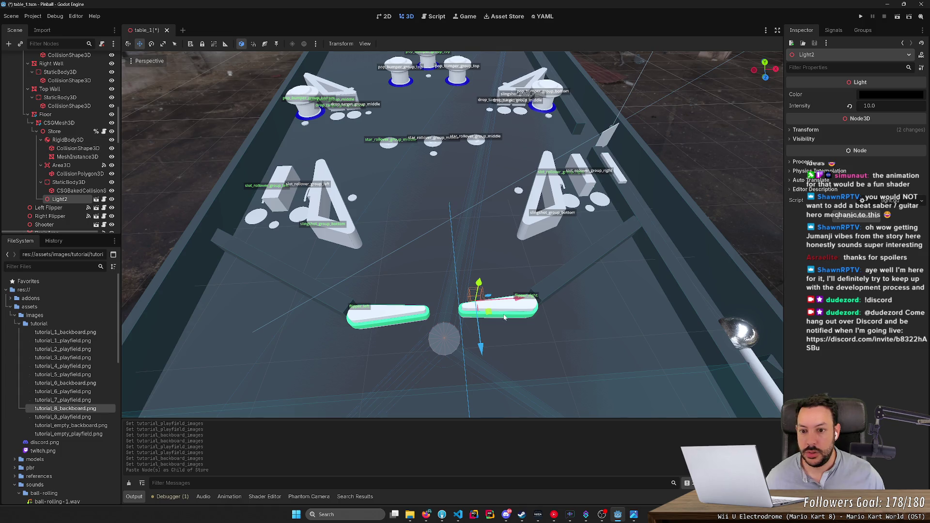
pyautogui.moveTo(504, 317); pyautogui.dragTo(713, 294)
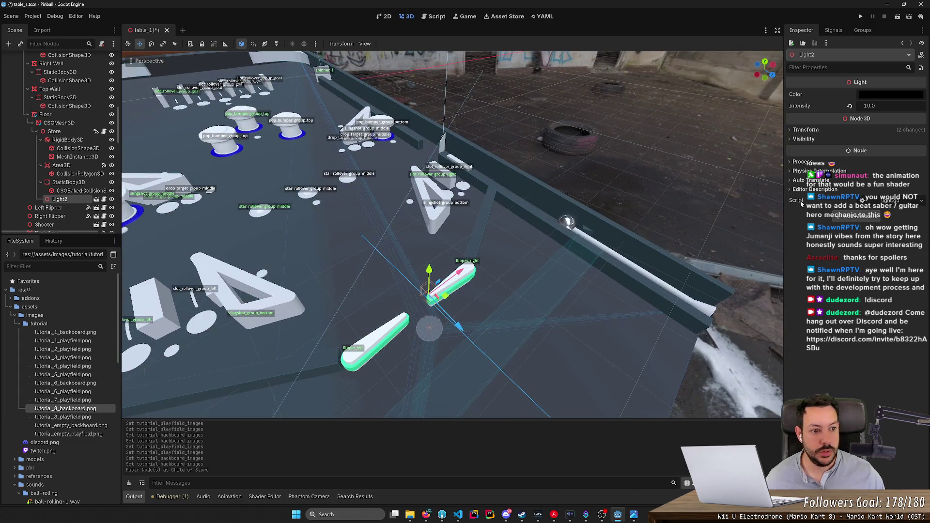
pyautogui.click(804, 130)
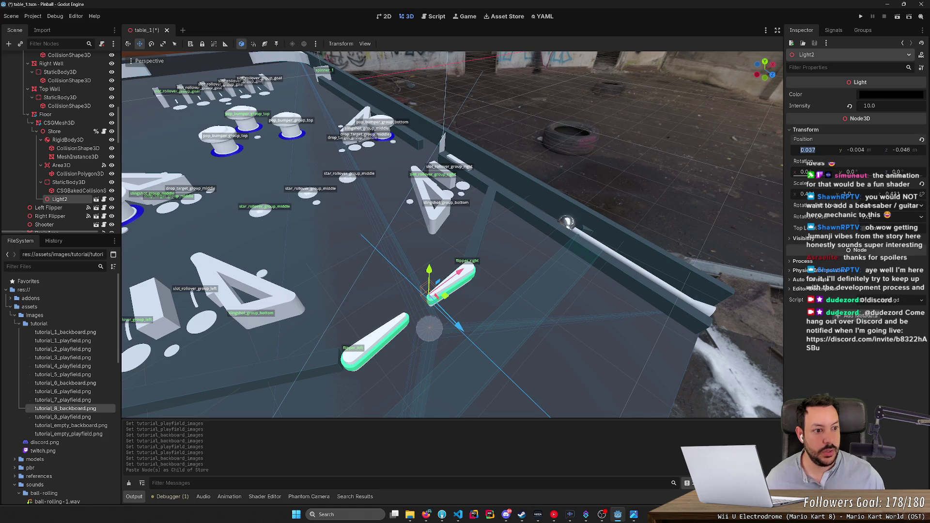
pyautogui.write('0')
pyautogui.press('Tab')
pyautogui.write('0')
pyautogui.press('Tab')
pyautogui.write('0')
pyautogui.press('Return')
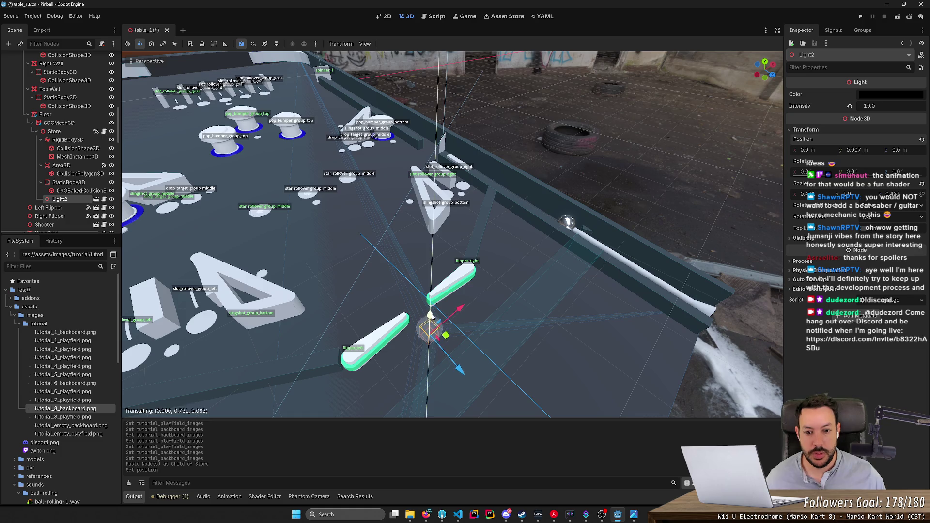
# - Fine-tune Light2's height above the store, save the scene and run the project
pyautogui.moveTo(430, 318); pyautogui.dragTo(446, 318)
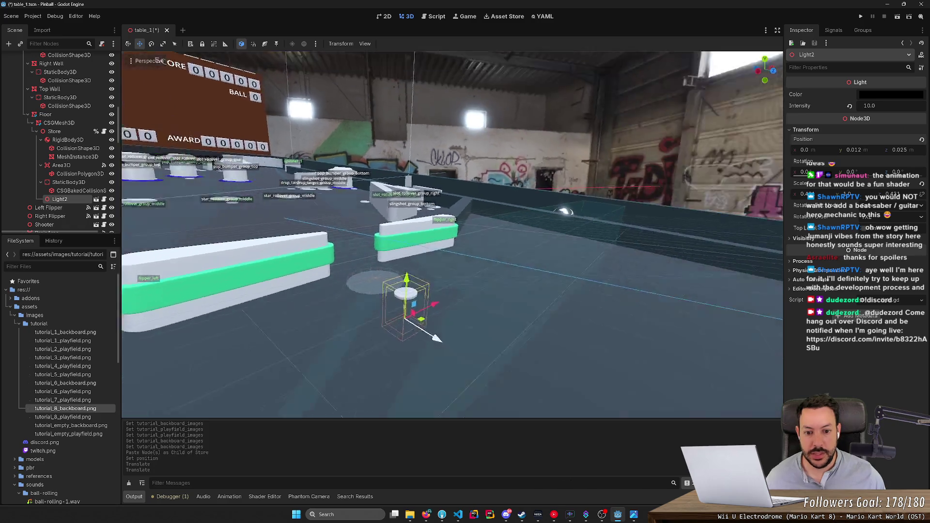
pyautogui.press('s')
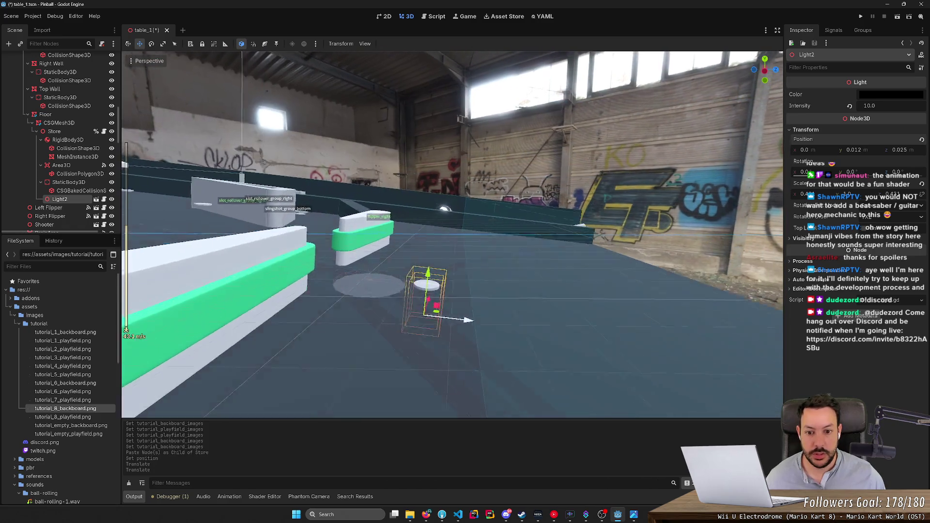
pyautogui.press('w')
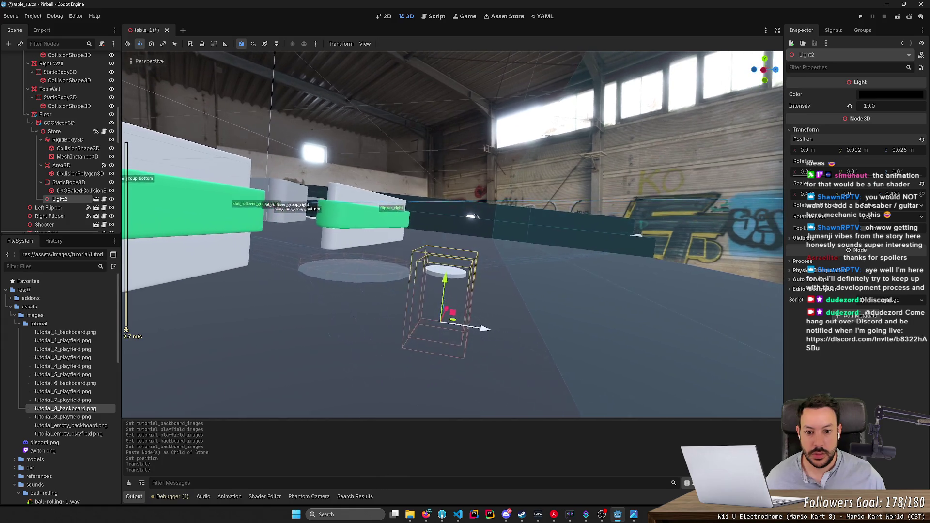
pyautogui.press('w')
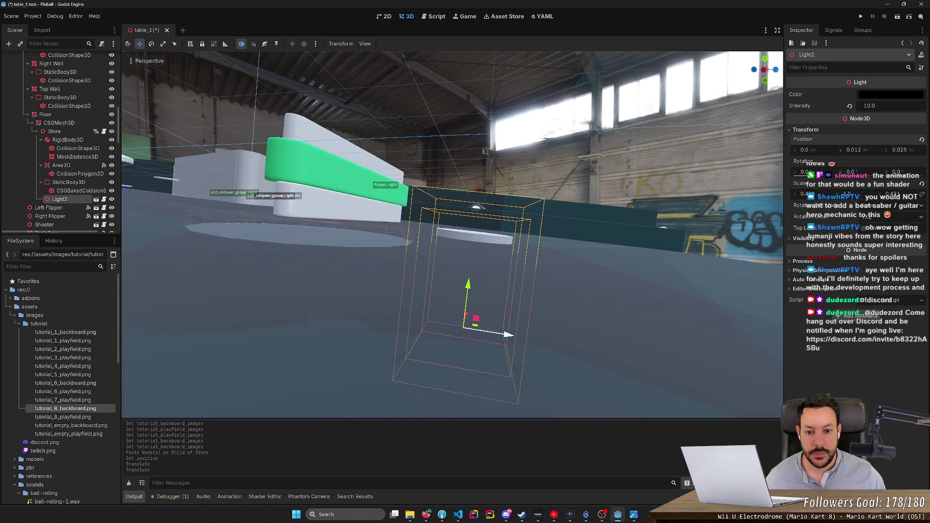
pyautogui.moveTo(467, 283); pyautogui.dragTo(462, 304)
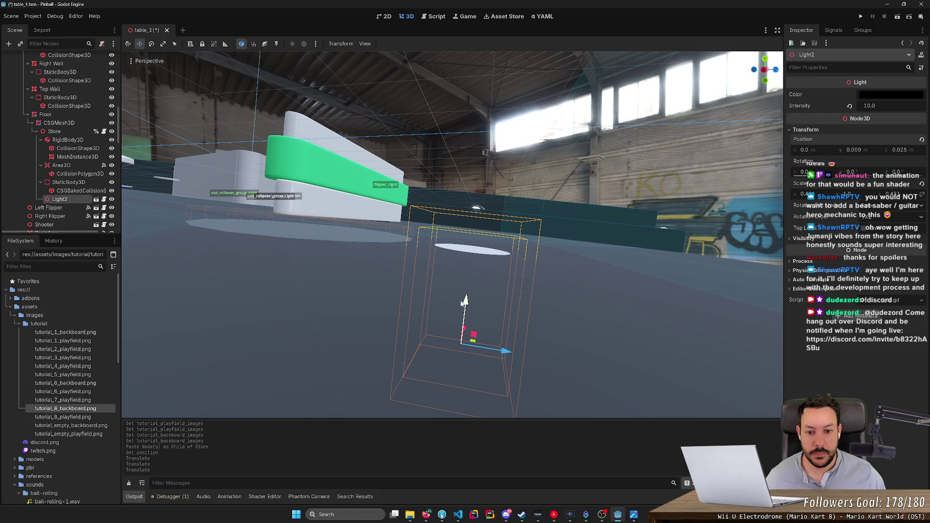
pyautogui.press('w')
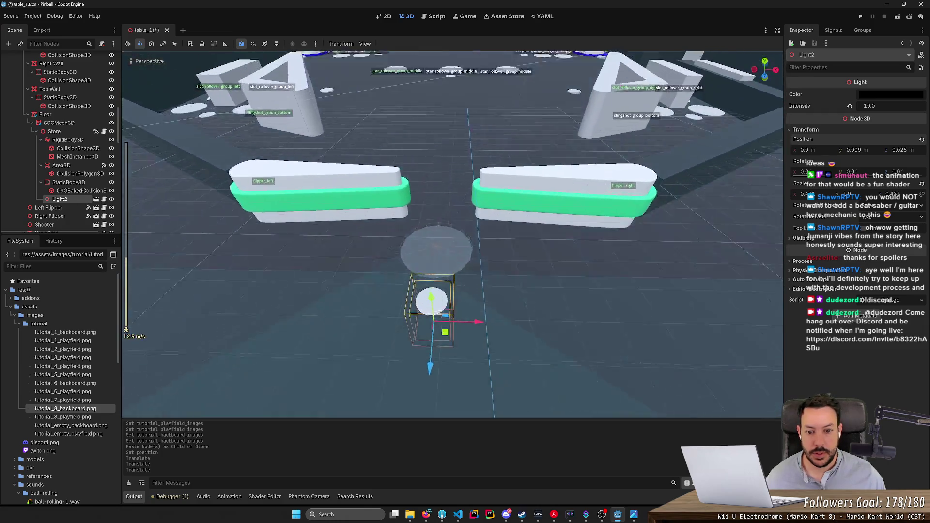
pyautogui.hotkey('ctrl', 's')
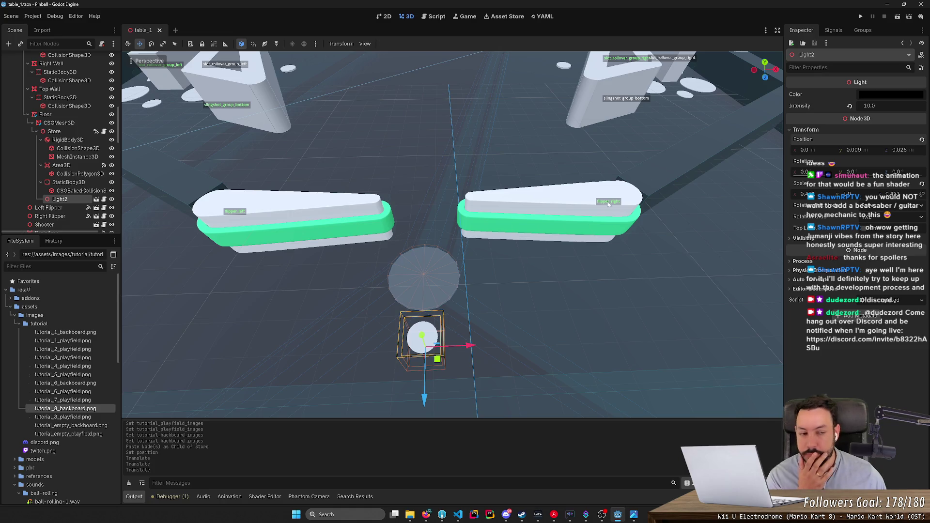
pyautogui.click(861, 16)
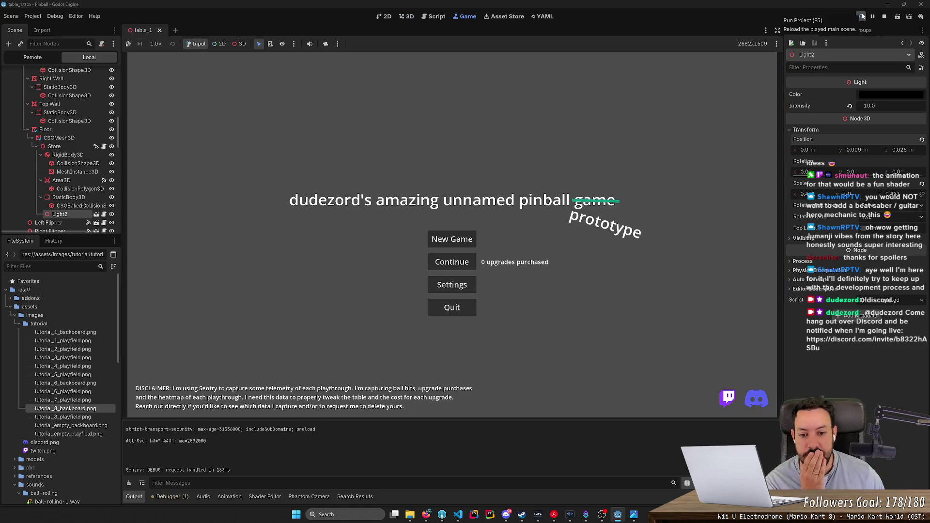
# - Start a New Game, stop it, and open table_1.gd in the script editor
pyautogui.click(460, 242)
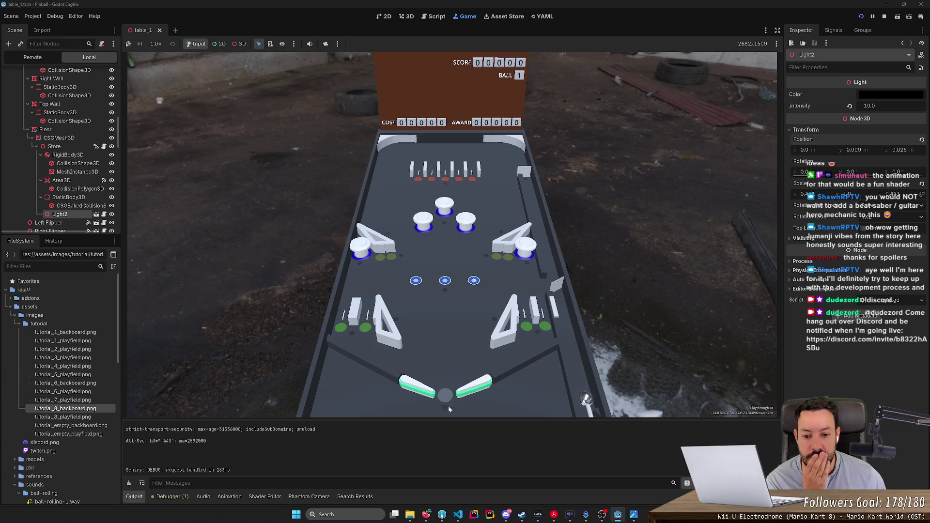
pyautogui.click(884, 17)
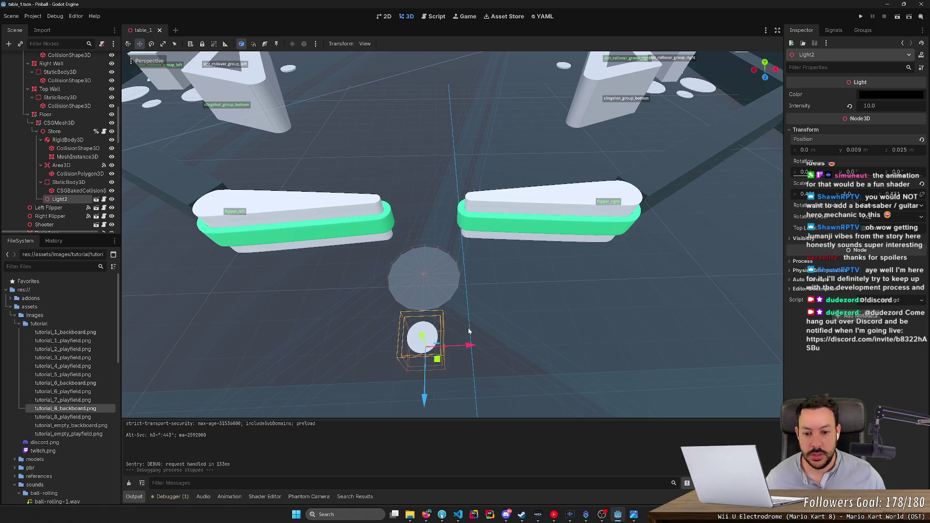
pyautogui.scroll(-5, 469, 332)
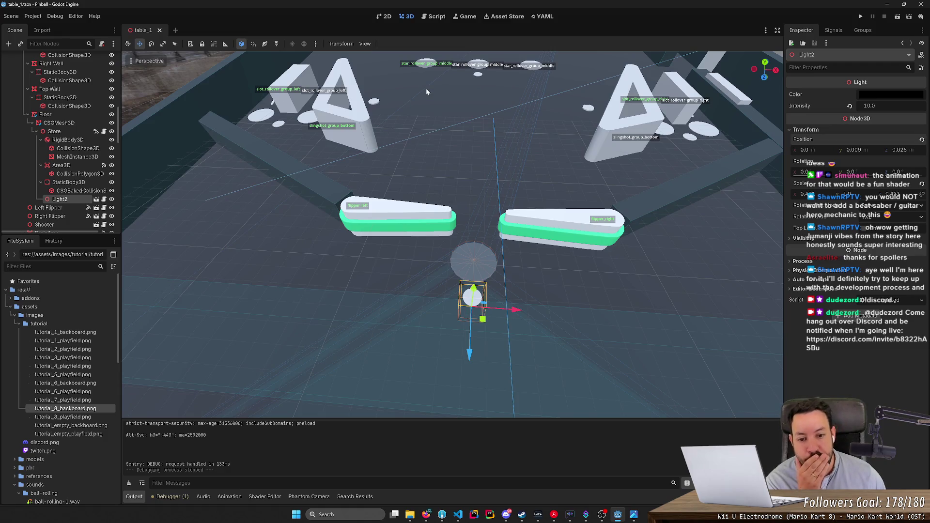
pyautogui.click(434, 17)
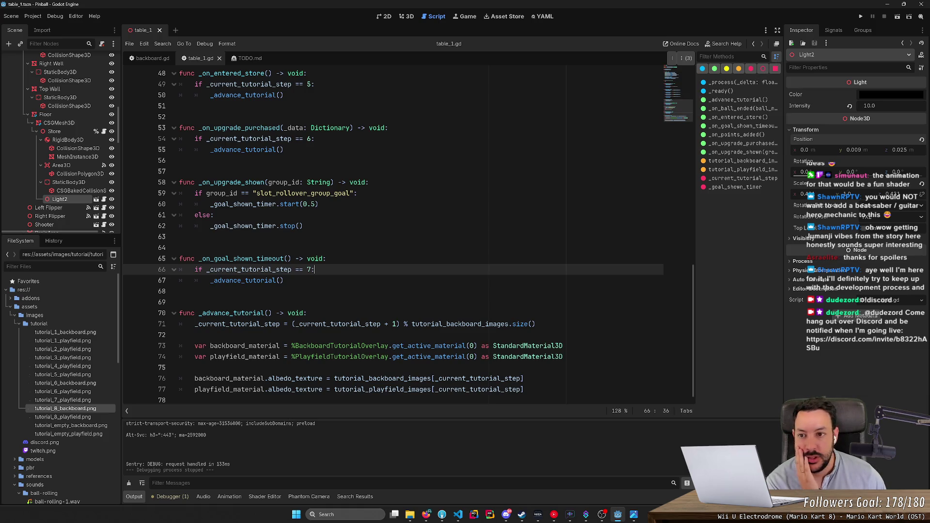
# - Duplicate the entered_store connection as exited_store connected to _on_exited_store
pyautogui.scroll(10, 68, 110)
pyautogui.click(62, 121)
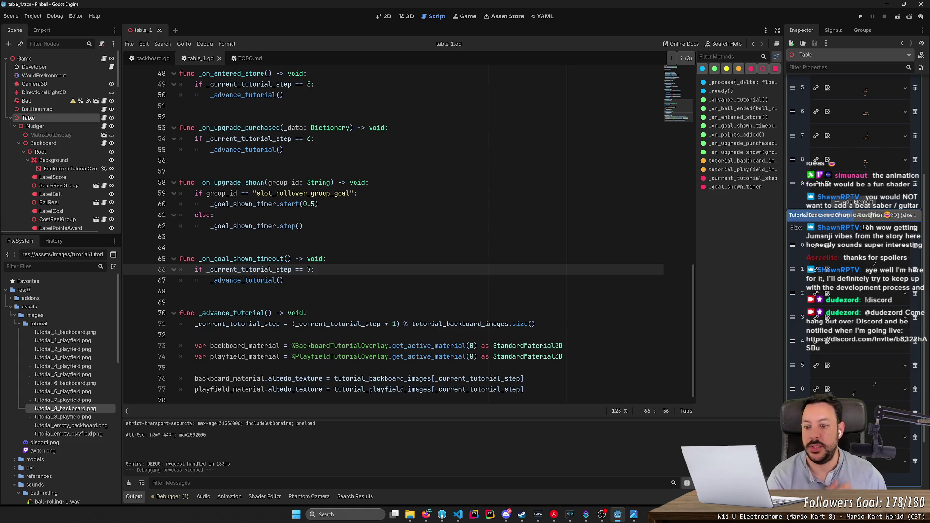
pyautogui.scroll(14, 393, 238)
pyautogui.scroll(2, 392, 237)
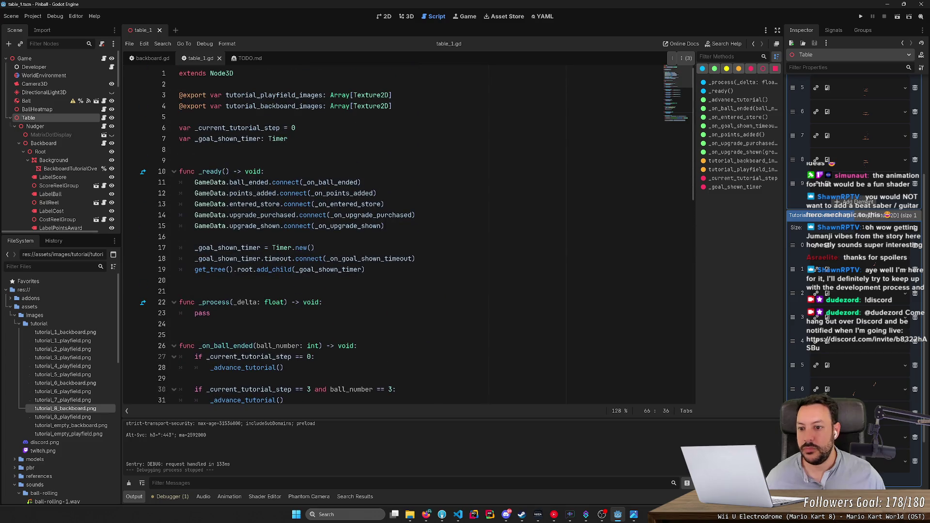
pyautogui.click(260, 204)
pyautogui.hotkey('ctrl', 'shift', 'd')
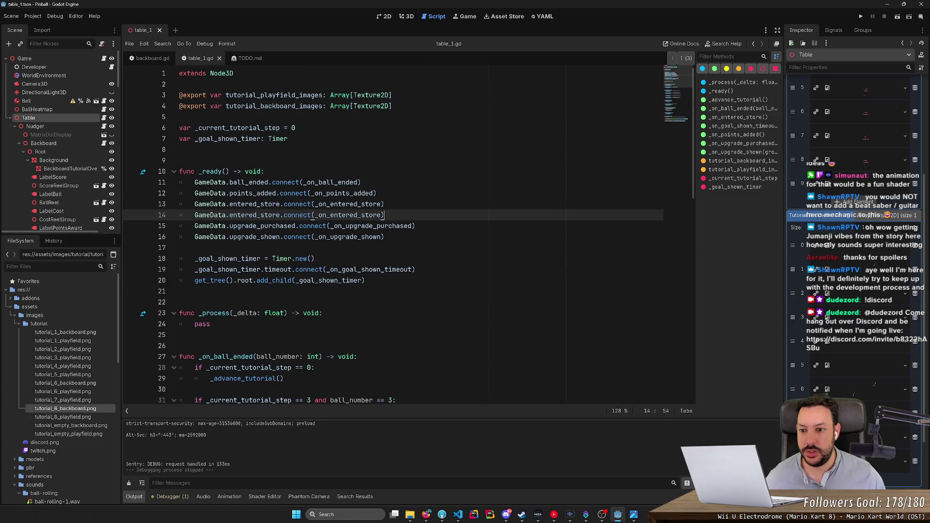
pyautogui.hotkey('ctrl', 'BackSpace')
pyautogui.write('exited')
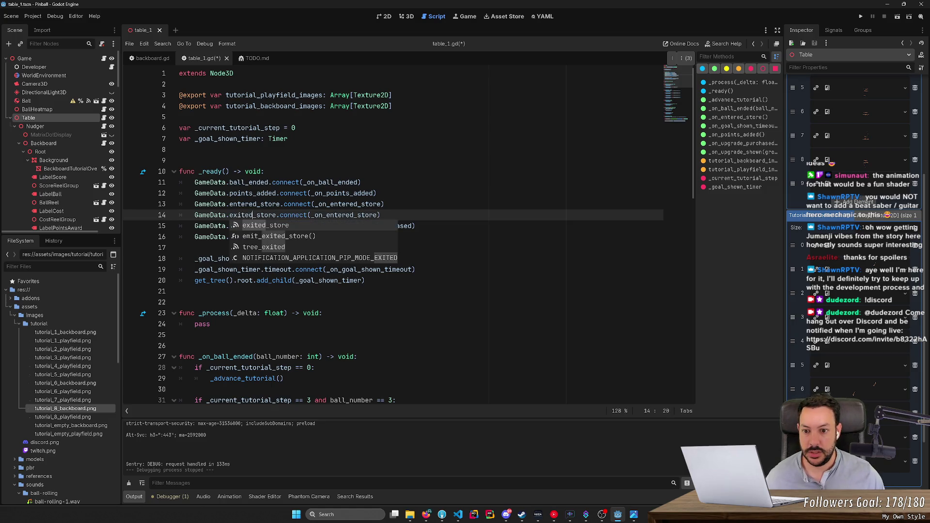
pyautogui.moveTo(353, 215); pyautogui.dragTo(322, 215)
pyautogui.write('exited')
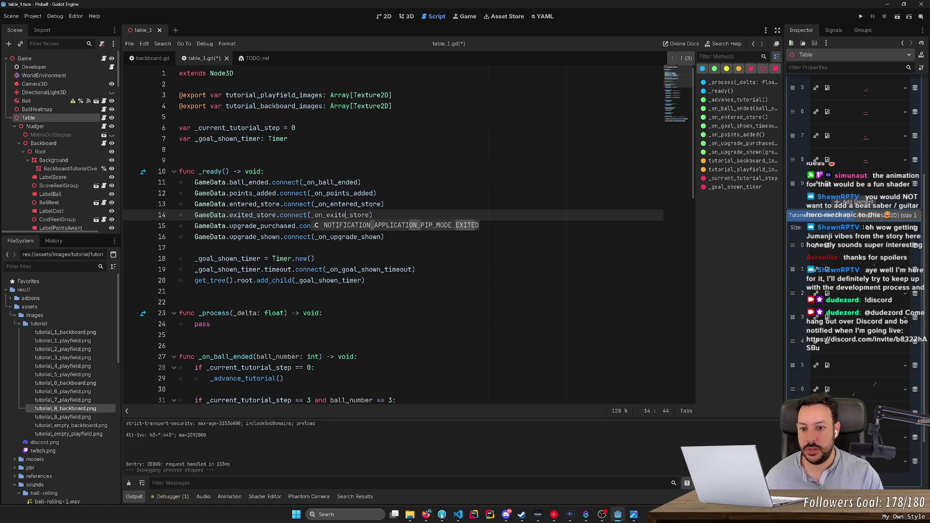
pyautogui.click(384, 204)
# - Copy the _on_entered_store handler as _on_exited_store advancing the tutorial at step 8
pyautogui.scroll(-15, 384, 204)
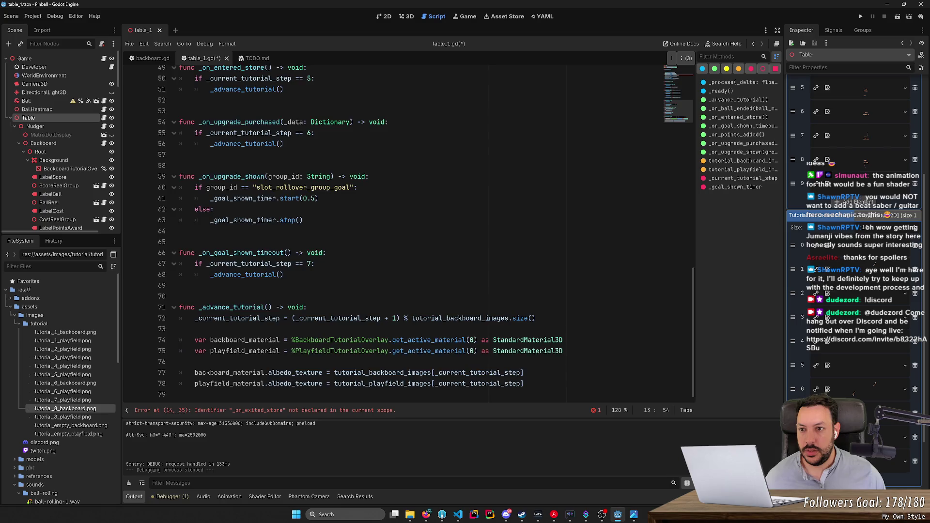
pyautogui.scroll(5, 385, 233)
pyautogui.moveTo(385, 264); pyautogui.dragTo(385, 231)
pyautogui.hotkey('ctrl', 'c')
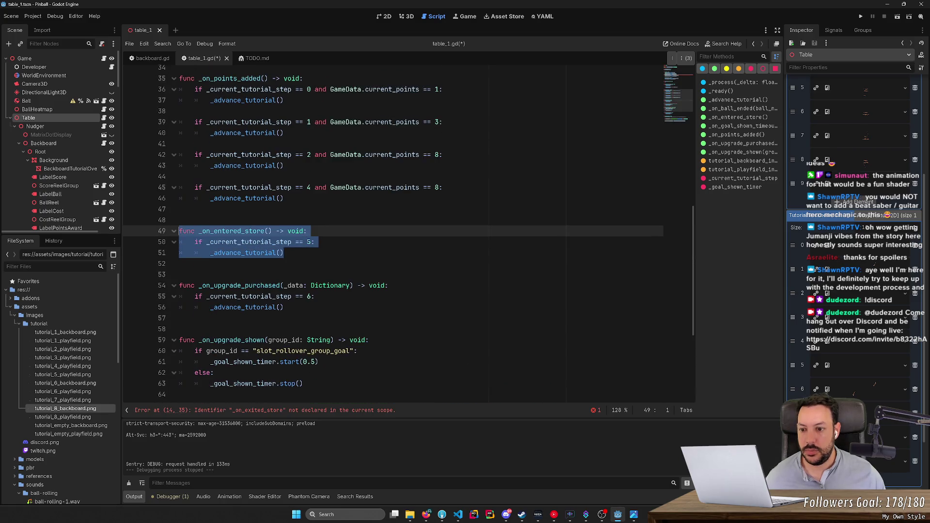
pyautogui.click(384, 274)
pyautogui.hotkey('ctrl', 'v')
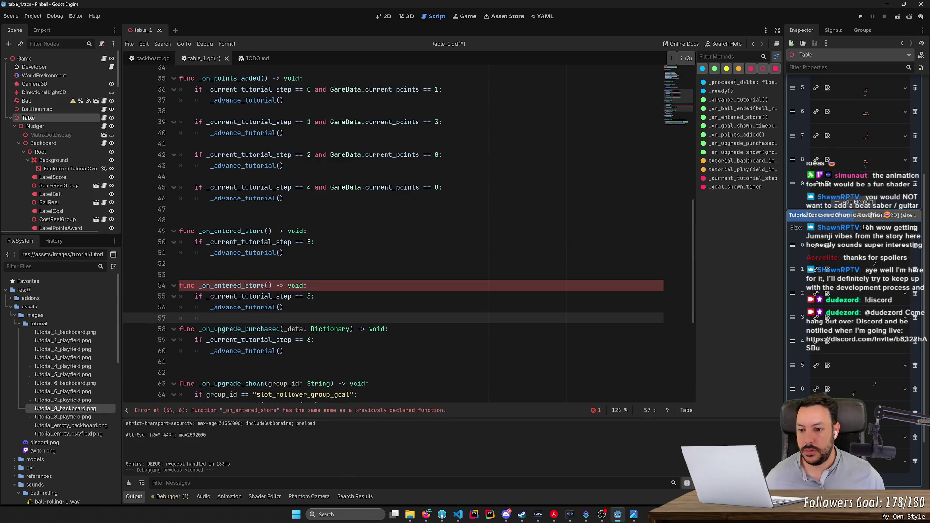
pyautogui.moveTo(242, 286); pyautogui.dragTo(216, 285)
pyautogui.write('exited')
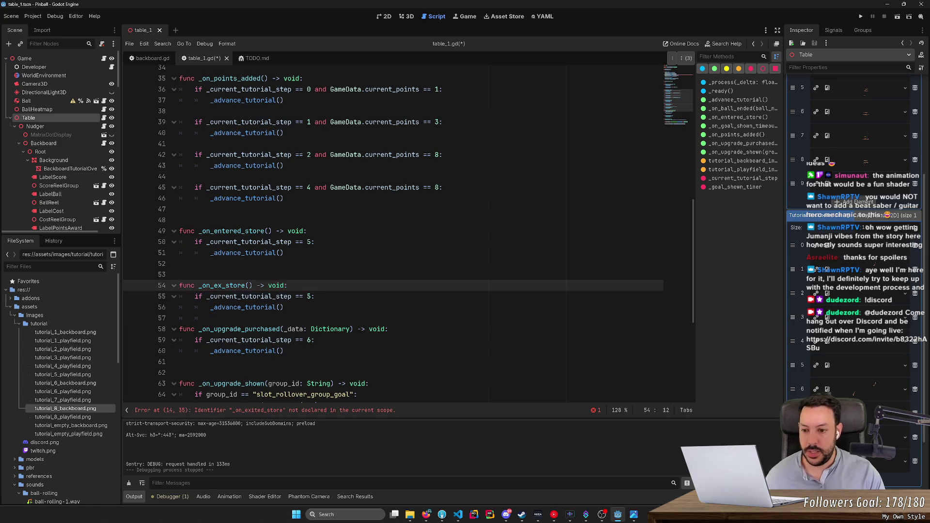
pyautogui.click(311, 302)
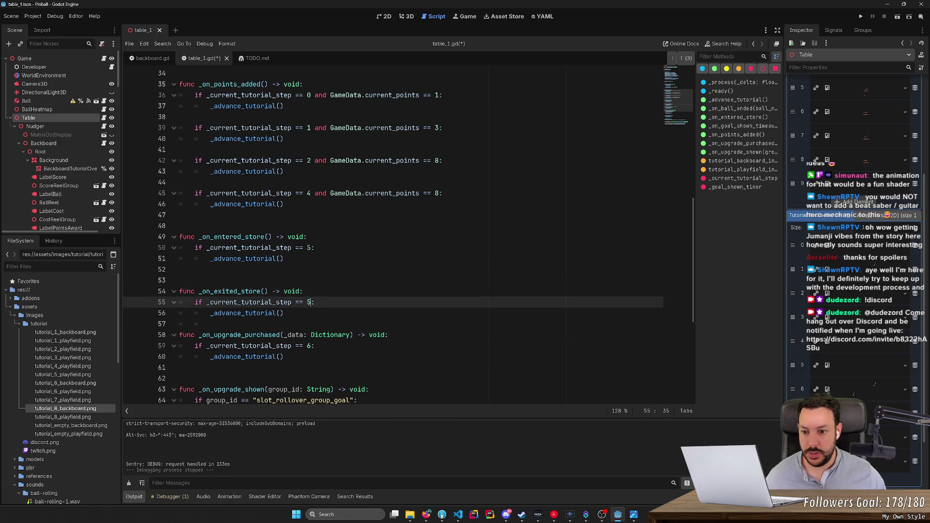
pyautogui.press('Down')
pyautogui.press('Down')
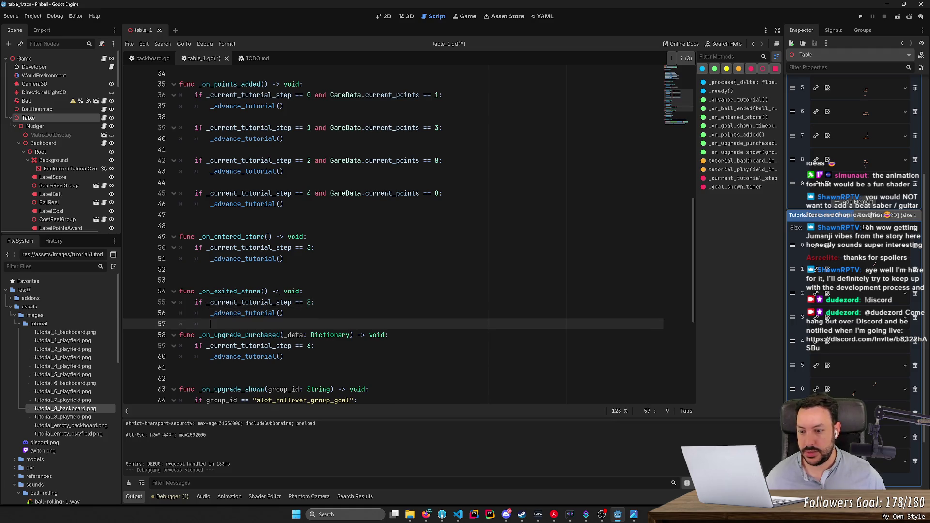
pyautogui.press('Return')
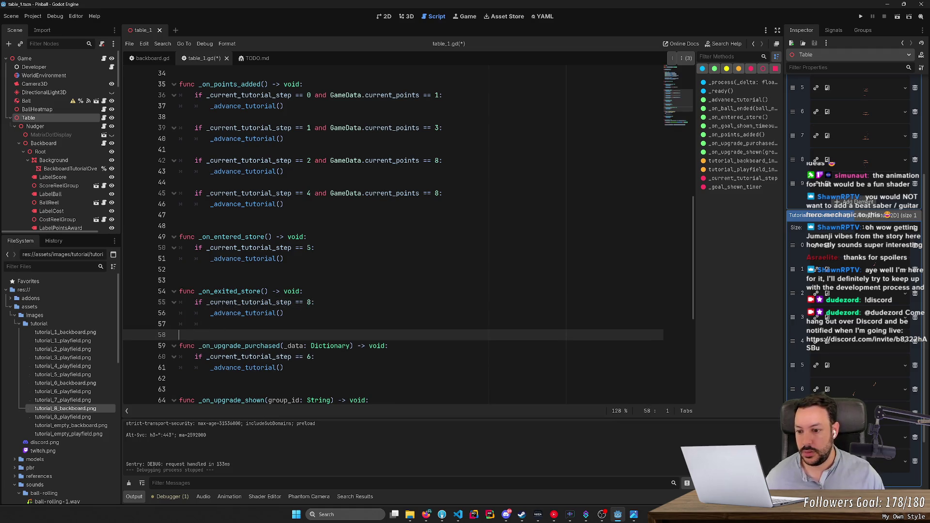
# - Save and lint table_1.gd, then return to the 3D view of the table
pyautogui.hotkey('ctrl', 's')
pyautogui.click(227, 44)
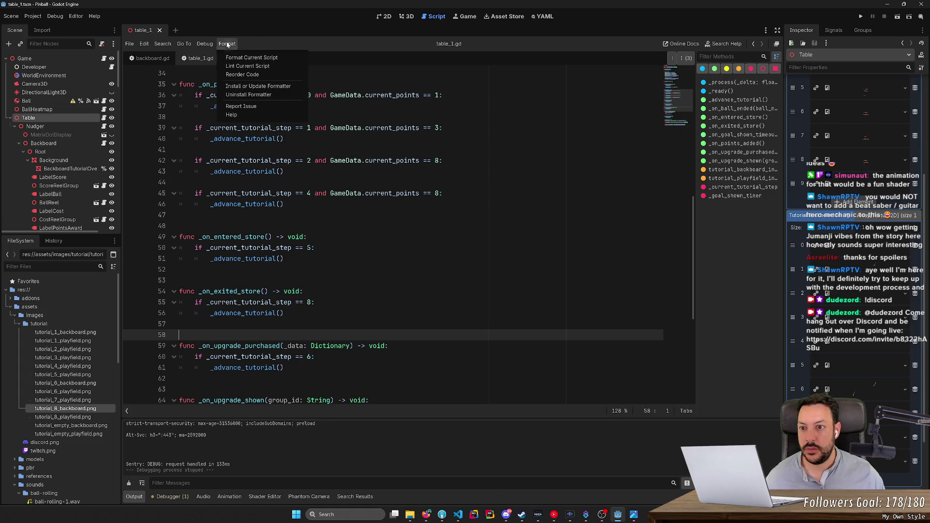
pyautogui.click(232, 67)
pyautogui.scroll(-6, 388, 233)
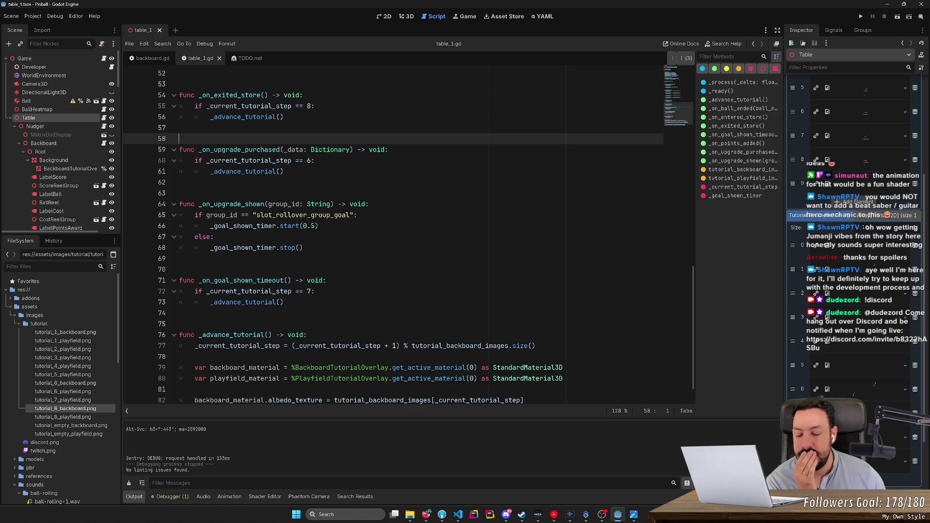
pyautogui.moveTo(321, 204)
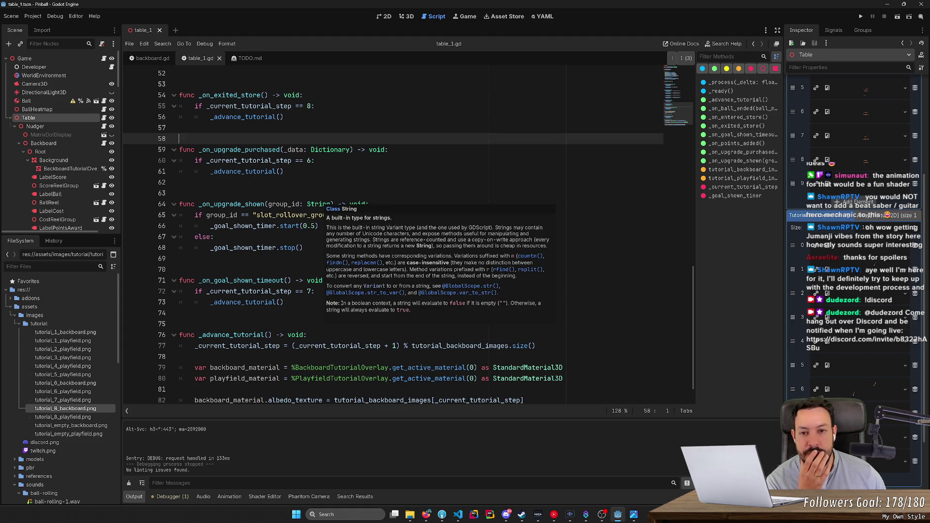
pyautogui.click(410, 19)
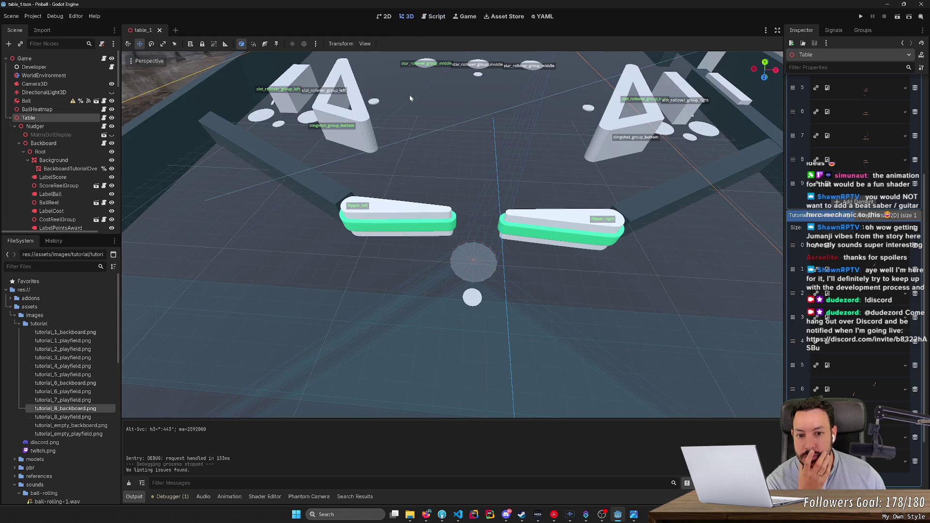
pyautogui.scroll(5, 434, 155)
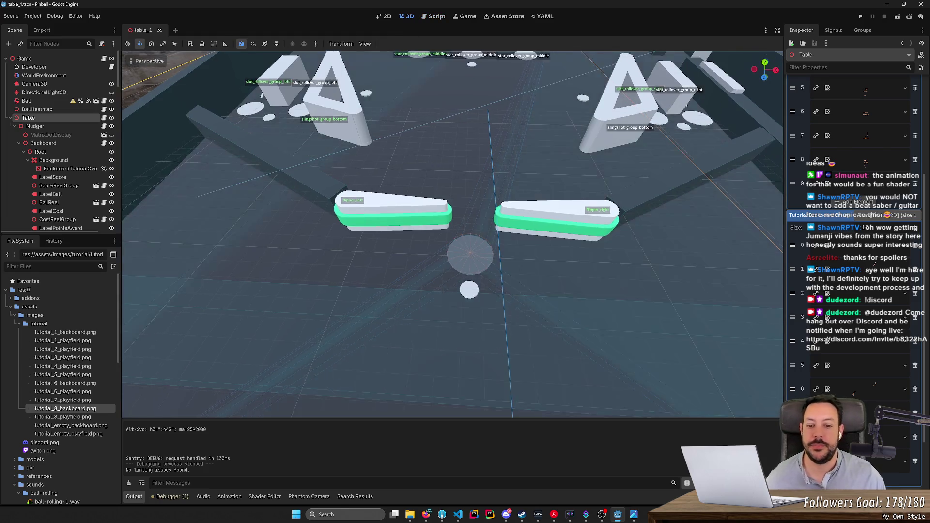
pyautogui.scroll(5, 453, 235)
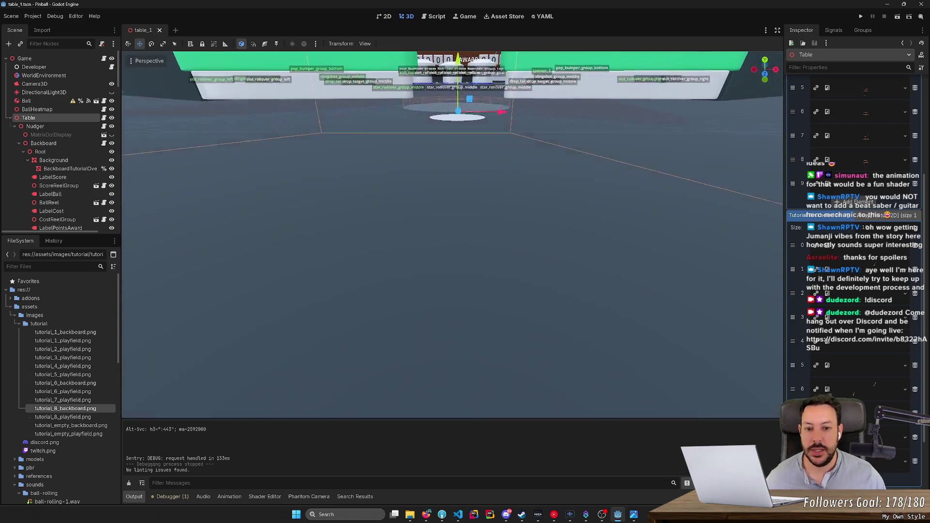
pyautogui.scroll(5, 452, 235)
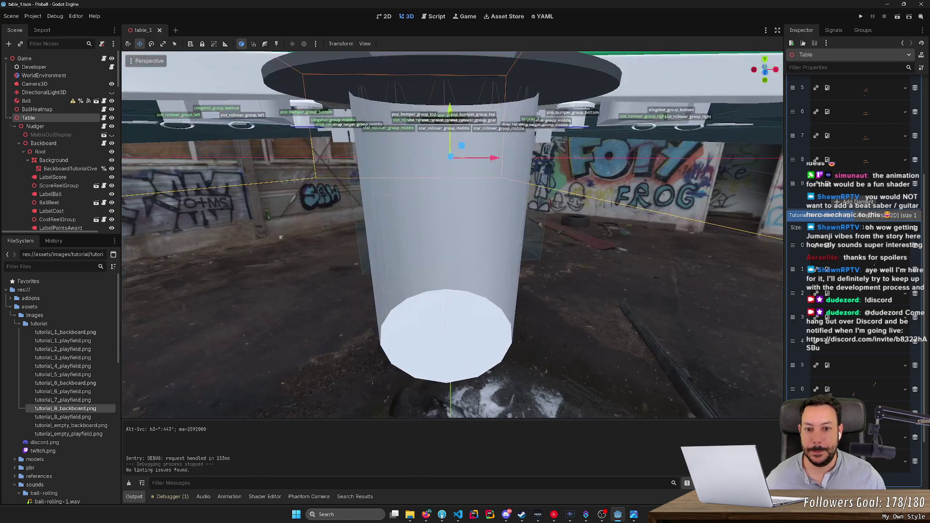
pyautogui.scroll(5, 452, 235)
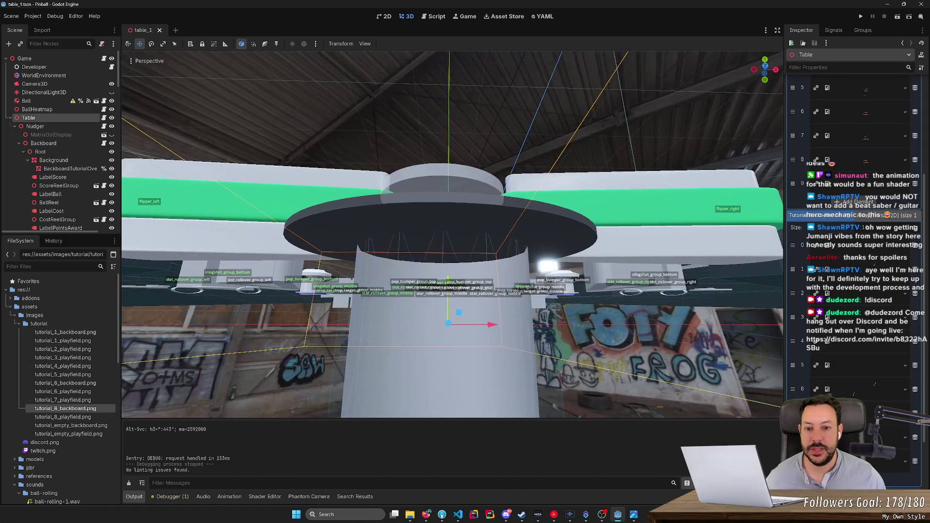
pyautogui.scroll(-4, 451, 235)
pyautogui.moveTo(449, 228); pyautogui.dragTo(449, 191)
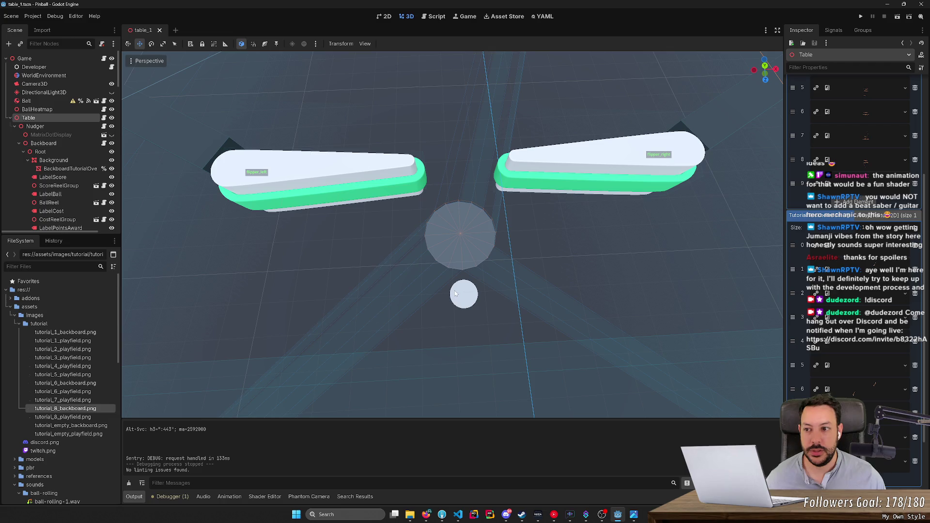
pyautogui.scroll(-10, 71, 141)
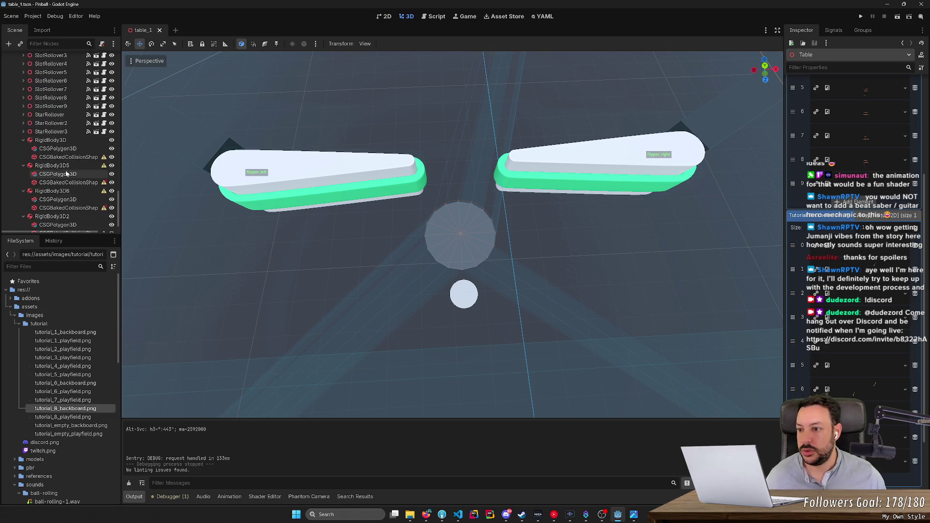
pyautogui.scroll(5, 66, 170)
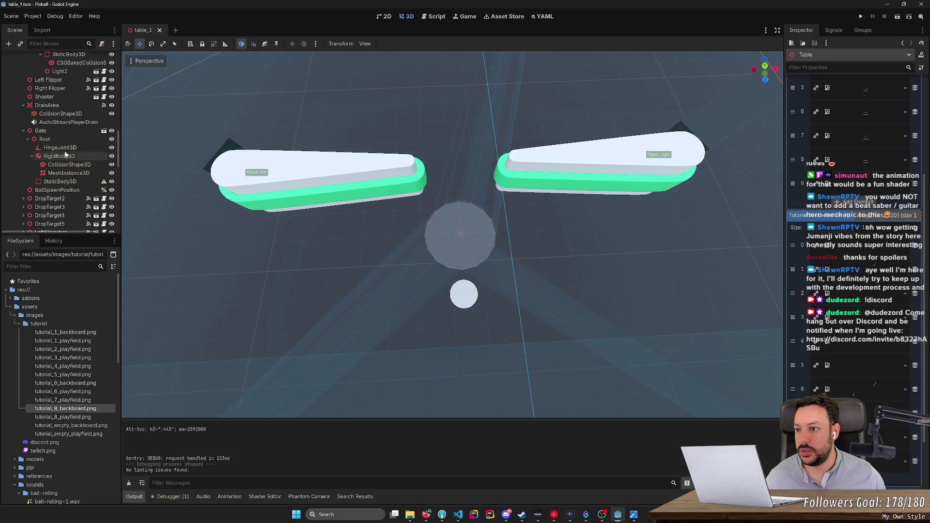
pyautogui.scroll(-8, 65, 154)
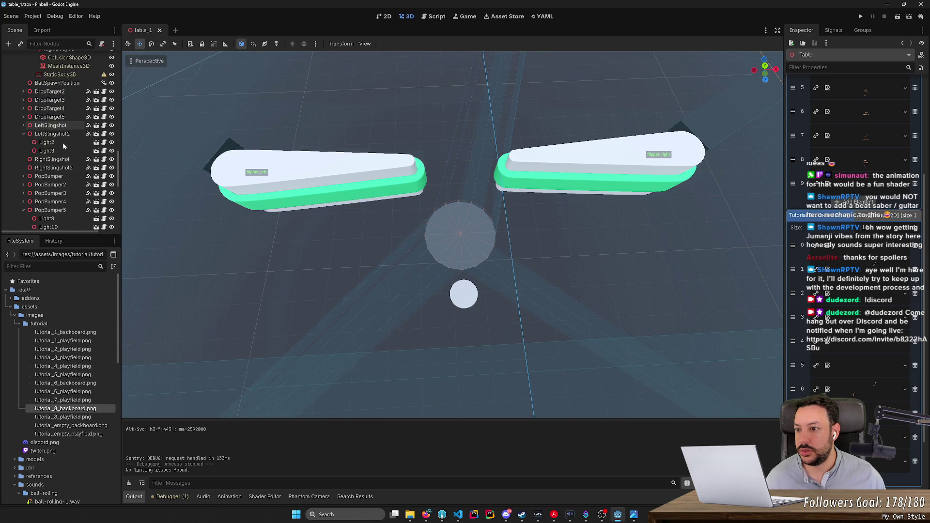
pyautogui.click(462, 297)
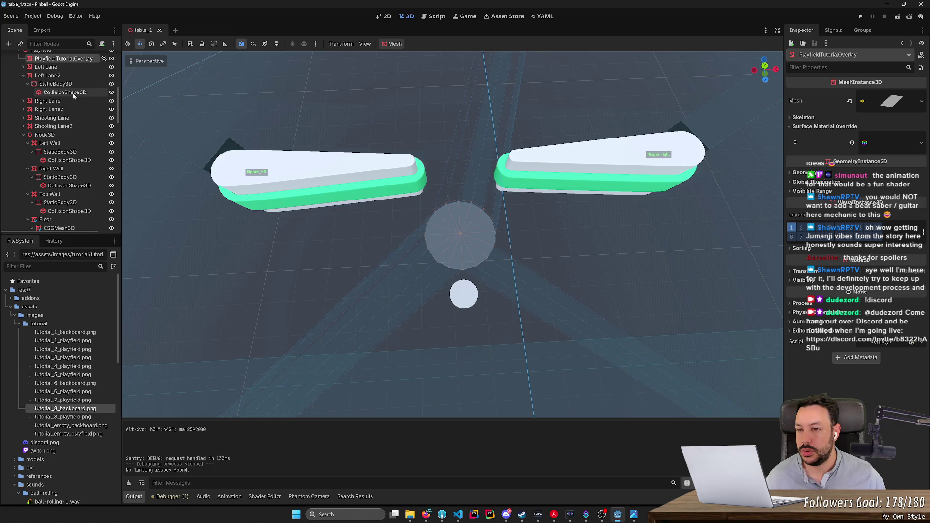
pyautogui.click(433, 16)
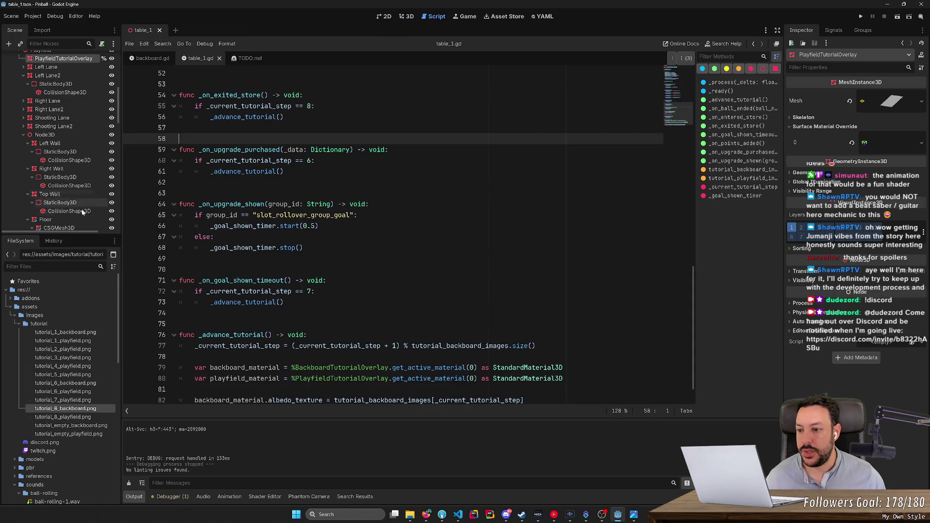
# - Open backboard.gd and review the shop-light loop and the index wrap-around check on line 52
pyautogui.click(268, 280)
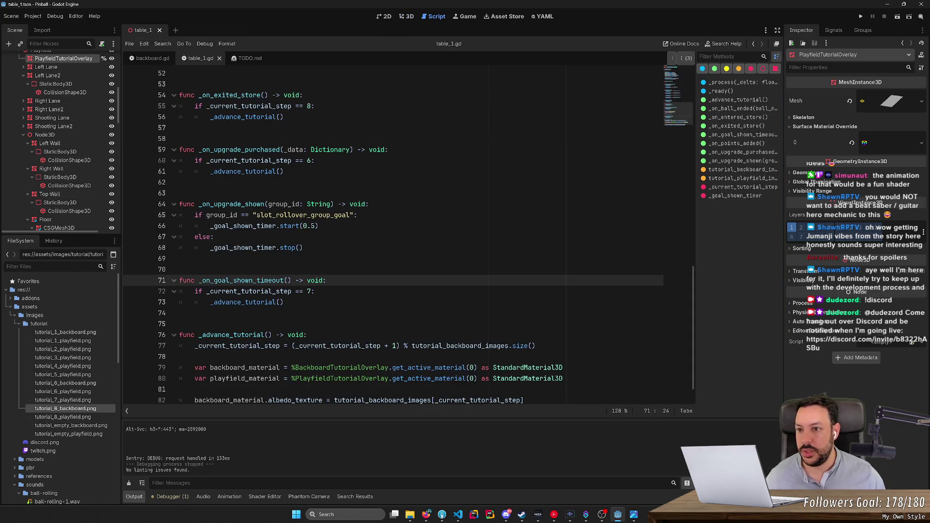
pyautogui.hotkey('alt', 'shift', 'o')
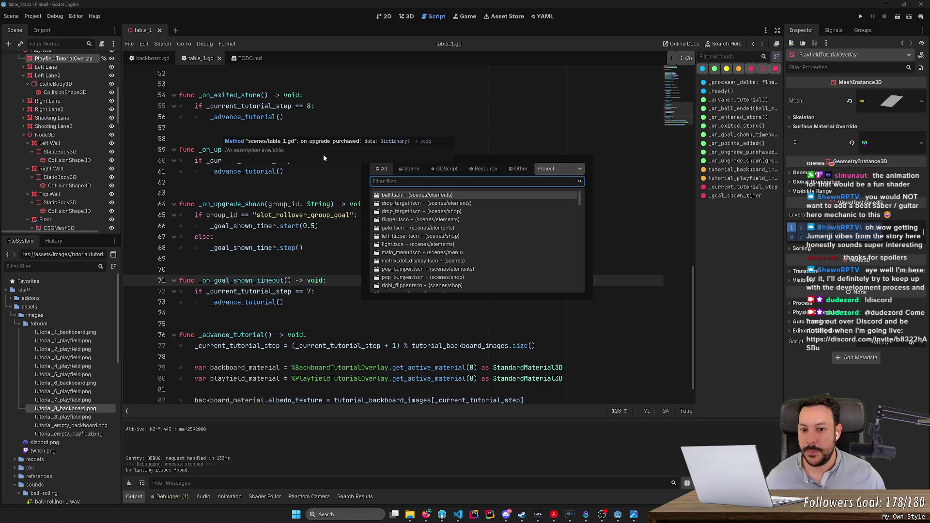
pyautogui.click(152, 59)
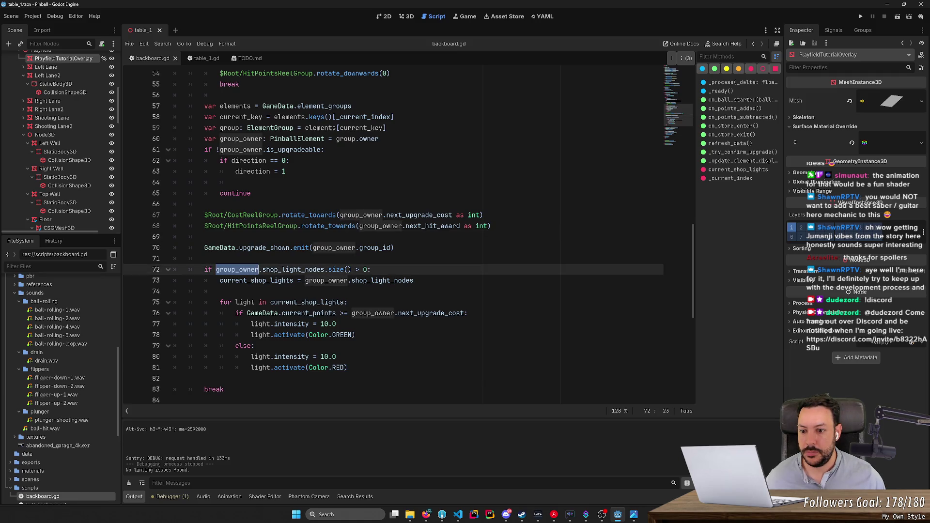
pyautogui.doubleClick(256, 280)
pyautogui.scroll(-3, 393, 237)
pyautogui.moveTo(336, 258)
pyautogui.mouseDown()
pyautogui.moveTo(251, 258)
pyautogui.moveTo(221, 192)
pyautogui.mouseUp()
pyautogui.scroll(11, 393, 237)
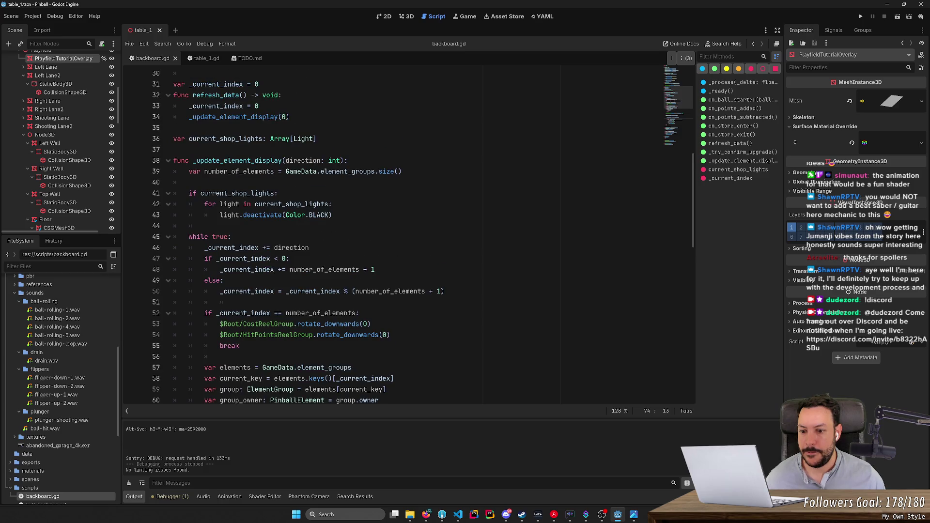
pyautogui.scroll(-4, 393, 238)
pyautogui.moveTo(359, 182); pyautogui.dragTo(189, 182)
pyautogui.scroll(-5, 189, 183)
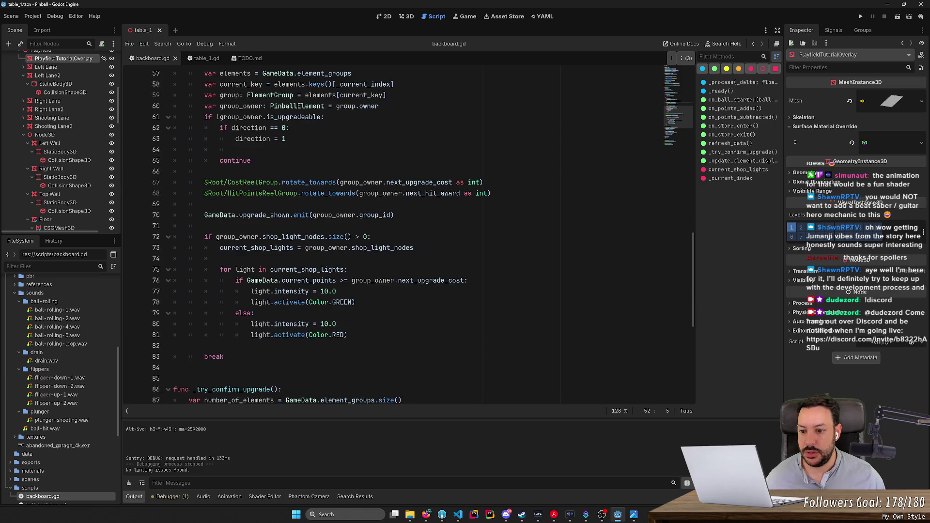
pyautogui.scroll(3, 189, 183)
# - Cut the light.intensity = 10.0 and light.activate(Color.GREEN) lines and paste them above break
pyautogui.click(390, 139)
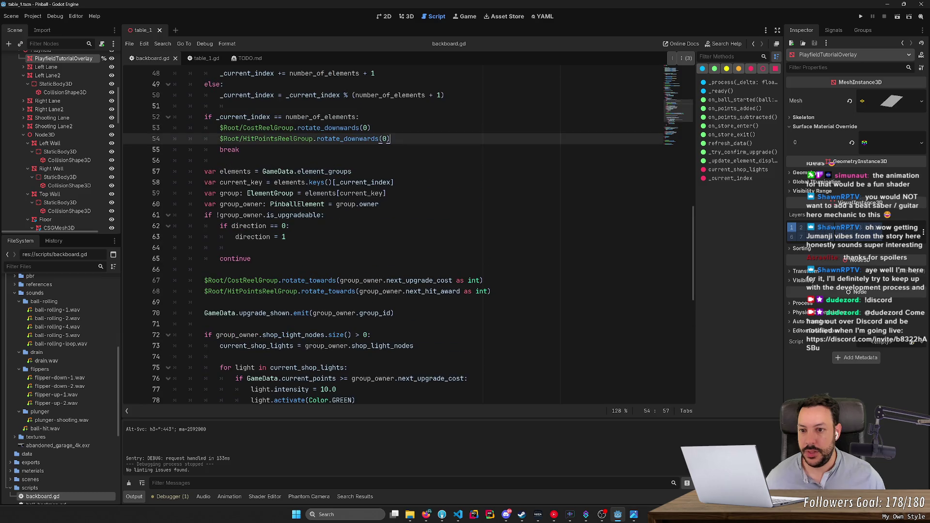
pyautogui.press('Return')
pyautogui.press('Return')
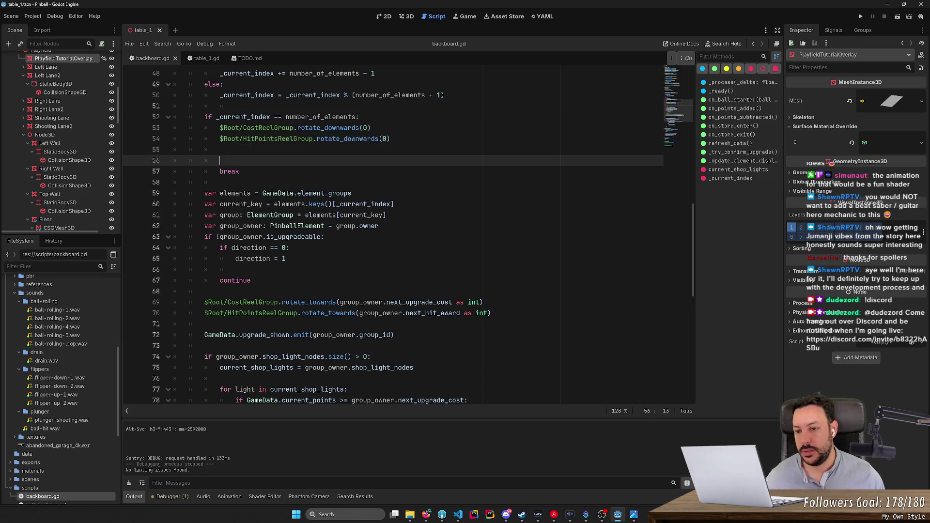
pyautogui.scroll(2, 393, 237)
pyautogui.scroll(-5, 393, 236)
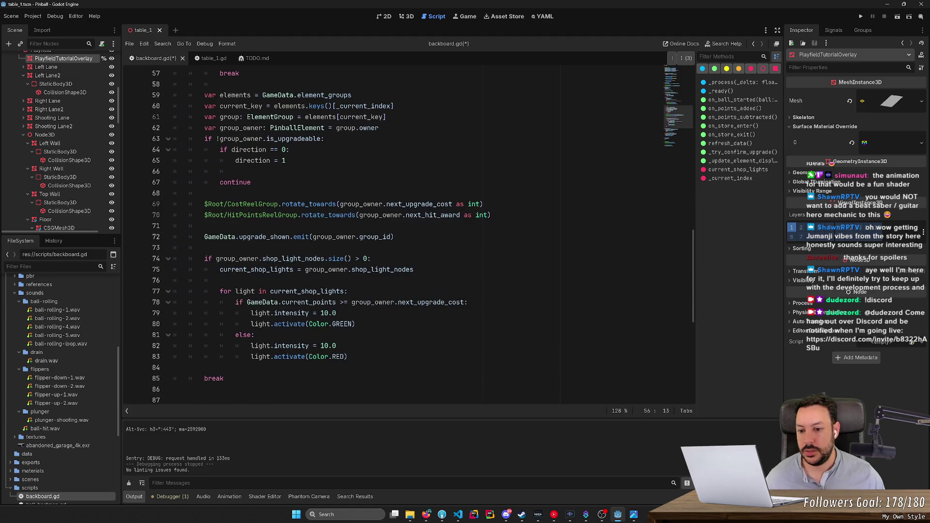
pyautogui.moveTo(355, 323)
pyautogui.mouseDown()
pyautogui.moveTo(194, 324)
pyautogui.moveTo(173, 313)
pyautogui.mouseUp()
pyautogui.hotkey('ctrl', 'x')
pyautogui.scroll(6, 393, 238)
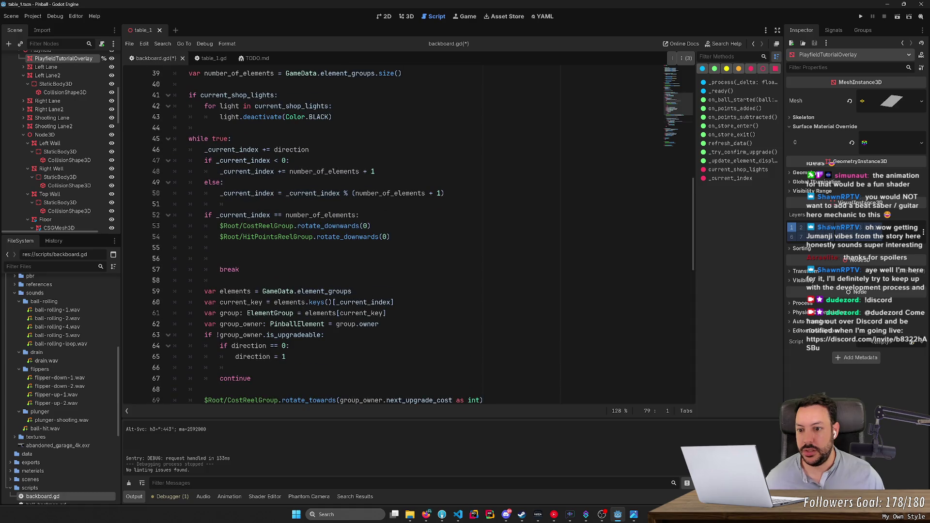
pyautogui.click(219, 258)
pyautogui.hotkey('ctrl', 'v')
# - Fix the indentation so both pasted light lines align inside the end-of-list branch
pyautogui.press('Return')
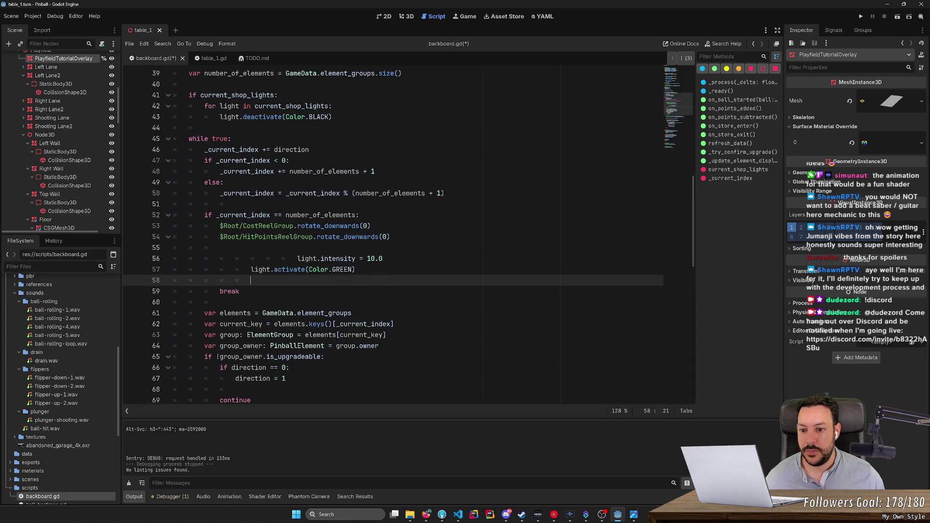
pyautogui.click(297, 259)
pyautogui.press('BackSpace')
pyautogui.press('BackSpace')
pyautogui.press('BackSpace')
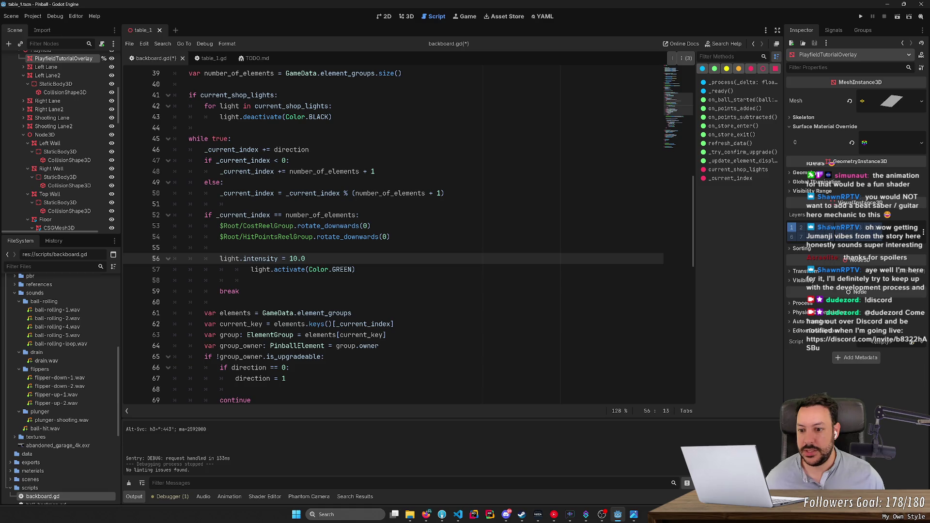
pyautogui.press('Down')
pyautogui.press('Delete')
pyautogui.press('Delete')
pyautogui.scroll(-5, 64, 167)
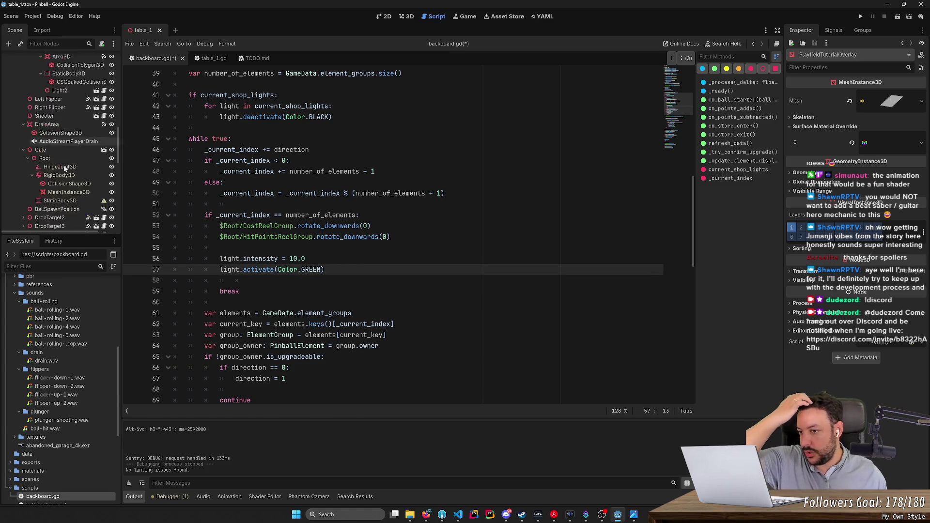
pyautogui.scroll(-10, 64, 167)
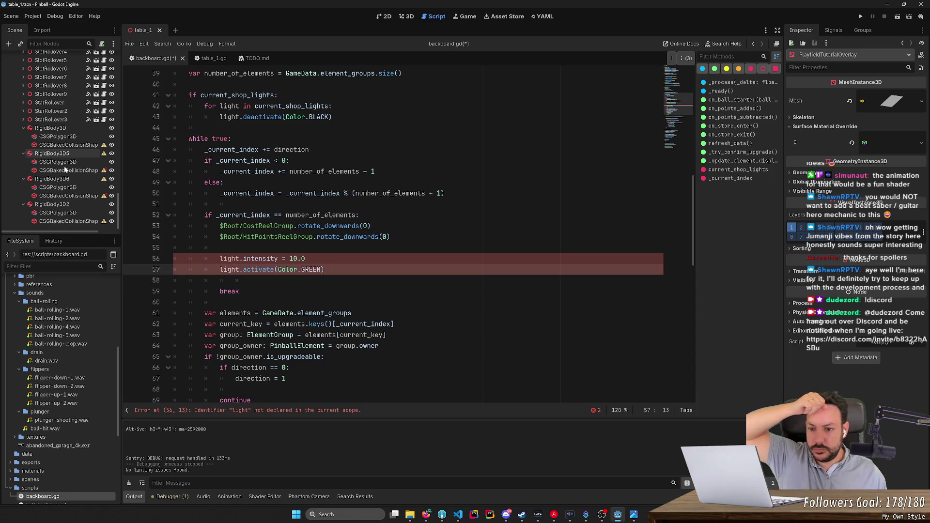
pyautogui.scroll(10, 64, 168)
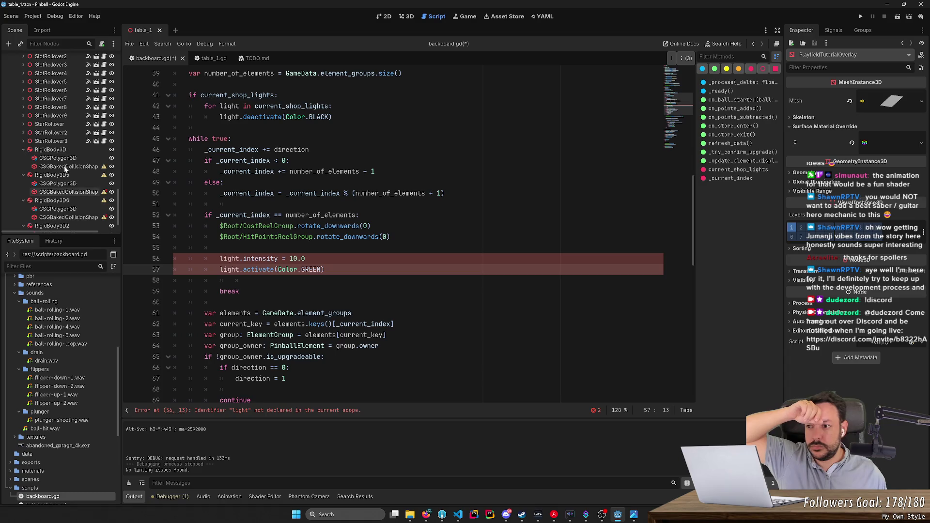
pyautogui.scroll(3, 65, 169)
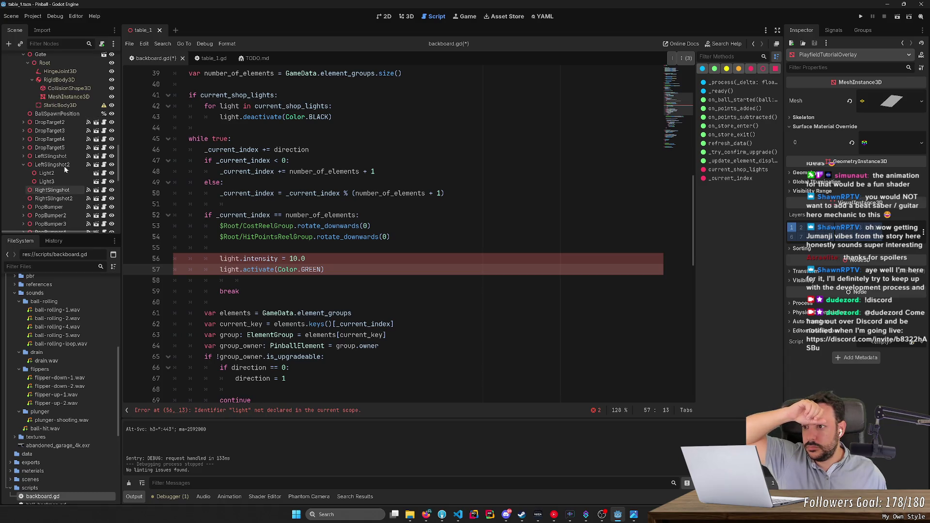
pyautogui.scroll(3, 64, 168)
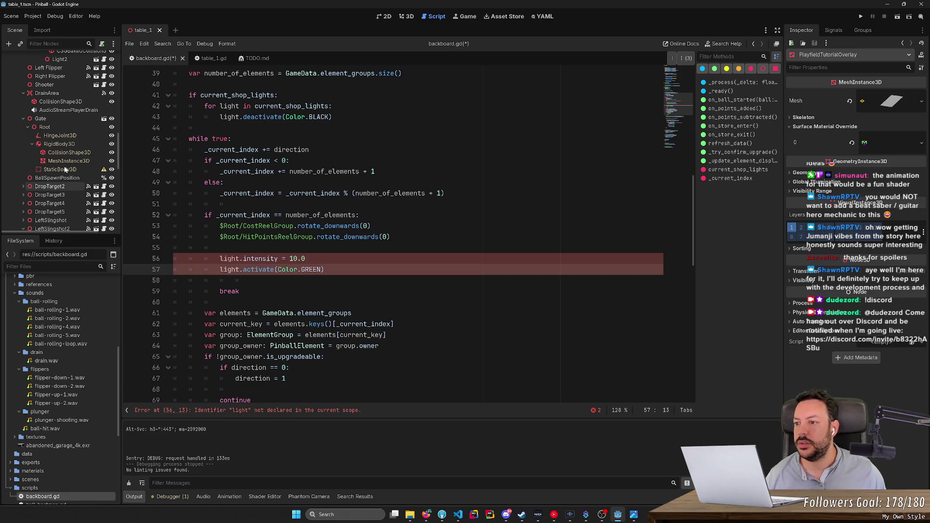
pyautogui.scroll(-10, 64, 168)
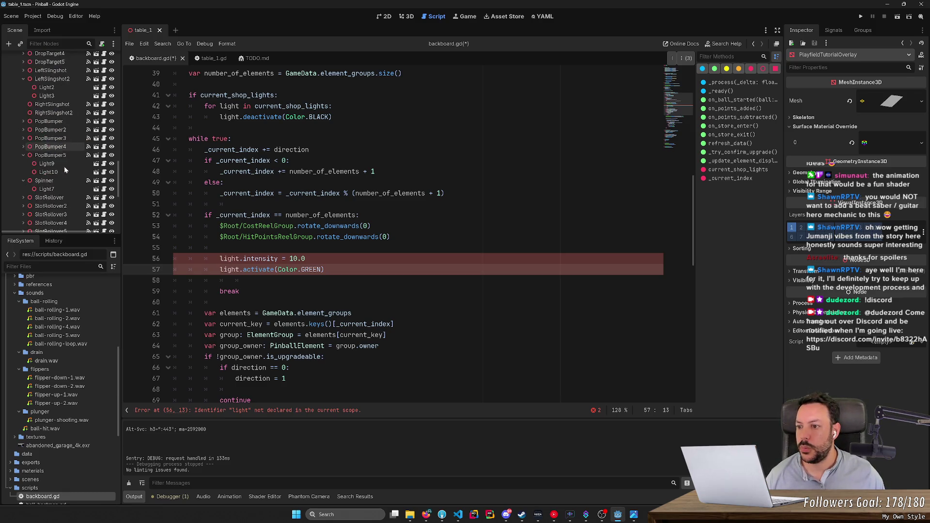
pyautogui.scroll(7, 61, 177)
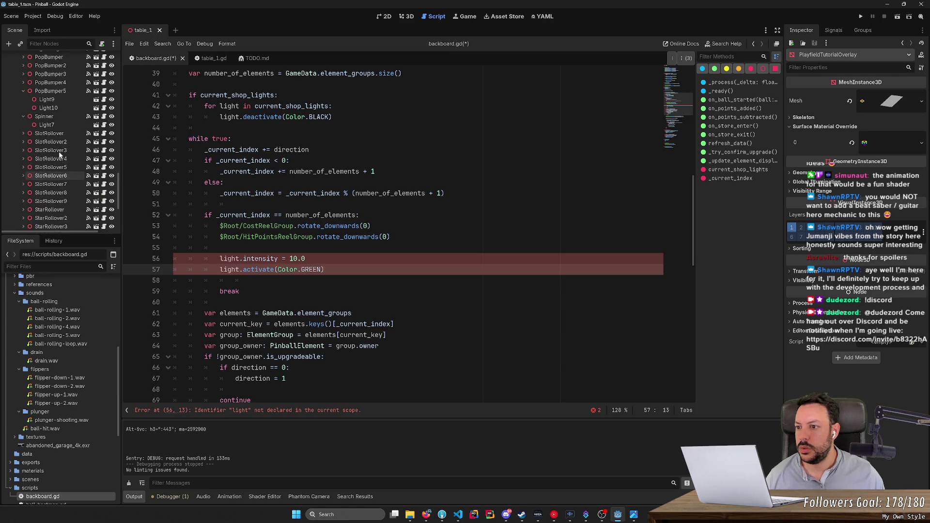
pyautogui.scroll(6, 59, 151)
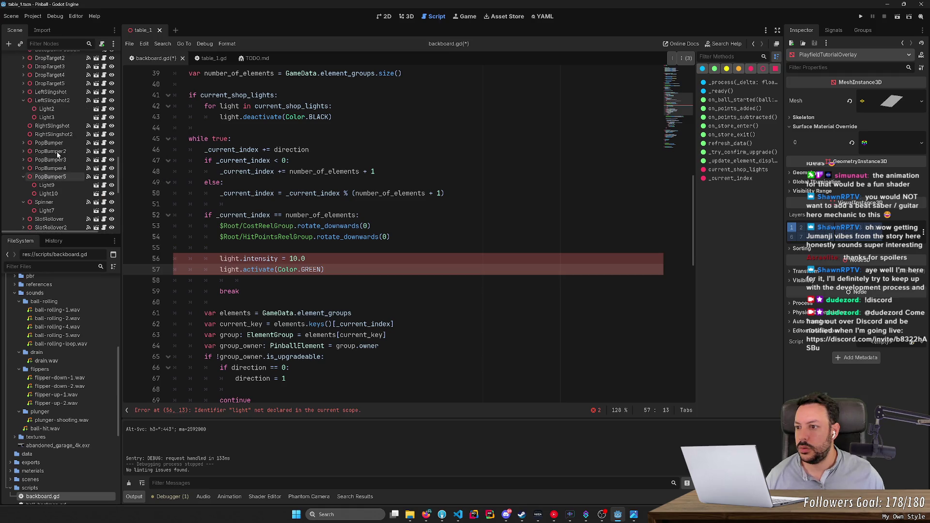
pyautogui.scroll(6, 58, 152)
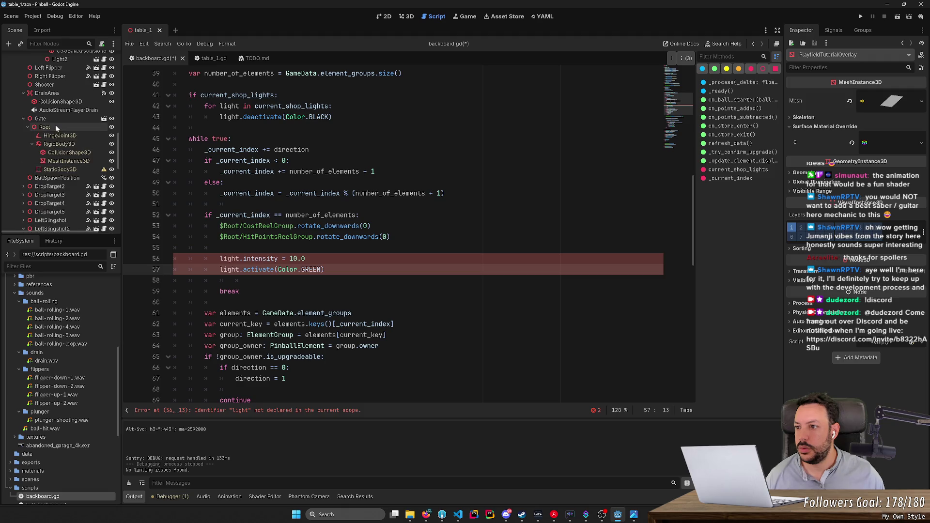
pyautogui.scroll(1, 57, 129)
pyautogui.click(76, 166)
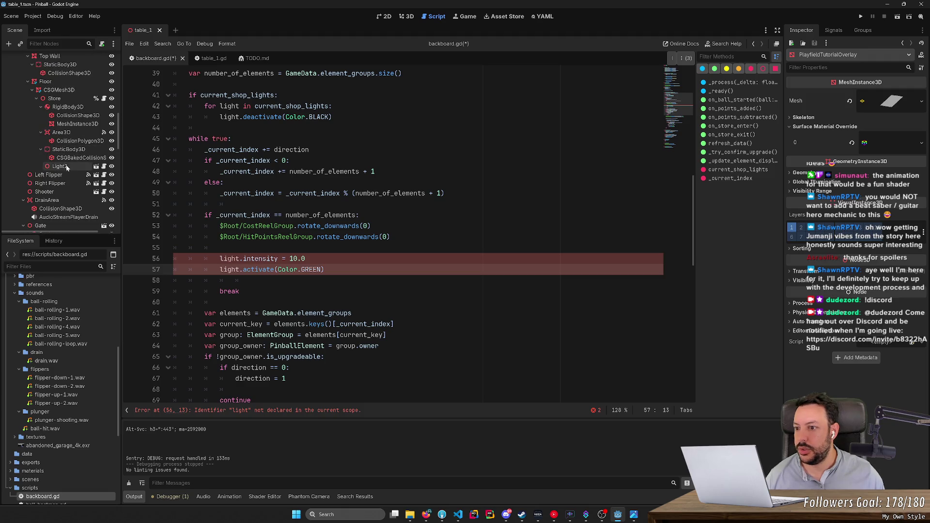
# - Rename the Light2 node under Store to StoreLight in the Scene dock
pyautogui.press('F2')
pyautogui.write('Store')
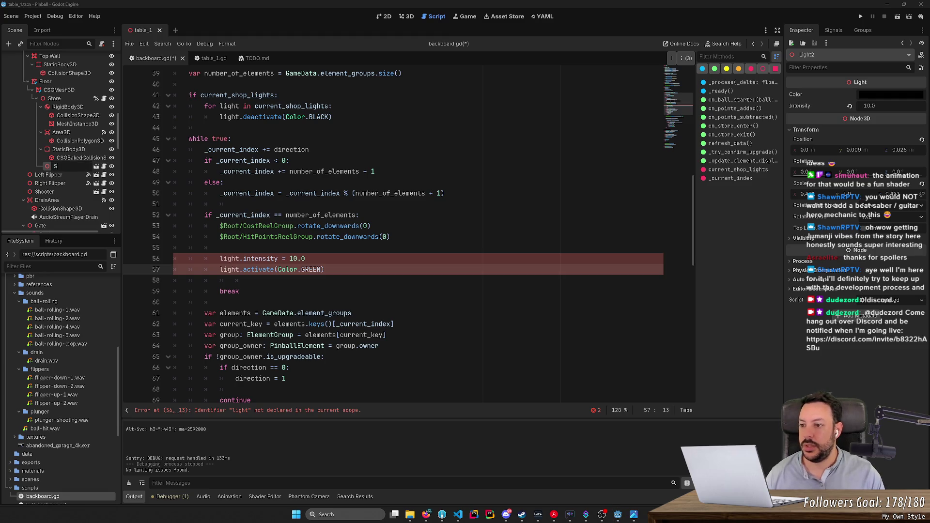
pyautogui.write('reLight')
pyautogui.press('Return')
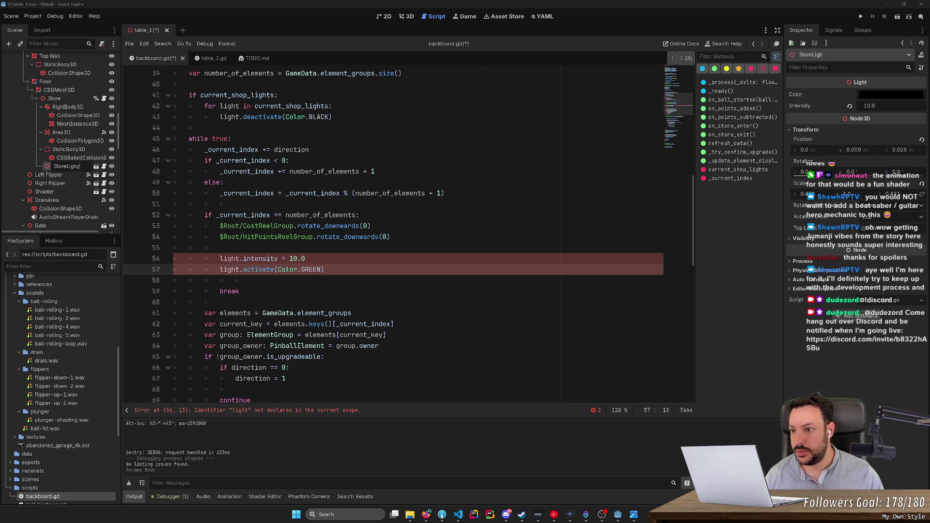
pyautogui.press('Return')
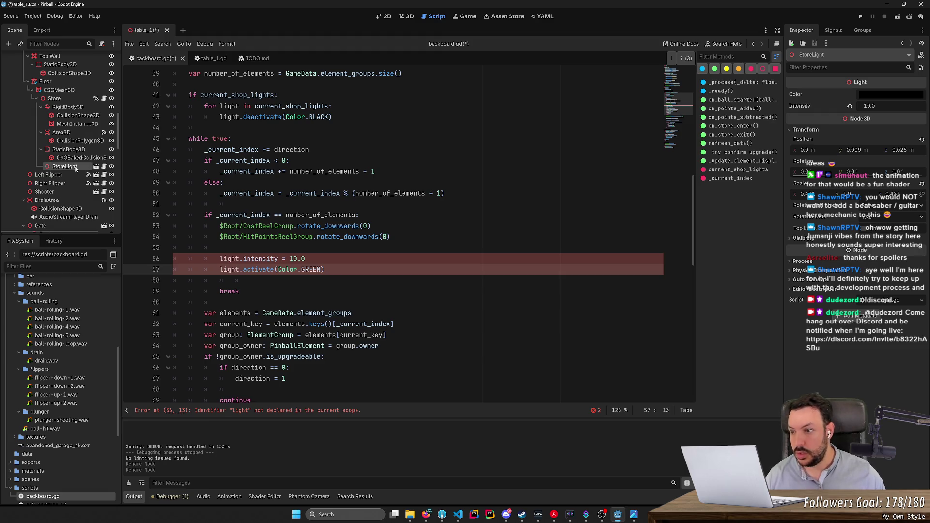
pyautogui.rightClick(75, 167)
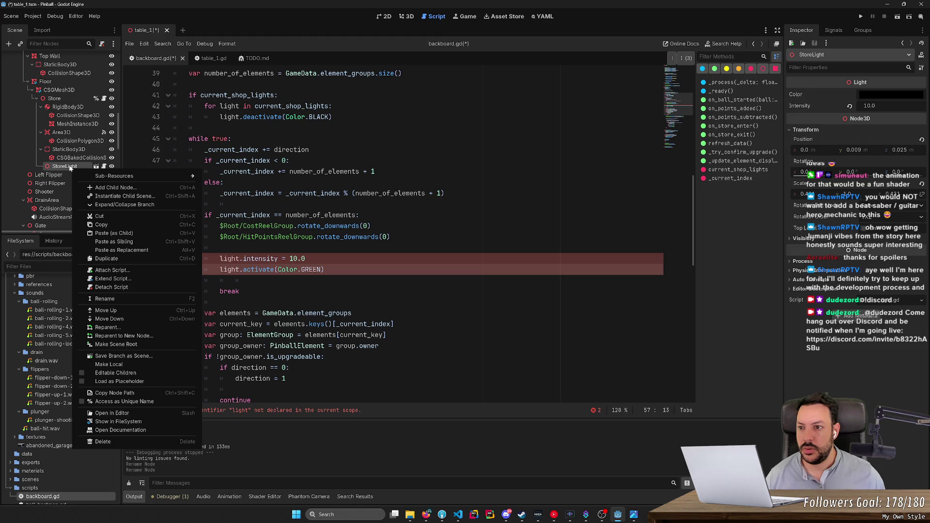
pyautogui.press('Escape')
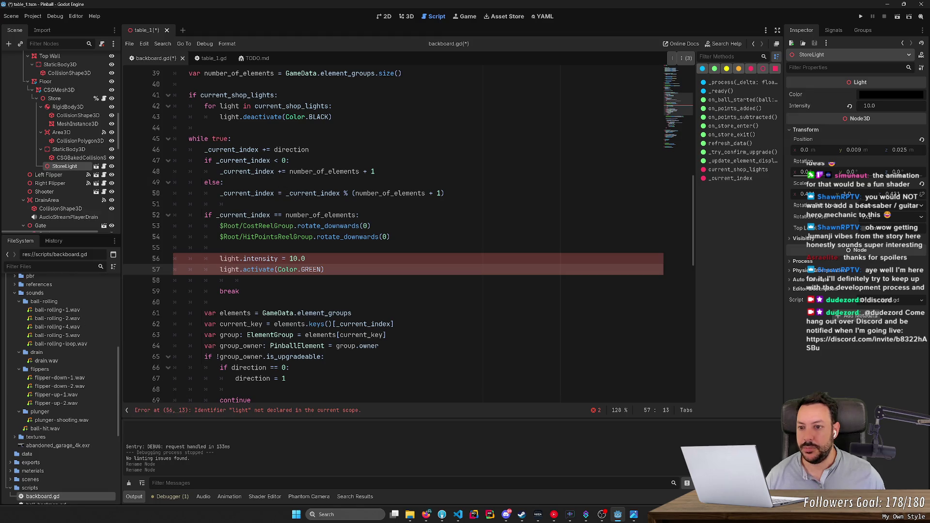
pyautogui.scroll(6, 392, 232)
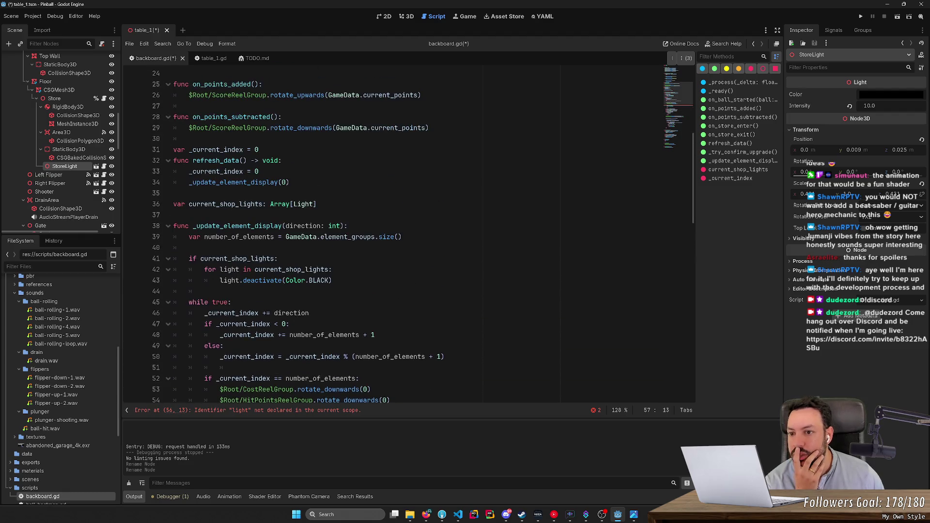
pyautogui.scroll(5, 392, 233)
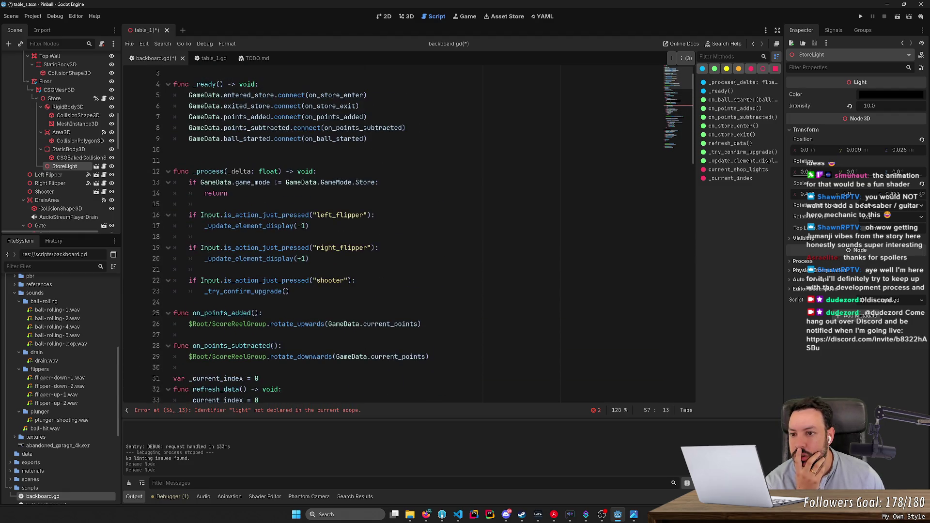
pyautogui.scroll(1, 392, 232)
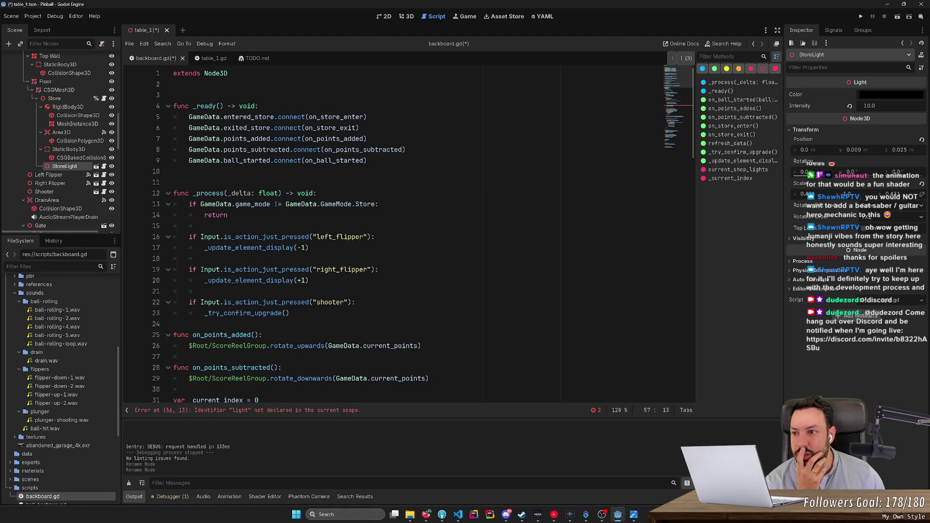
pyautogui.scroll(-10, 392, 233)
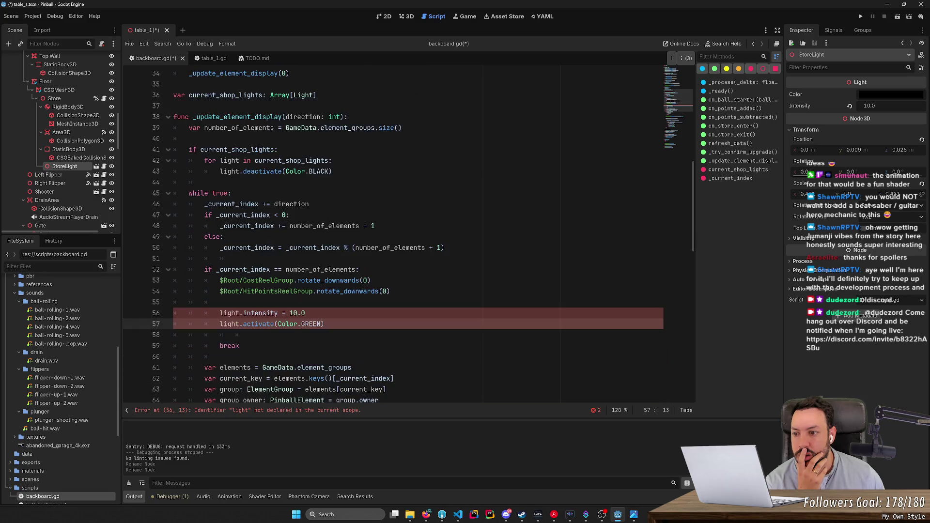
pyautogui.scroll(10, 393, 232)
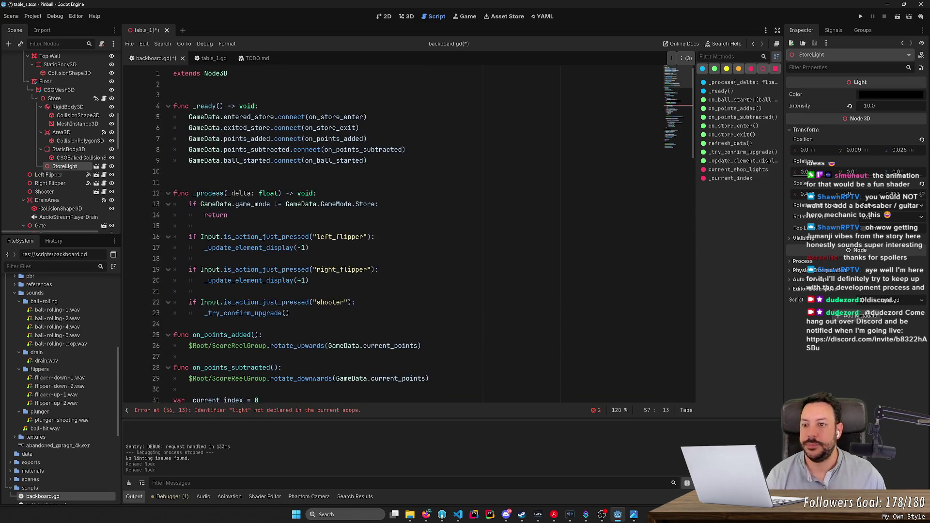
pyautogui.click(193, 84)
pyautogui.press('Return')
pyautogui.press('Return')
pyautogui.write('@export')
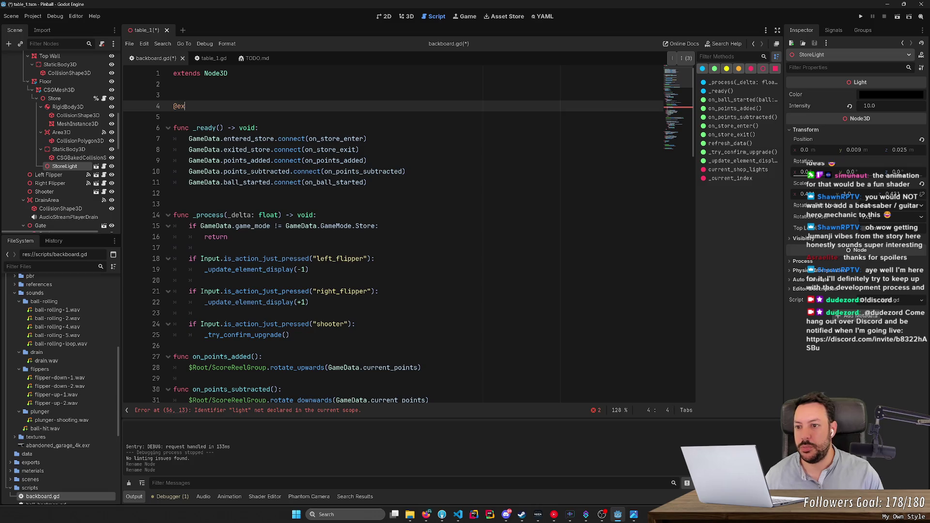
pyautogui.write('var store_ligh')
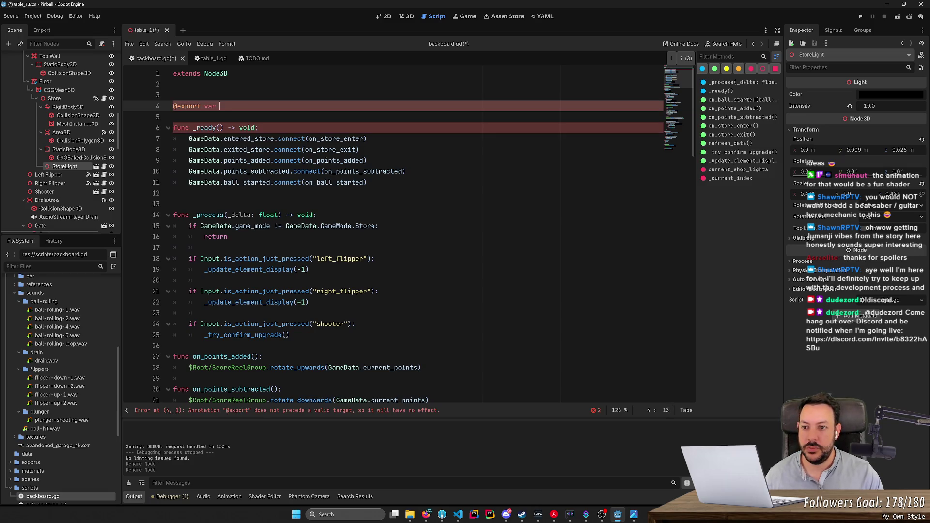
pyautogui.write('t :')
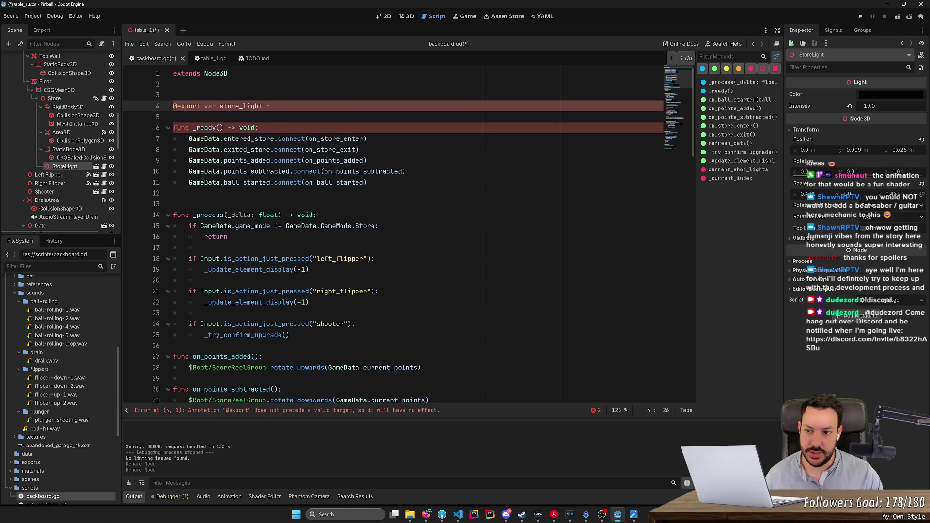
pyautogui.write('PackedS')
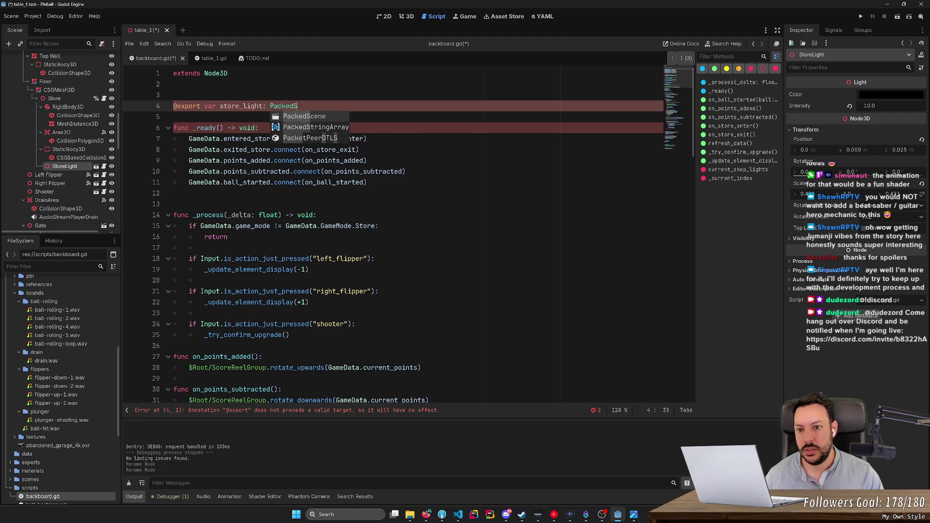
pyautogui.press('Return')
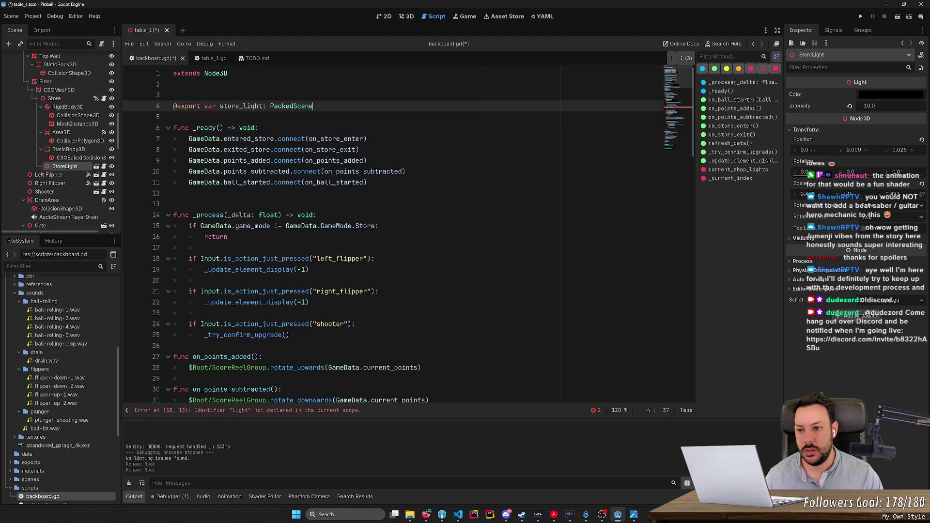
# - Remove the extra blank line above the export declaration and save the script
pyautogui.press('Return')
pyautogui.press('Up')
pyautogui.press('Up')
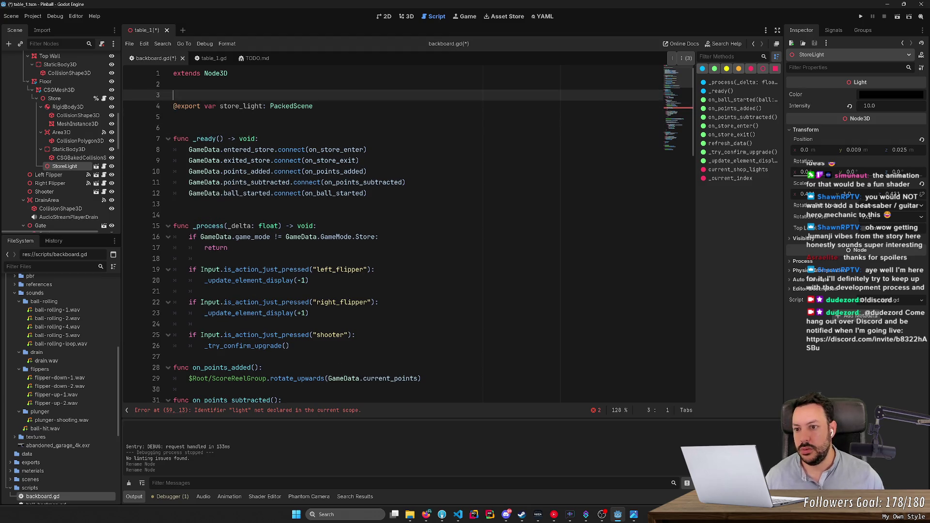
pyautogui.press('Delete')
pyautogui.hotkey('ctrl', 's')
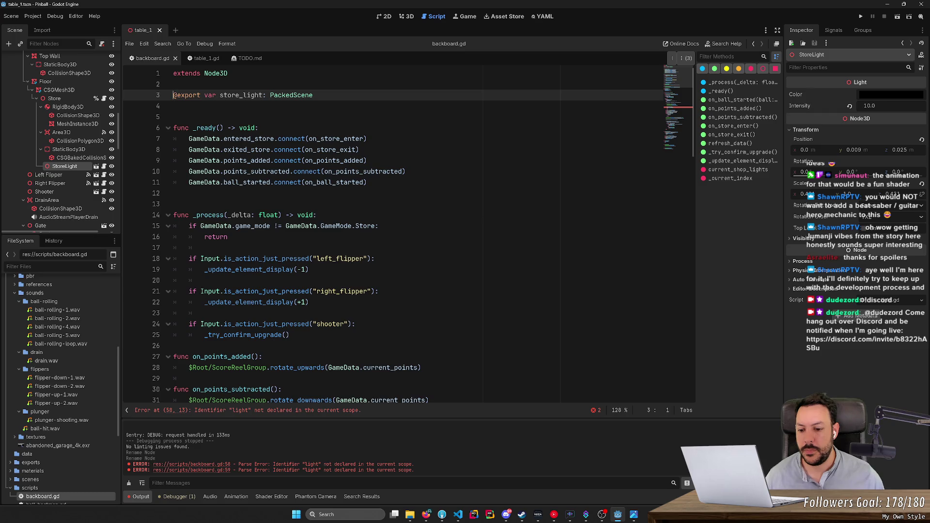
# - Replace the undeclared light with store_light on lines 58–59 and save
pyautogui.click(247, 409)
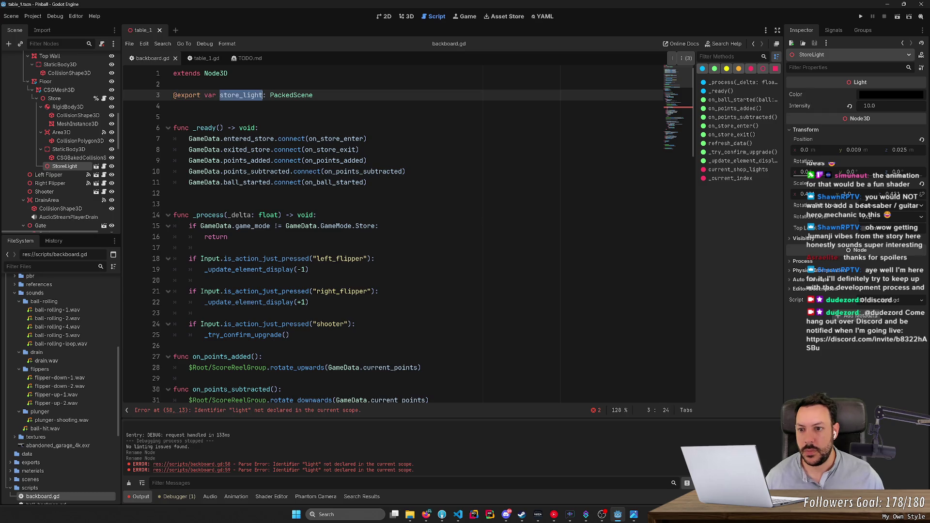
pyautogui.doubleClick(229, 301)
pyautogui.write('store_light')
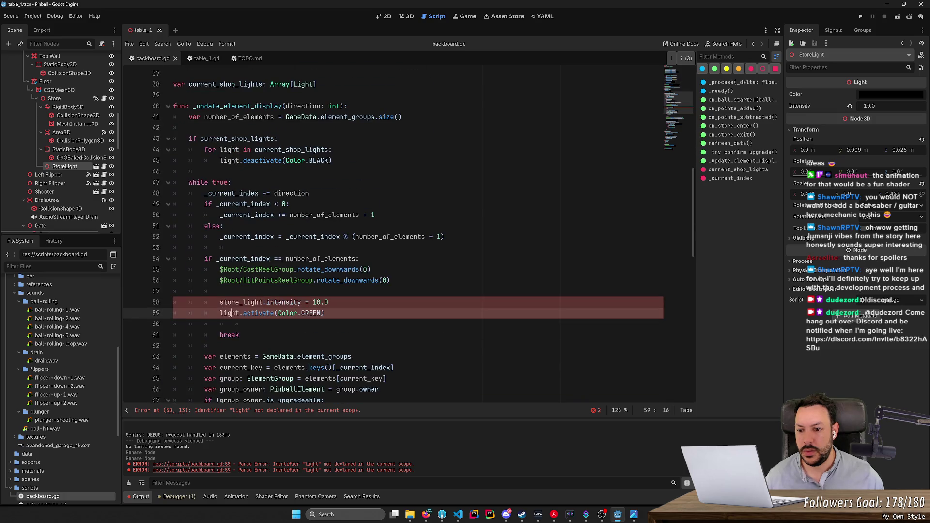
pyautogui.click(231, 312)
pyautogui.write('store_light')
pyautogui.doubleClick(241, 301)
pyautogui.hotkey('ctrl', 'c')
pyautogui.doubleClick(247, 313)
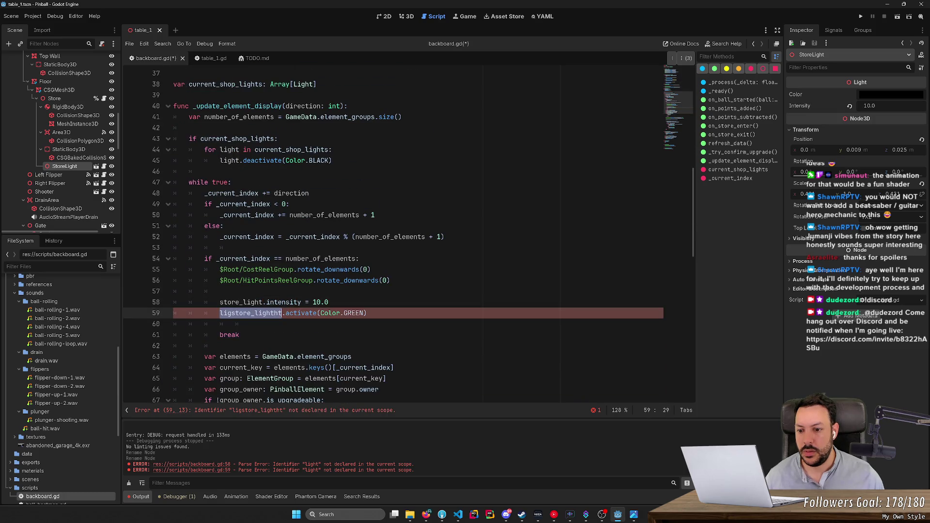
pyautogui.hotkey('ctrl', 'v')
pyautogui.hotkey('ctrl', 's')
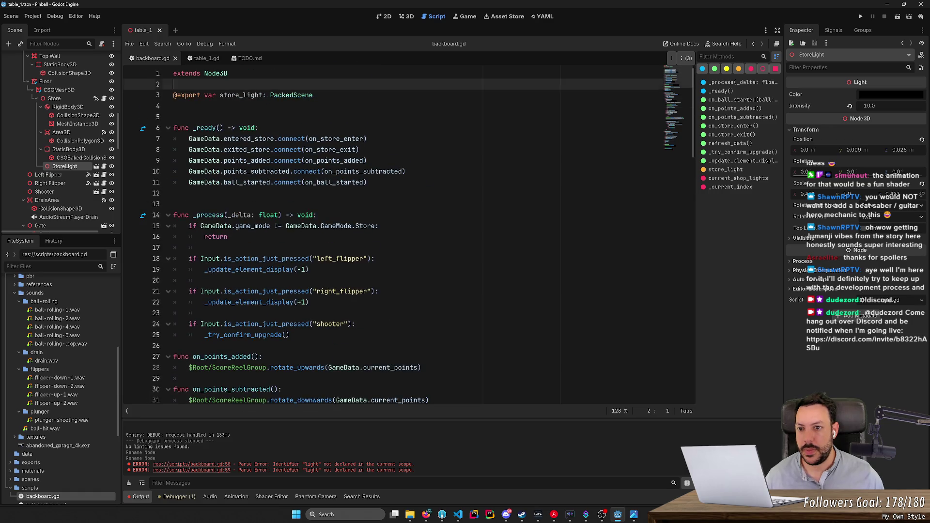
# - Change store_light's type on line 3 from PackedScene to Light and show the table's 3D view
pyautogui.doubleClick(292, 95)
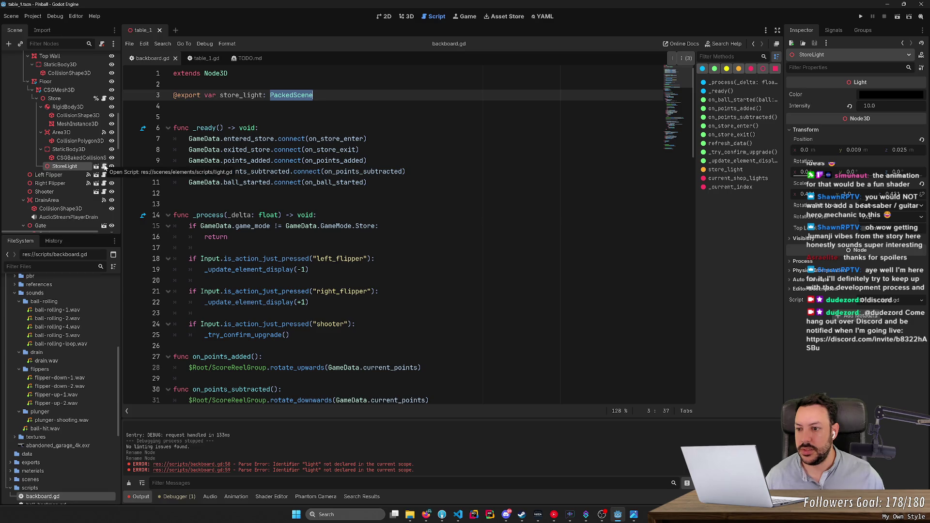
pyautogui.write('Light')
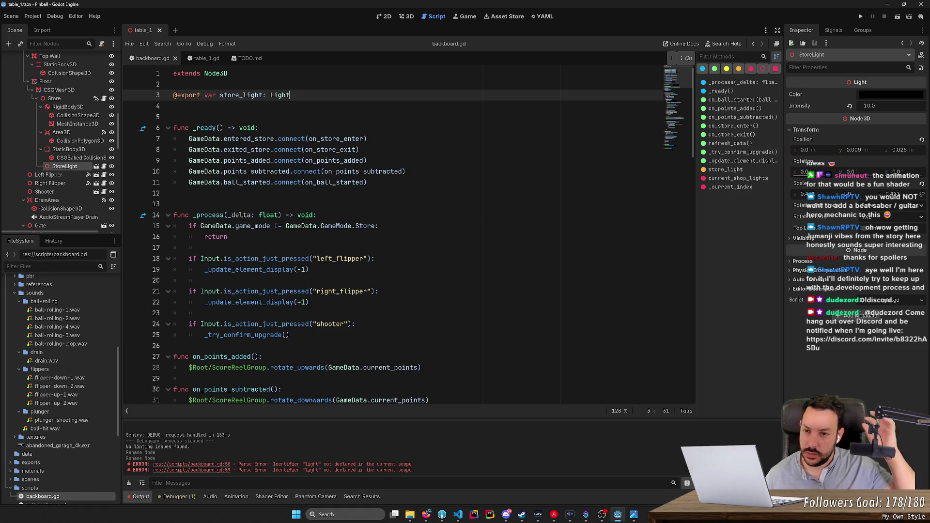
pyautogui.click(407, 17)
pyautogui.scroll(-5, 453, 233)
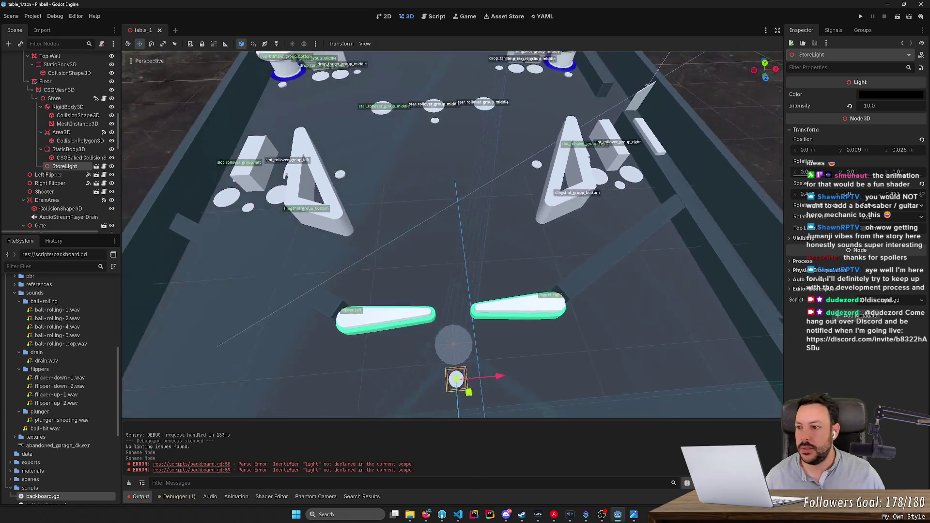
pyautogui.scroll(5, 85, 129)
pyautogui.scroll(5, 85, 129)
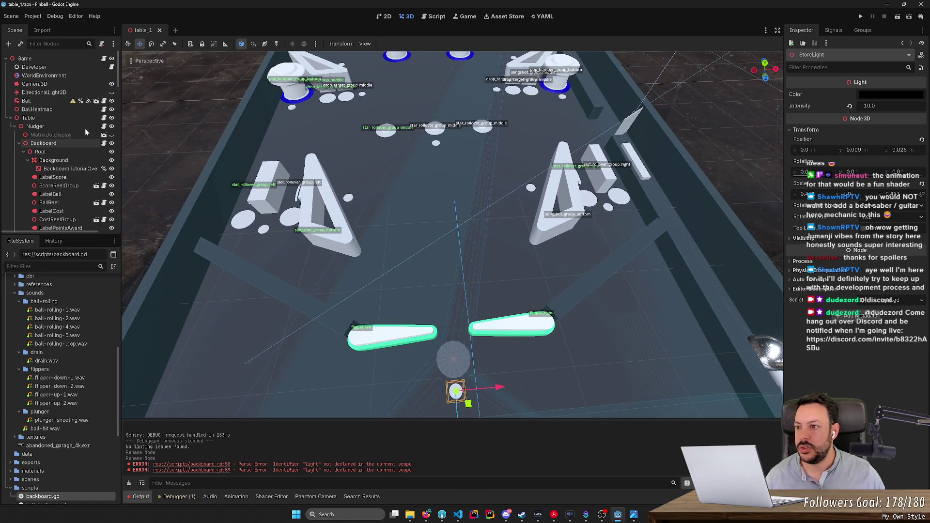
# - Assign the StoreLight node to Backboard's Store Light property and save the table scene
pyautogui.click(71, 143)
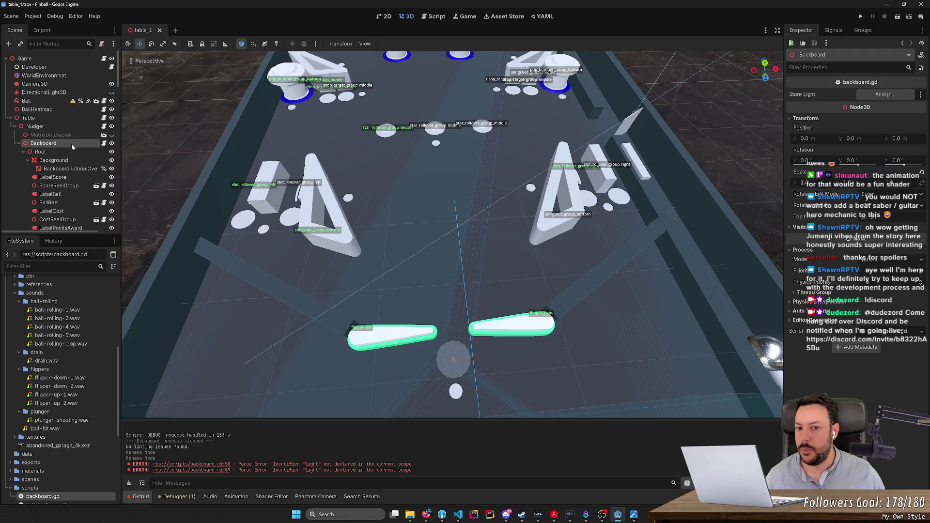
pyautogui.click(885, 94)
pyautogui.scroll(-10, 450, 219)
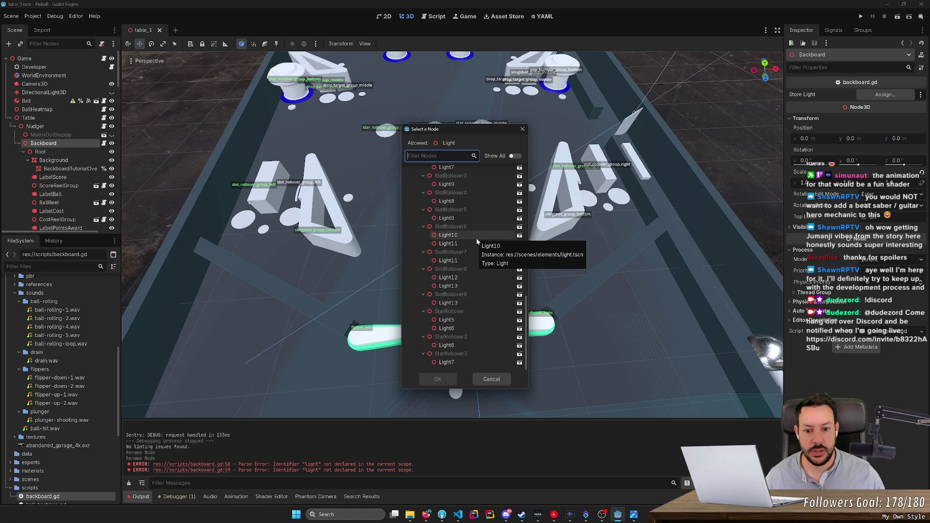
pyautogui.scroll(10, 475, 237)
pyautogui.click(491, 239)
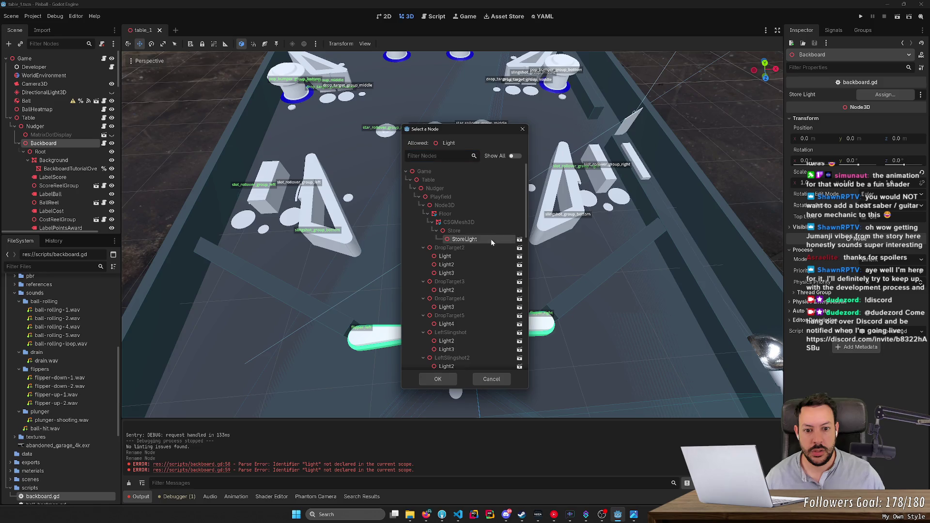
pyautogui.click(437, 379)
pyautogui.hotkey('ctrl', 's')
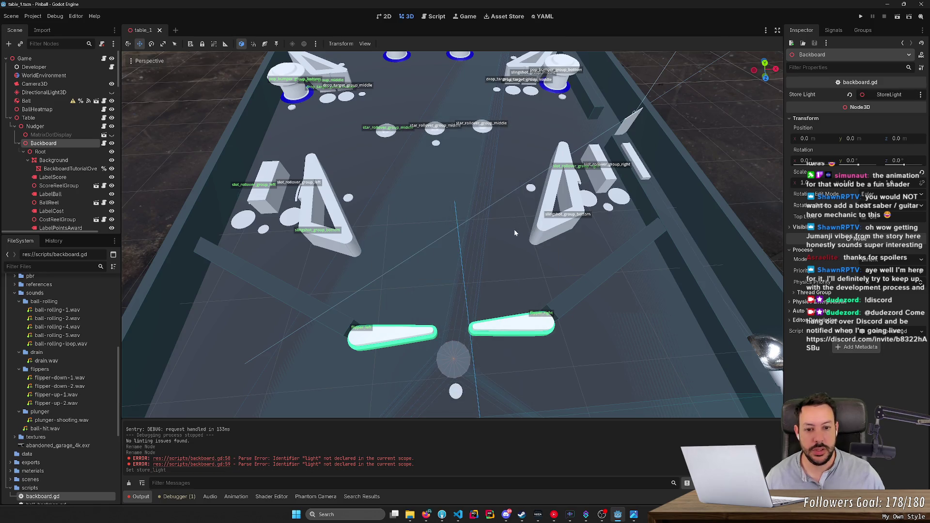
pyautogui.scroll(5, 514, 229)
# - View the tutorial_4_playfield.png reference image, then return to Godot's 3D view
pyautogui.hotkey('alt', 'Tab')
pyautogui.doubleClick(495, 220)
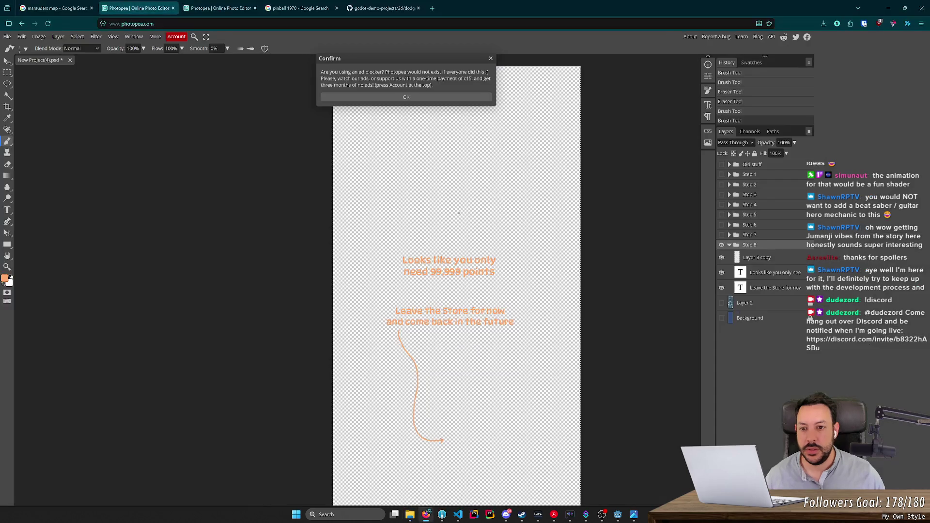
pyautogui.click(633, 516)
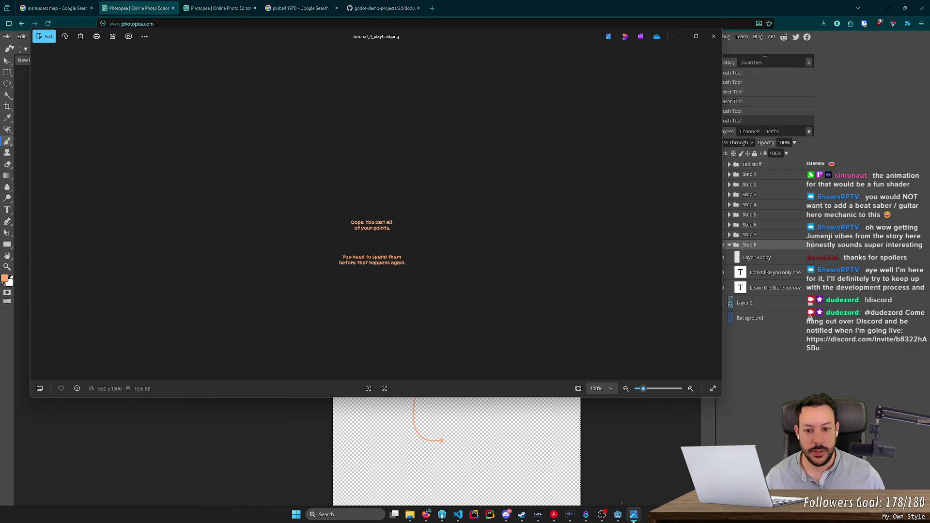
pyautogui.click(634, 516)
pyautogui.rightClick(634, 516)
pyautogui.click(619, 514)
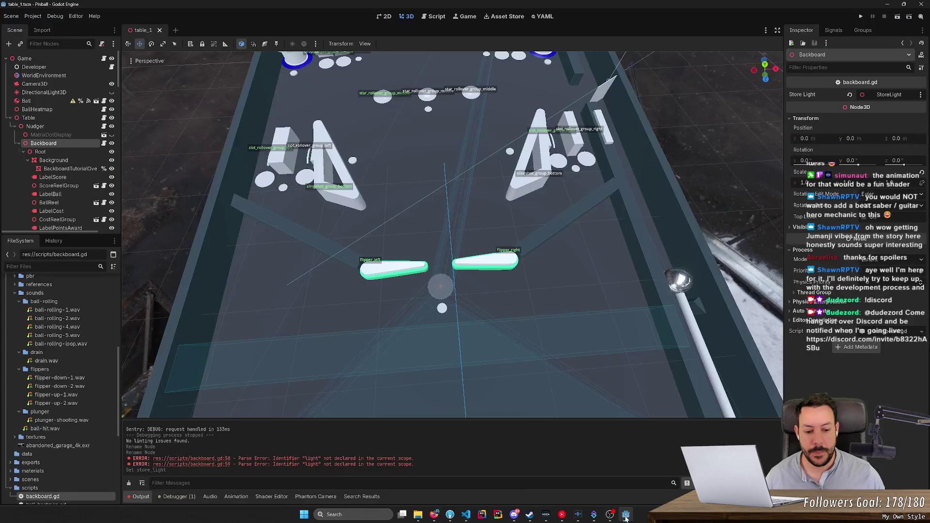
# - Open backboard.gd and review the current_shop_lights loop and its uses of the light variable
pyautogui.click(441, 19)
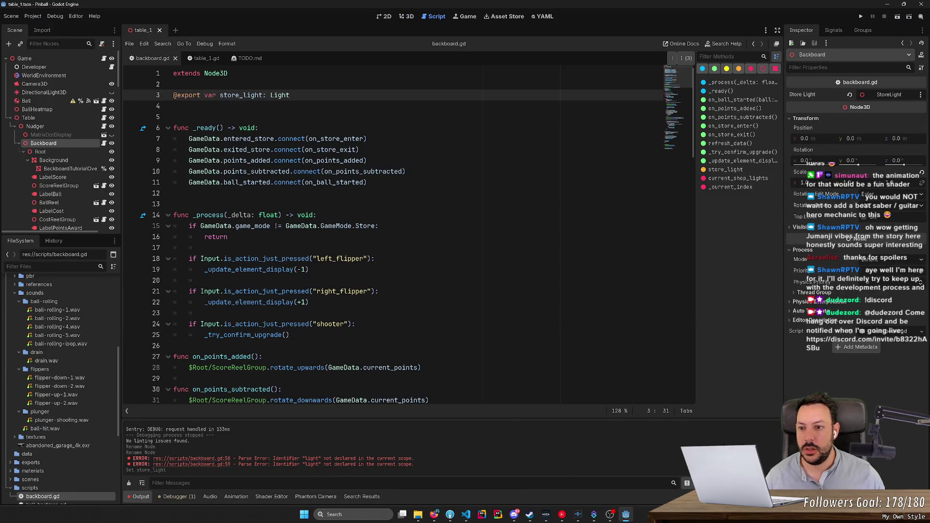
pyautogui.scroll(-15, 395, 237)
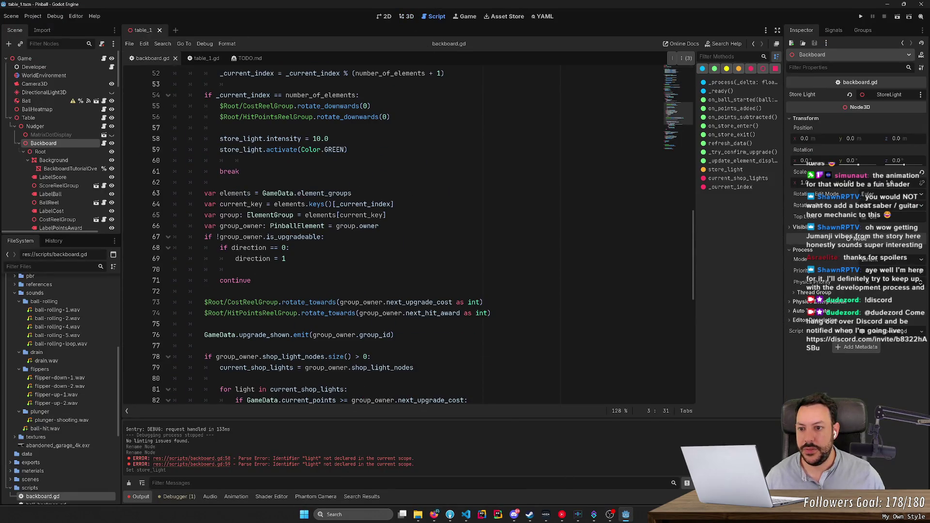
pyautogui.scroll(2, 394, 237)
pyautogui.moveTo(348, 214)
pyautogui.mouseDown()
pyautogui.moveTo(203, 215)
pyautogui.moveTo(173, 204)
pyautogui.mouseUp()
pyautogui.scroll(-4, 174, 204)
pyautogui.scroll(-2, 407, 232)
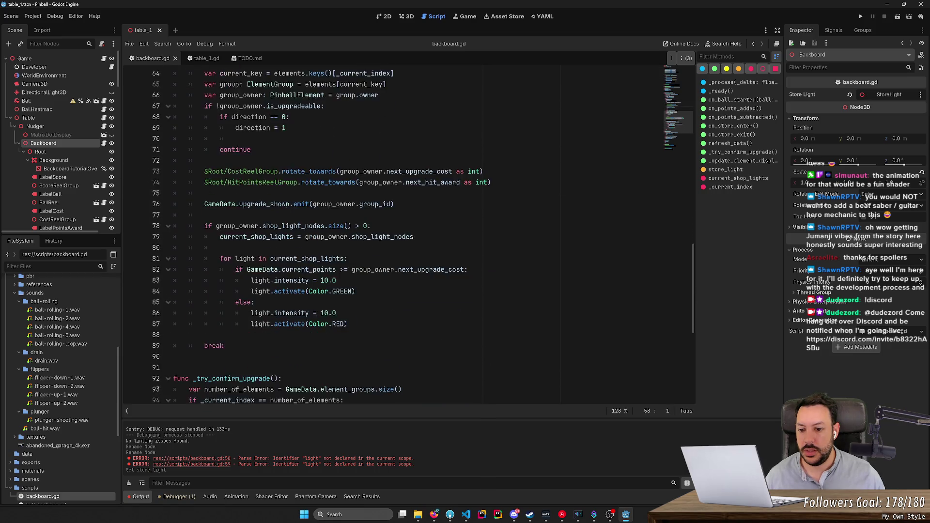
pyautogui.scroll(5, 407, 233)
pyautogui.scroll(-6, 407, 233)
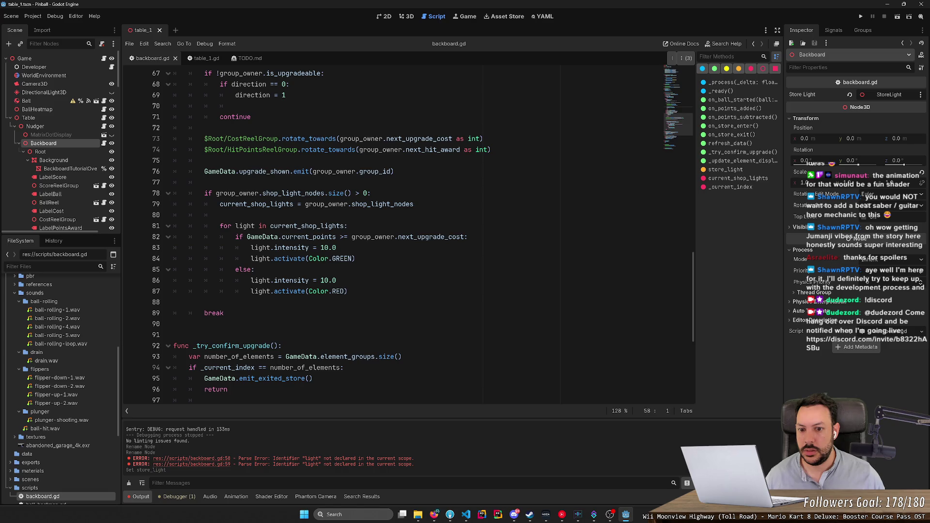
pyautogui.click(317, 204)
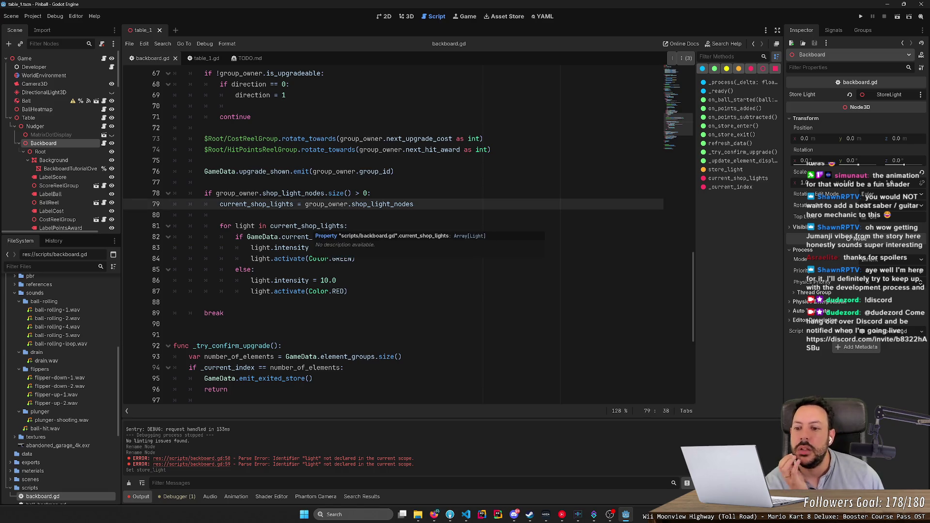
pyautogui.doubleClick(245, 226)
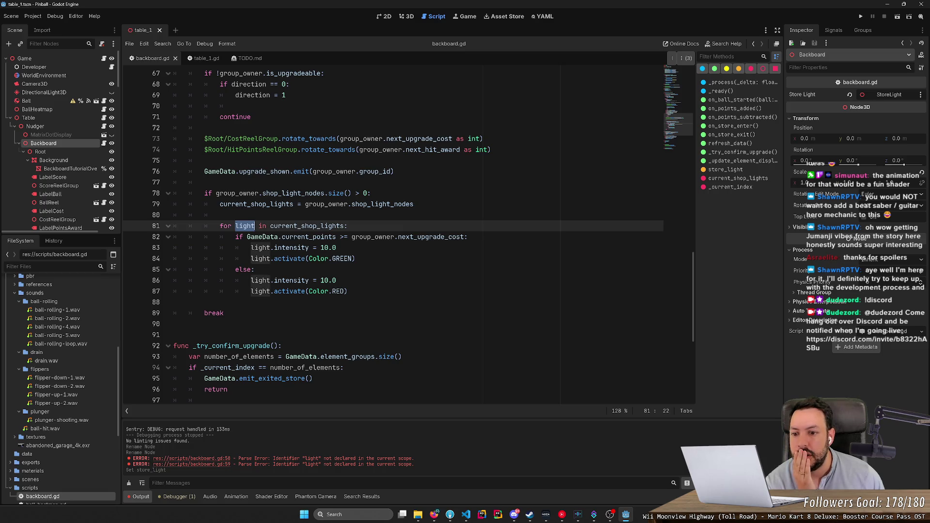
pyautogui.scroll(5, 393, 233)
pyautogui.scroll(4, 392, 233)
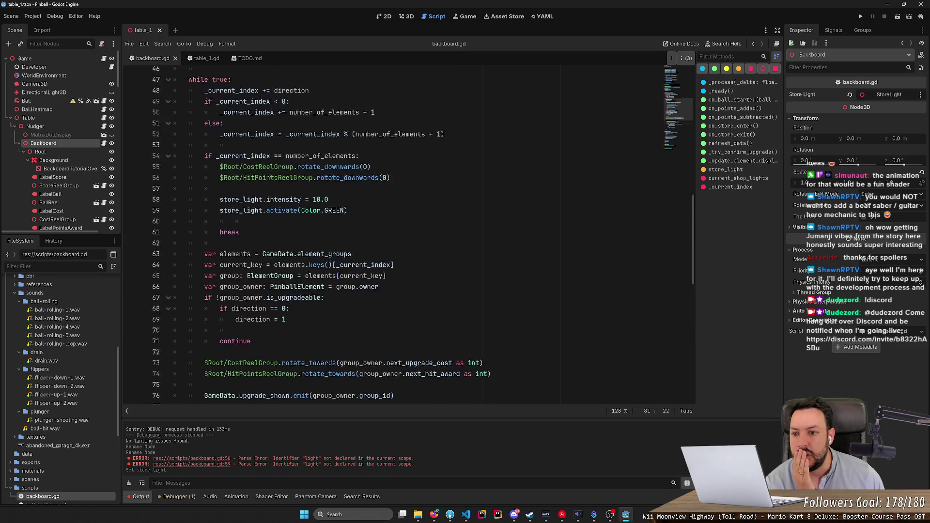
pyautogui.scroll(1, 392, 232)
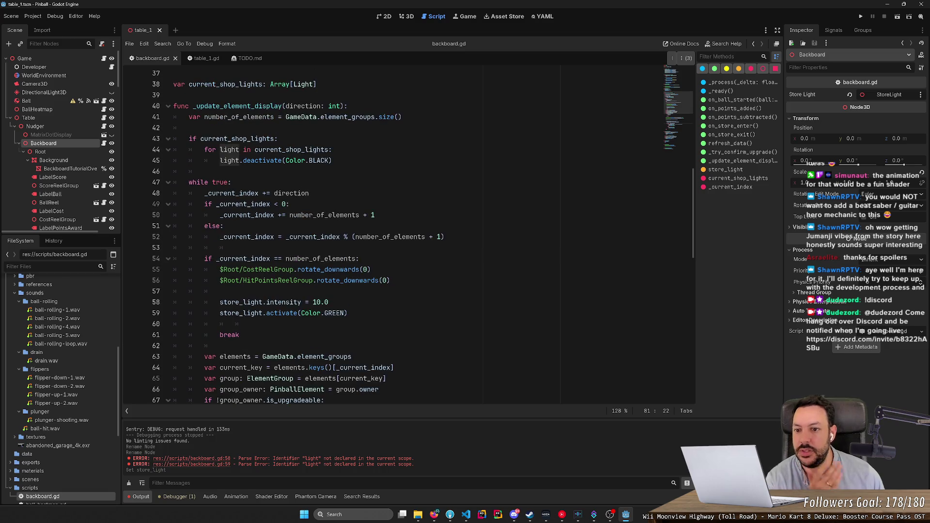
pyautogui.moveTo(333, 160)
pyautogui.mouseDown()
pyautogui.moveTo(172, 160)
pyautogui.moveTo(333, 150)
pyautogui.mouseUp()
pyautogui.hotkey('ctrl', 'c')
pyautogui.scroll(-2, 392, 232)
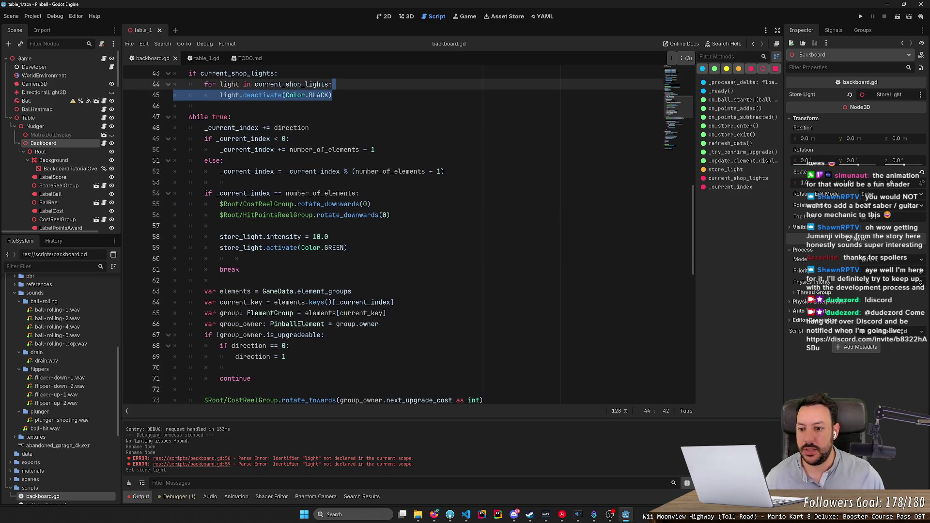
# - Paste light.deactivate(Color.BLACK) on a new line after the break on line 62
pyautogui.click(219, 280)
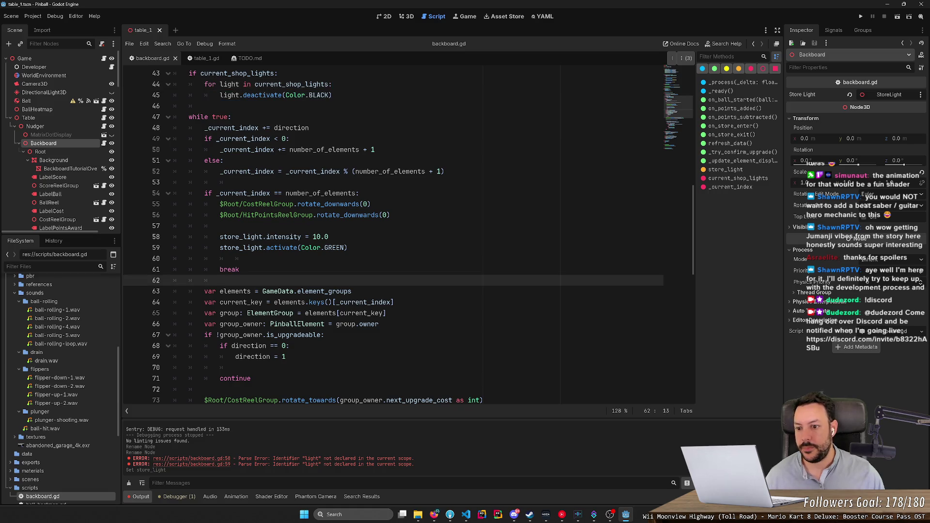
pyautogui.press('Return')
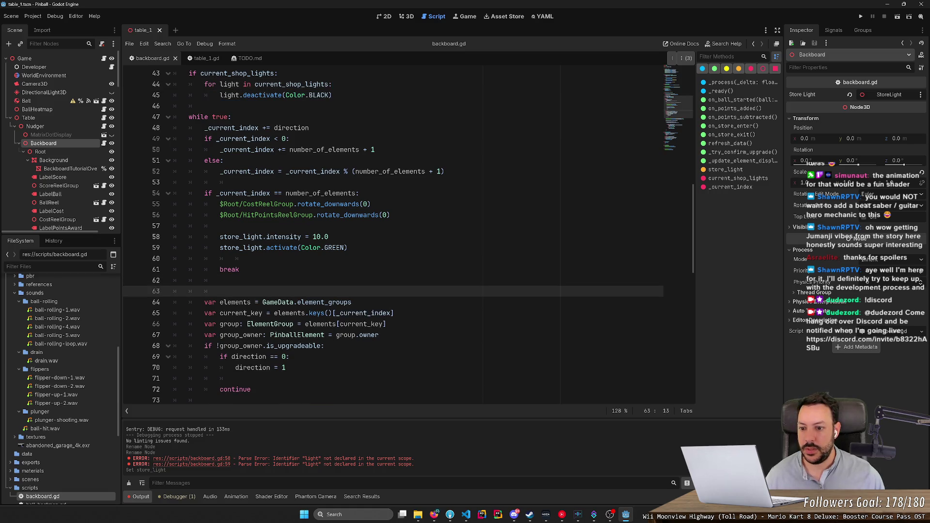
pyautogui.hotkey('ctrl', 'v')
pyautogui.press('Return')
# - Change the call to store_light.deactivate(Color.BLACK), outdent it one level, and launch the game
pyautogui.doubleClick(241, 247)
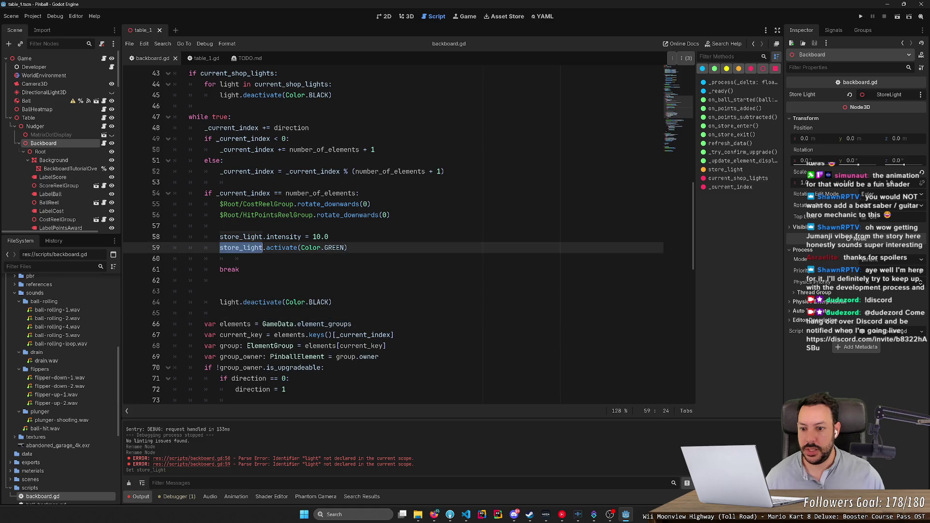
pyautogui.hotkey('ctrl', 'c')
pyautogui.doubleClick(228, 302)
pyautogui.hotkey('ctrl', 'v')
pyautogui.click(219, 301)
pyautogui.press('BackSpace')
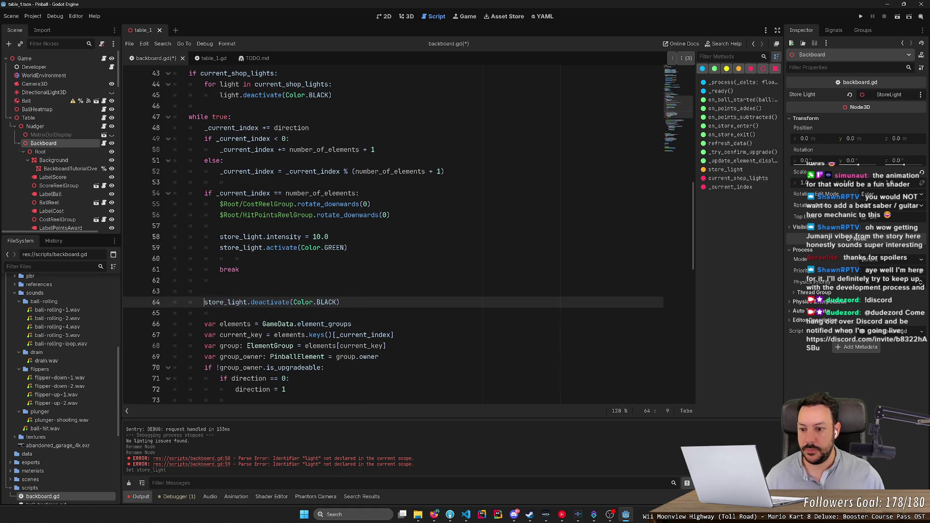
pyautogui.press('BackSpace')
pyautogui.press('BackSpace')
pyautogui.press('BackSpace')
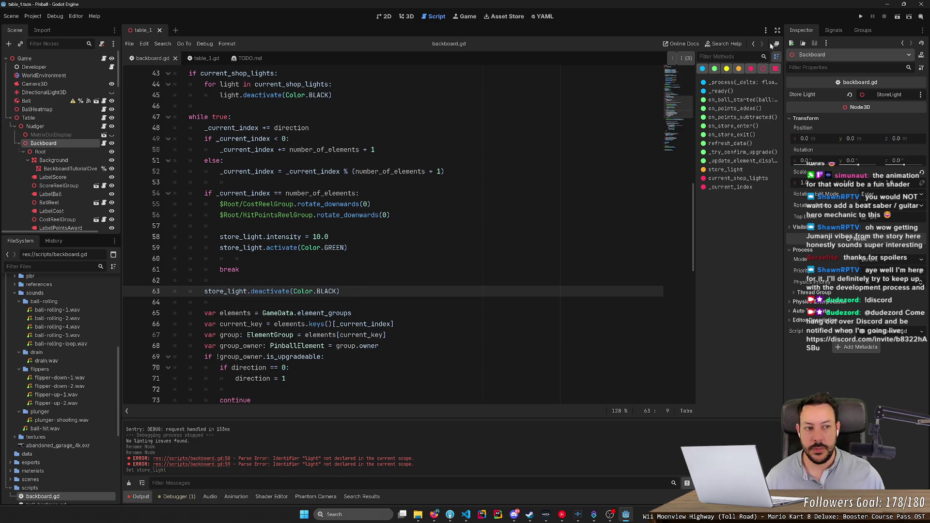
pyautogui.click(861, 18)
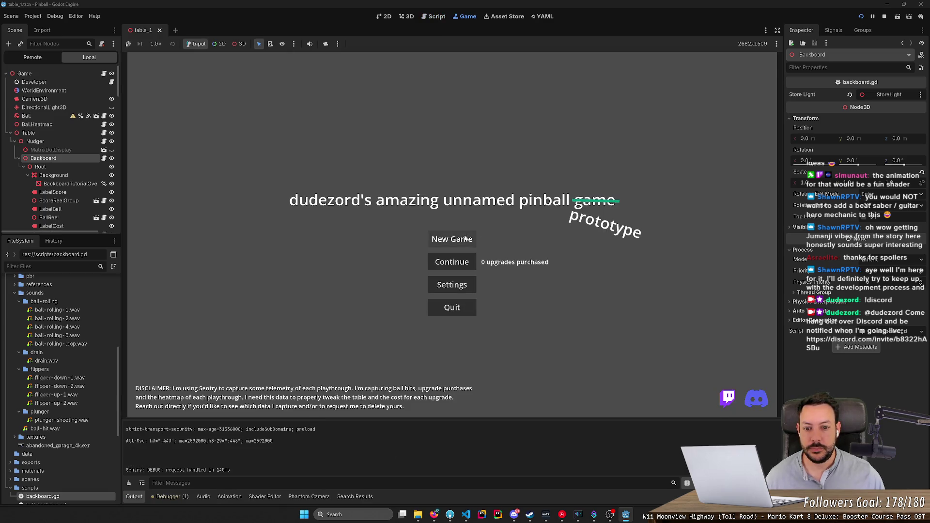
# - Start a new game, playtest several balls with the left and right flippers, then return to the 3D editor
pyautogui.click(463, 236)
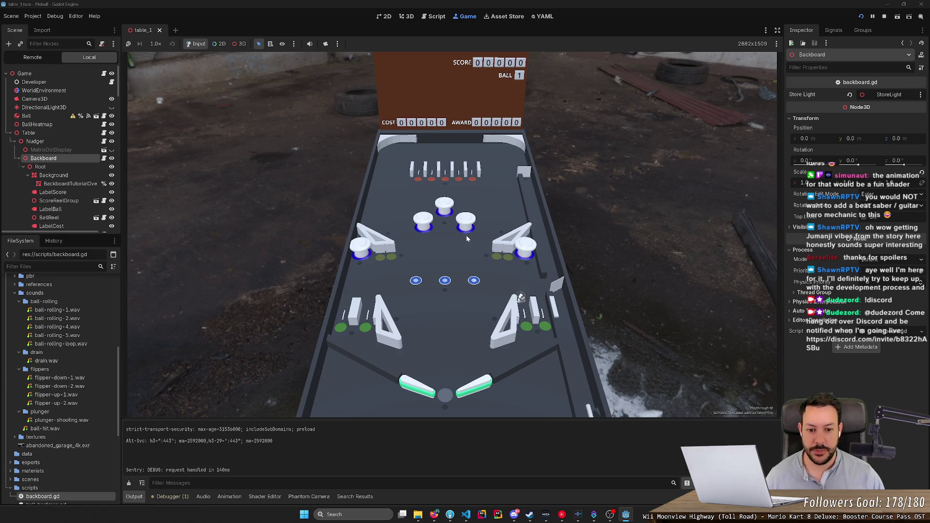
pyautogui.press('Right')
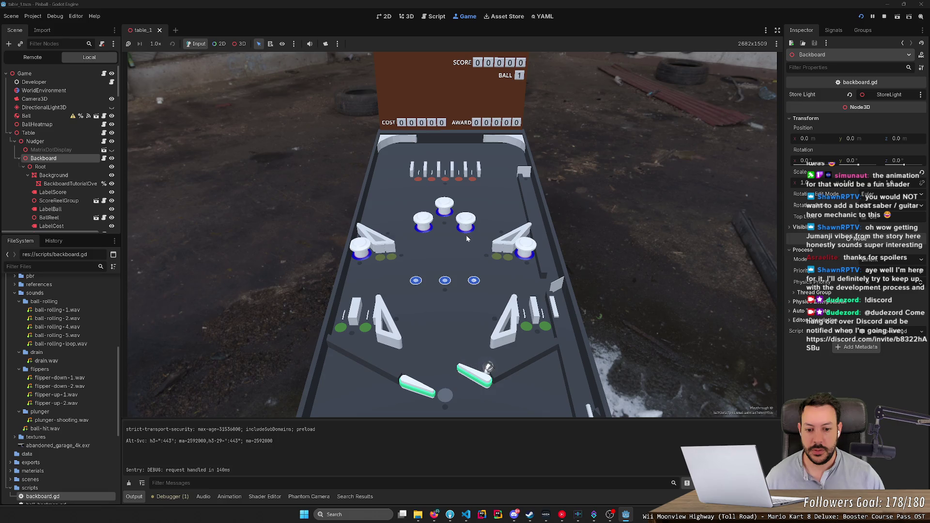
pyautogui.press('Left')
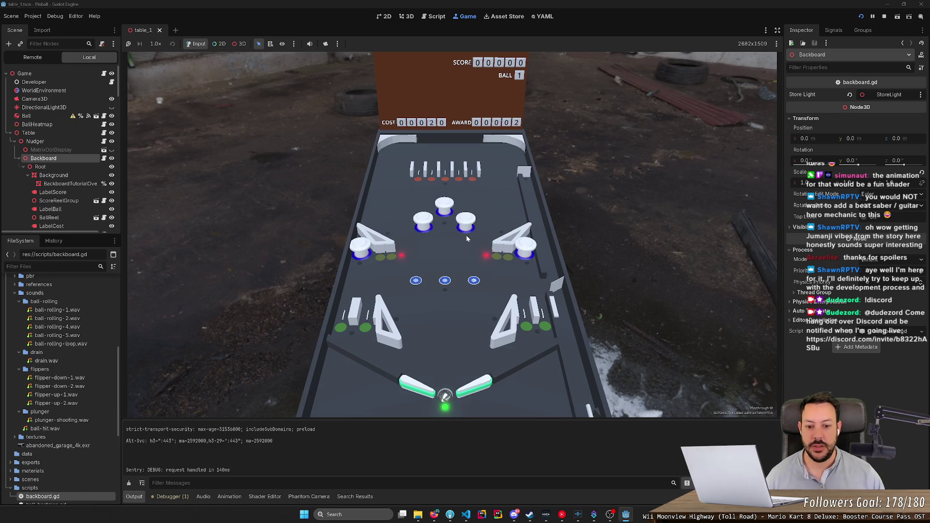
pyautogui.press('Left')
pyautogui.press('Right')
pyautogui.press('Right')
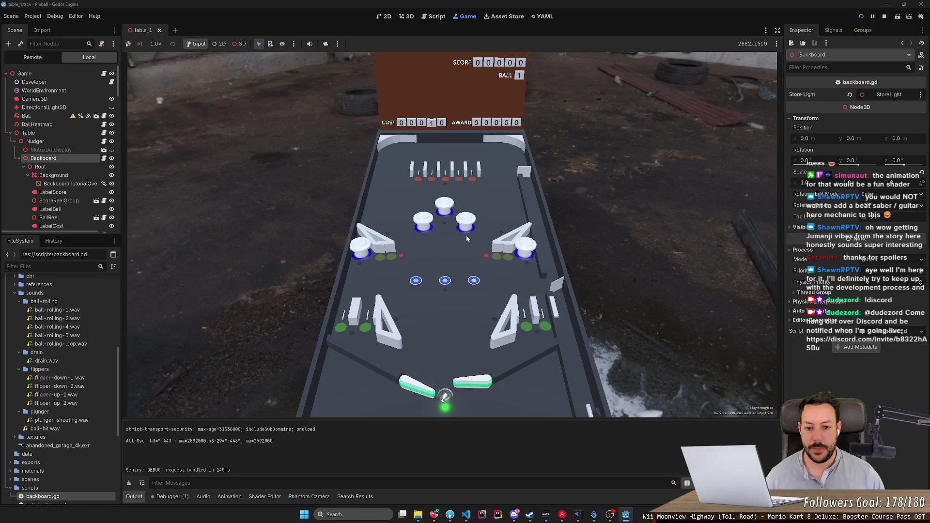
pyautogui.press('Left')
pyautogui.press('Right')
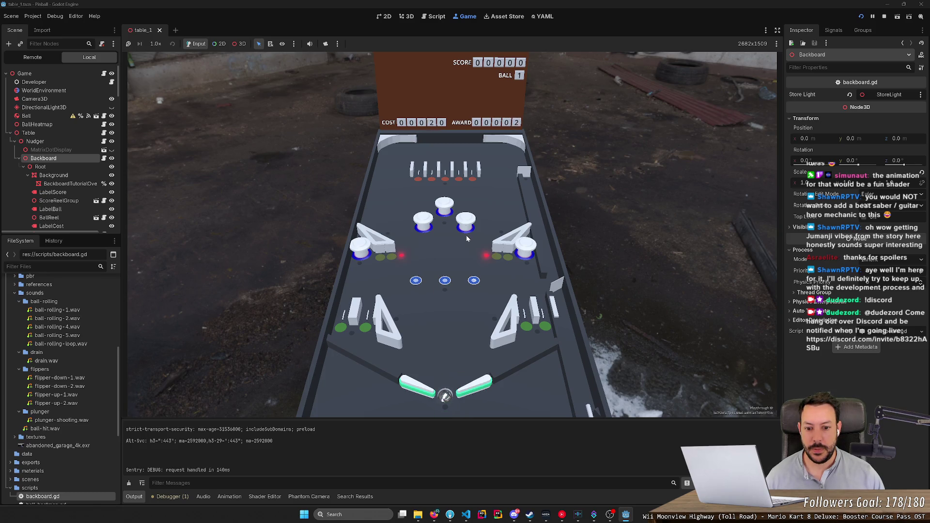
pyautogui.press('Left')
pyautogui.press('Left')
pyautogui.press('Left')
pyautogui.press('Left')
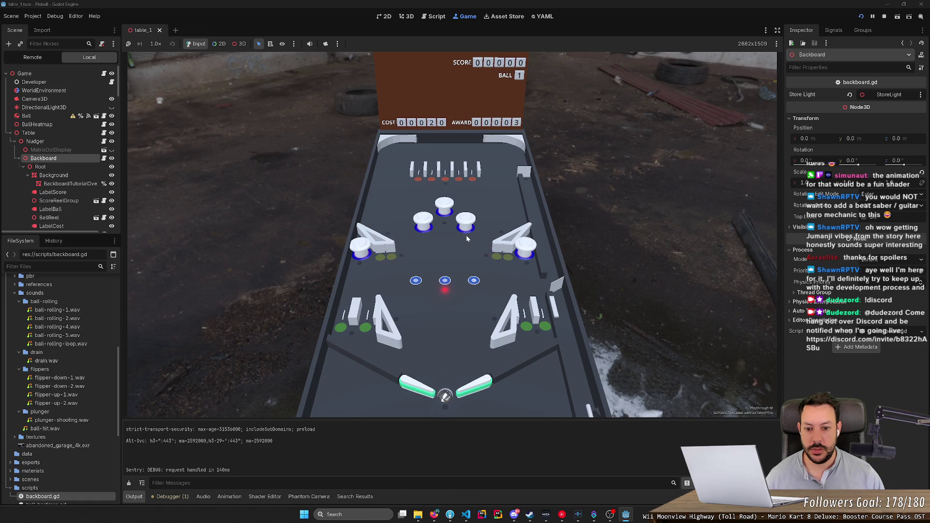
pyautogui.press('Left')
pyautogui.press('Right')
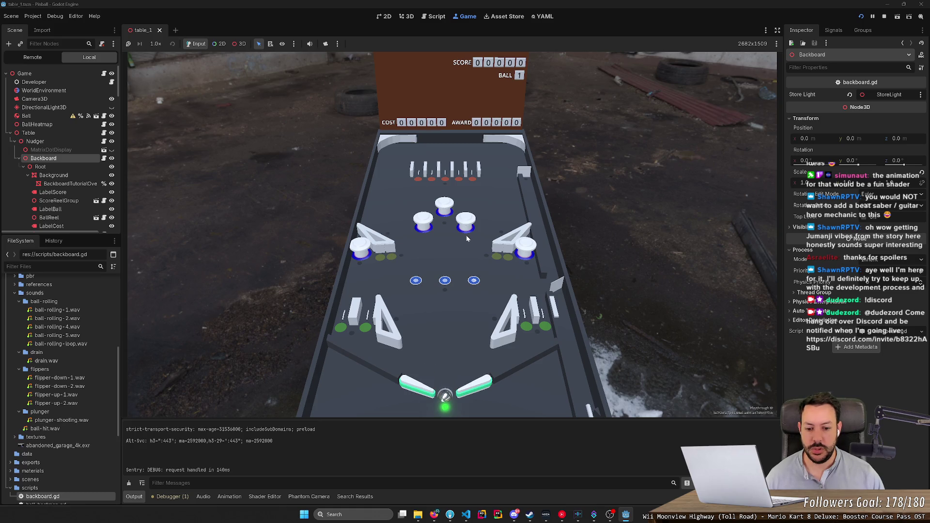
pyautogui.press('Right')
pyautogui.press('Left')
pyautogui.press('Right')
pyautogui.press('Left')
pyautogui.press('Right')
pyautogui.press('Left')
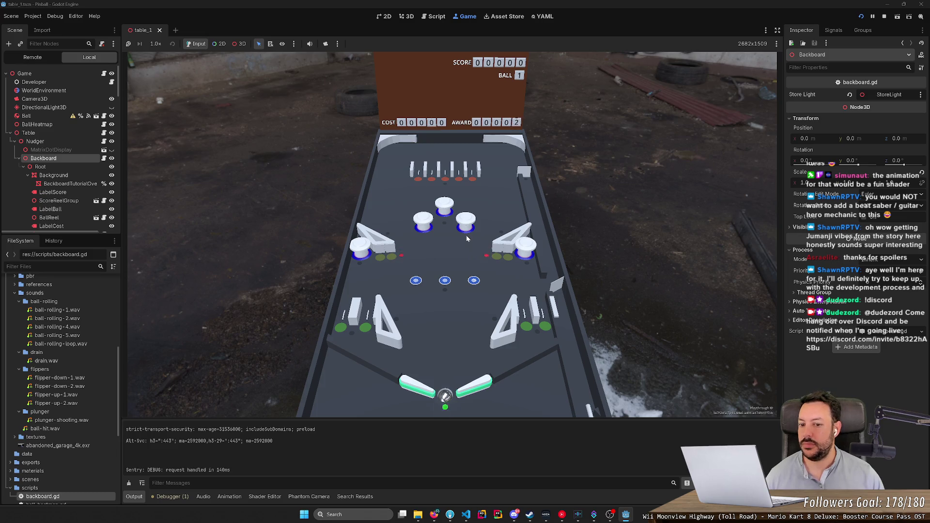
pyautogui.press('Right')
pyautogui.press('Left')
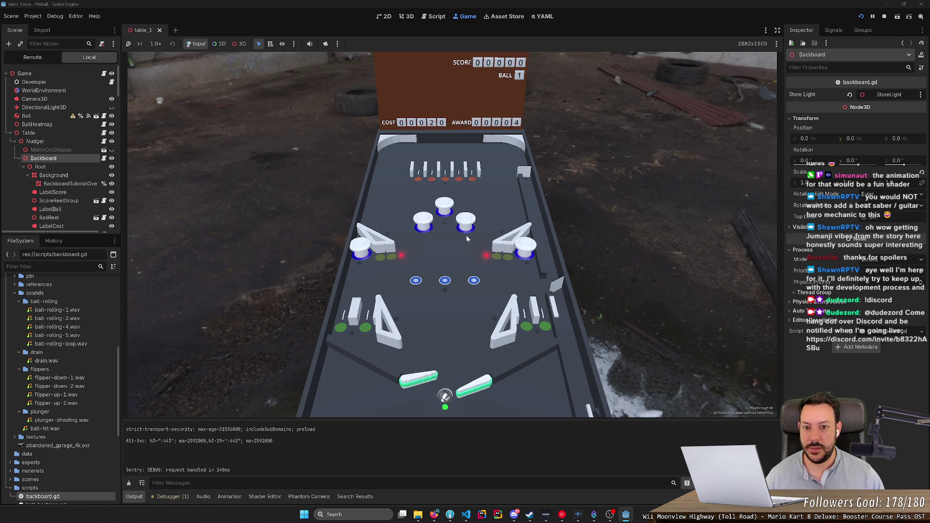
pyautogui.press('Left')
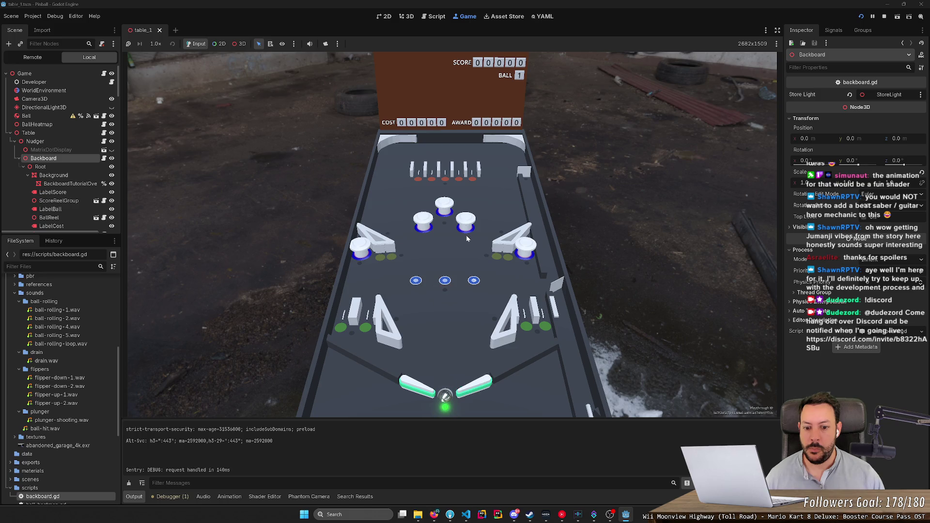
pyautogui.press('Left')
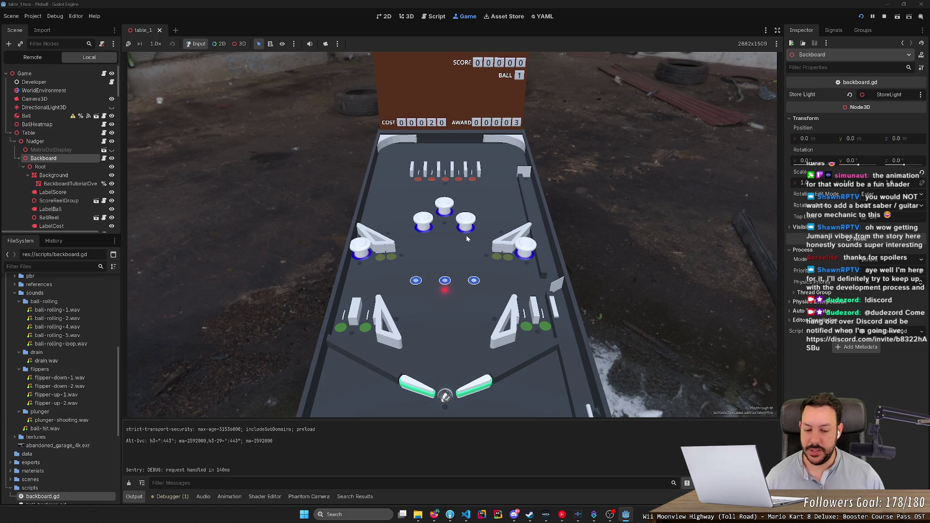
pyautogui.press('Right')
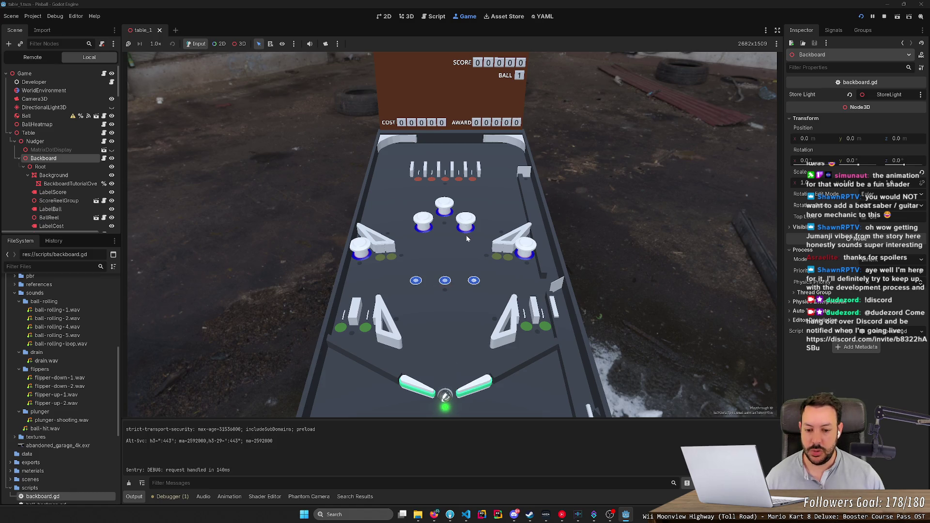
pyautogui.press('Right')
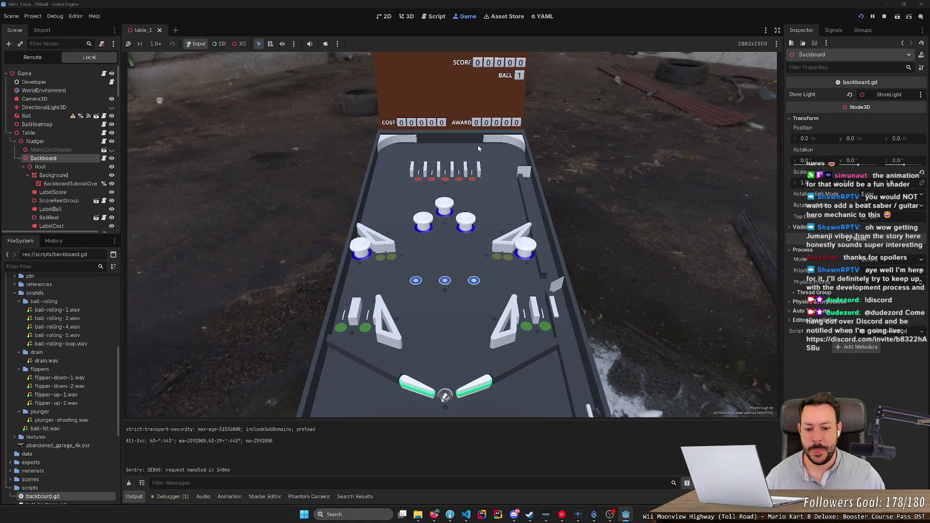
pyautogui.click(410, 18)
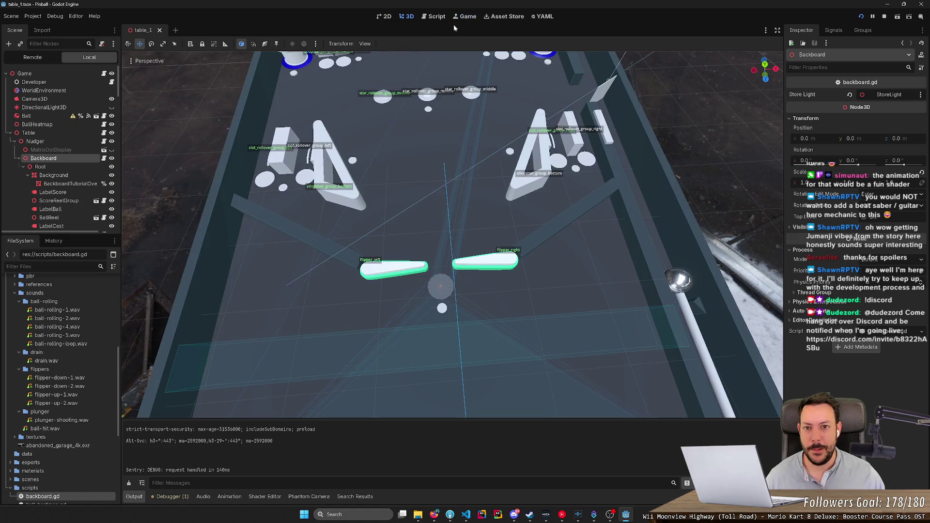
# - Remove the store_light.deactivate(Color.BLACK) line that follows break in backboard.gd
pyautogui.click(436, 17)
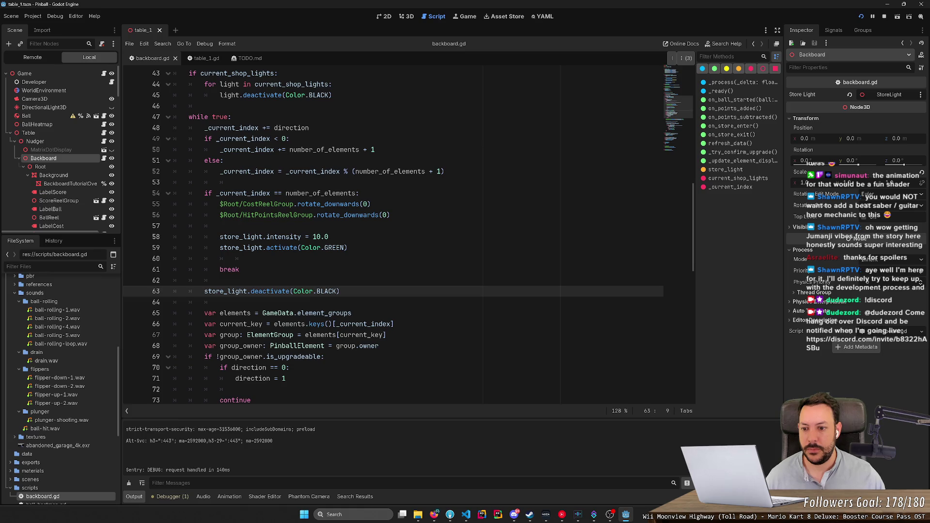
pyautogui.press('End')
pyautogui.hotkey('shift', 'Up')
pyautogui.hotkey('shift', 'Up')
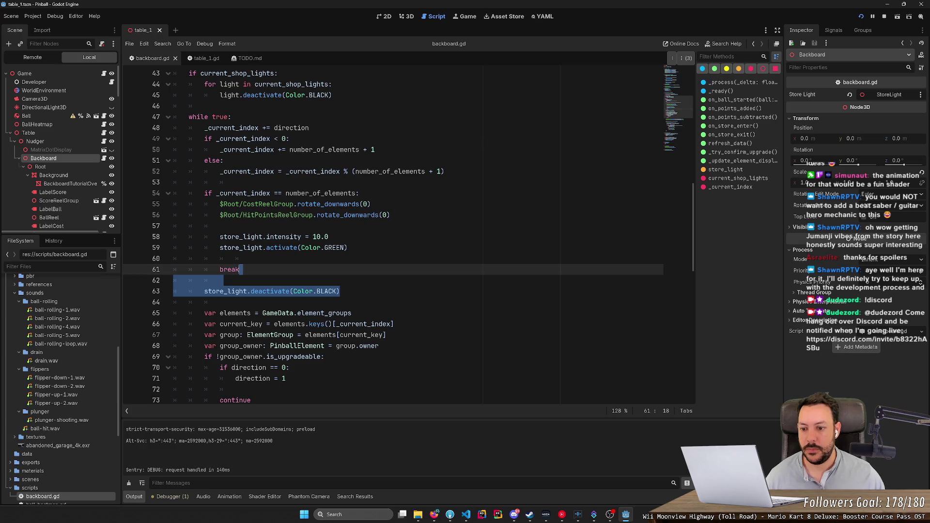
pyautogui.press('Delete')
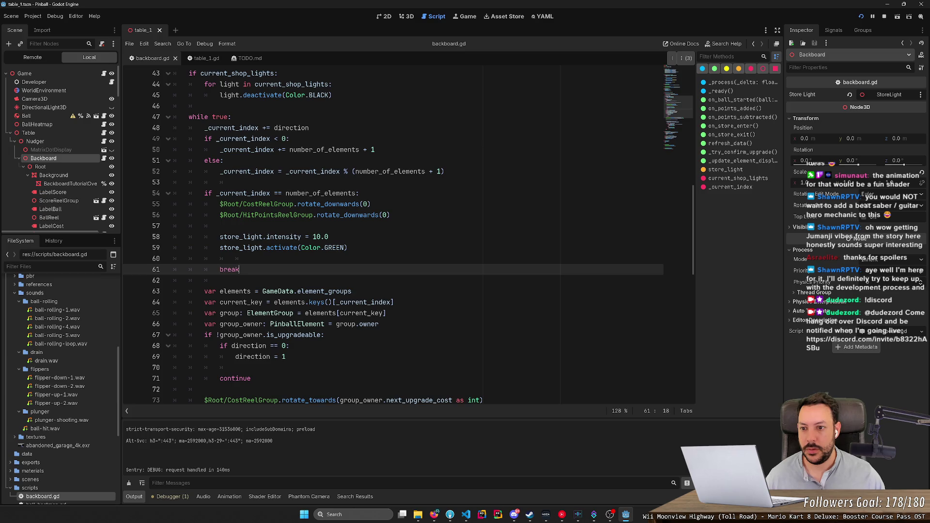
# - Insert the deactivate call as the first line of the while true loop, save, and rerun the game
pyautogui.click(231, 116)
pyautogui.scroll(3, 387, 218)
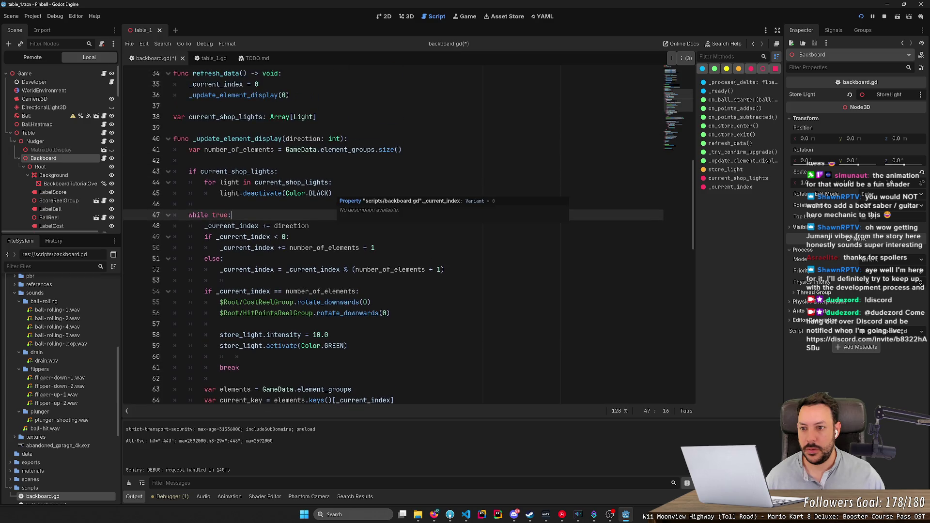
pyautogui.press('Return')
pyautogui.hotkey('ctrl', 'v')
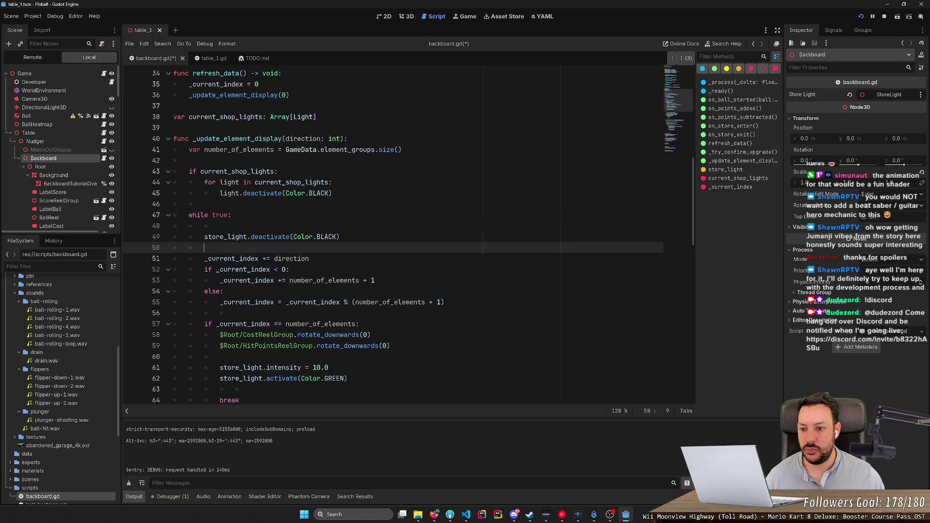
pyautogui.click(208, 226)
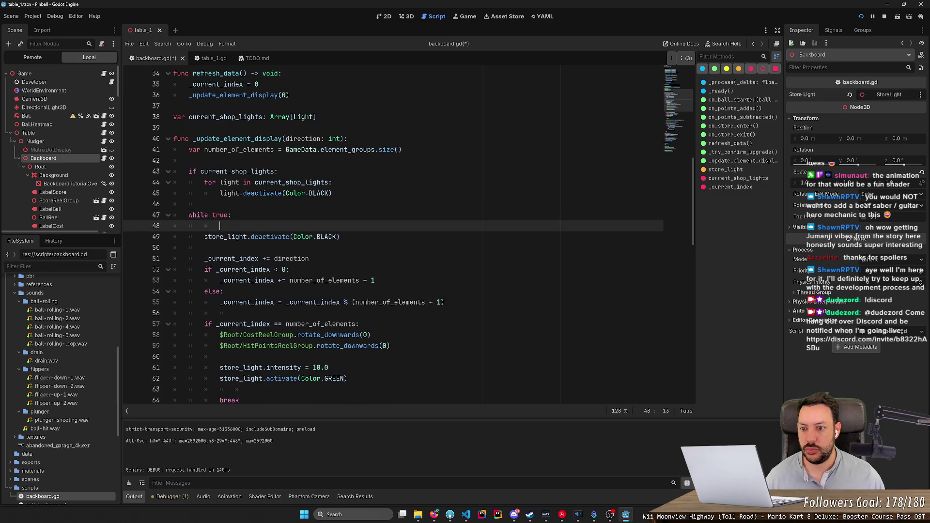
pyautogui.hotkey('ctrl', 'shift', 'k')
pyautogui.hotkey('ctrl', 's')
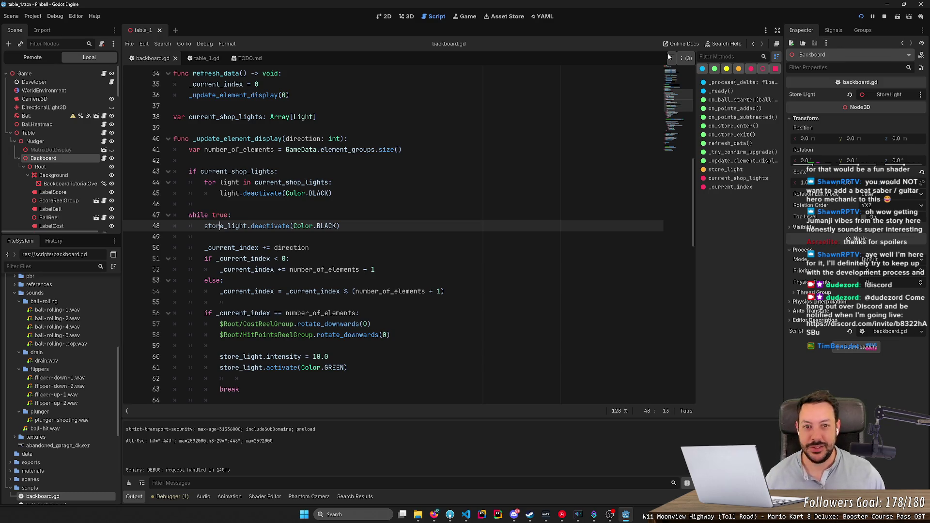
pyautogui.click(863, 17)
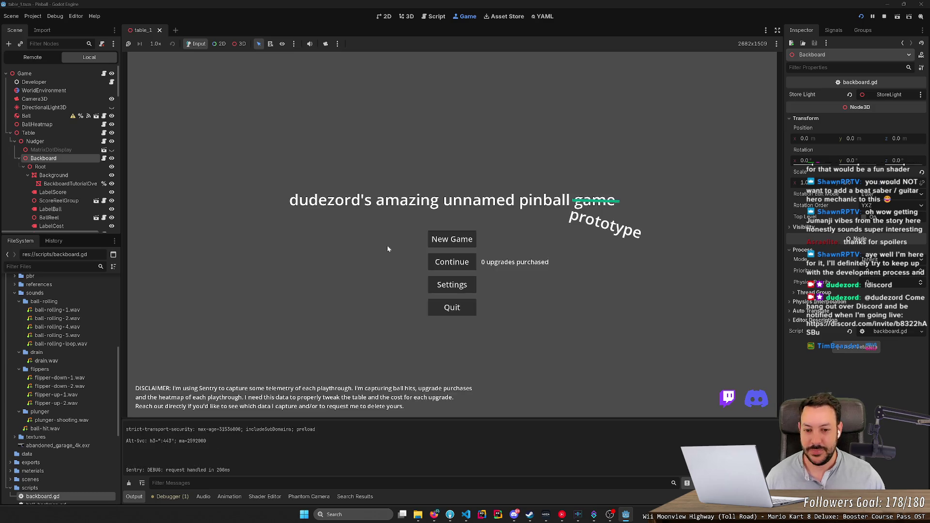
# - Start a New Game and play ball 1 with the flippers from a score of 00000
pyautogui.click(469, 233)
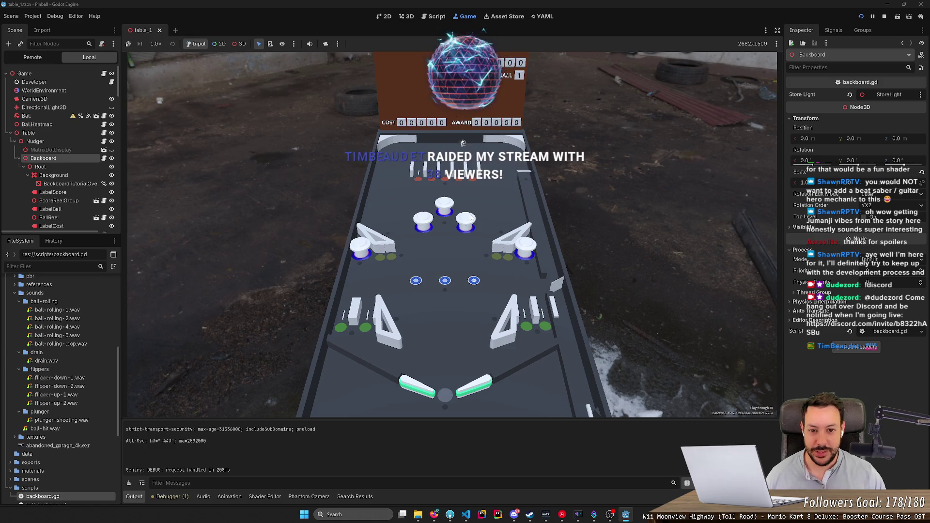
pyautogui.press('Shift_R')
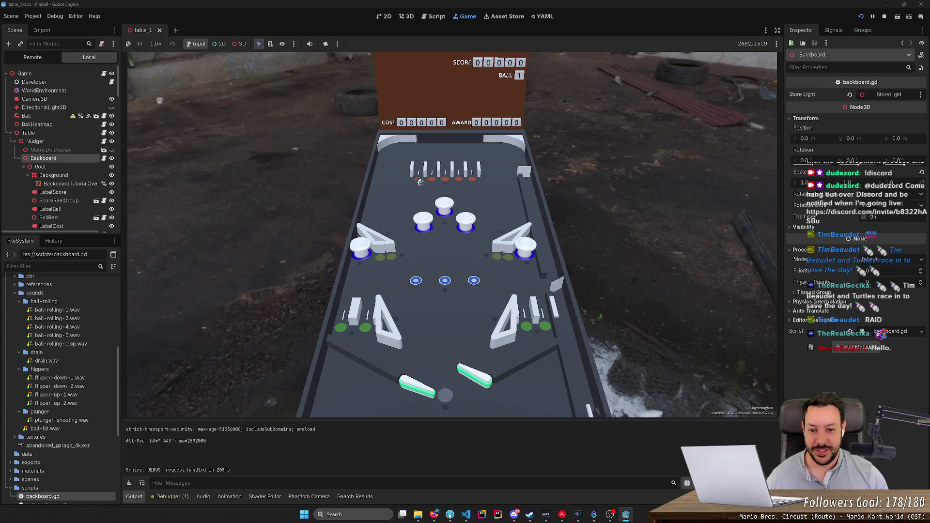
pyautogui.press('Left')
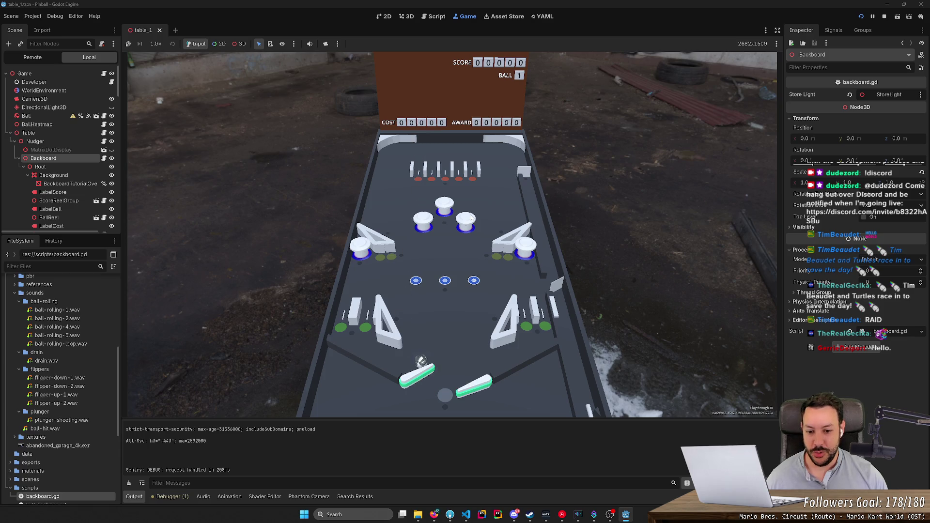
# - Work the left and right flippers on ball 1, raising the score to 00007 before it drains
pyautogui.press('Left')
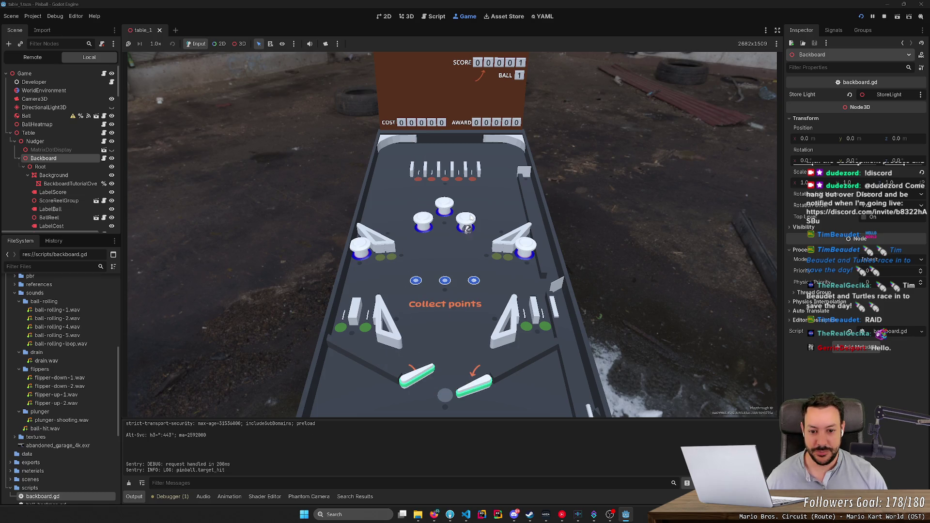
pyautogui.press('Right')
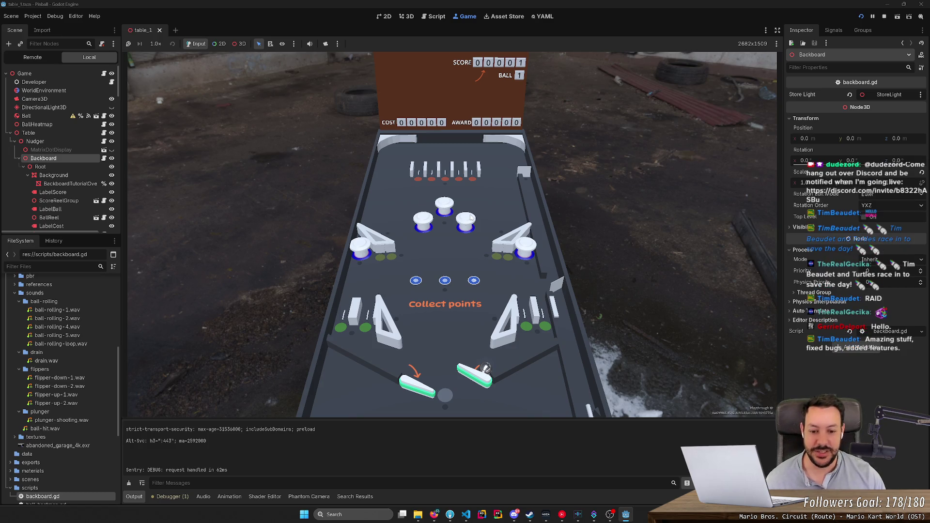
pyautogui.press('Right')
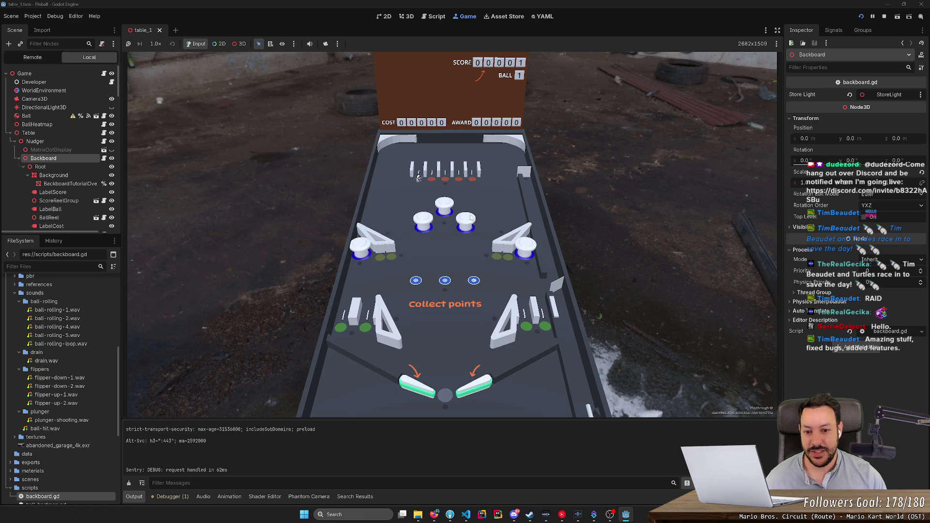
pyautogui.press('Left')
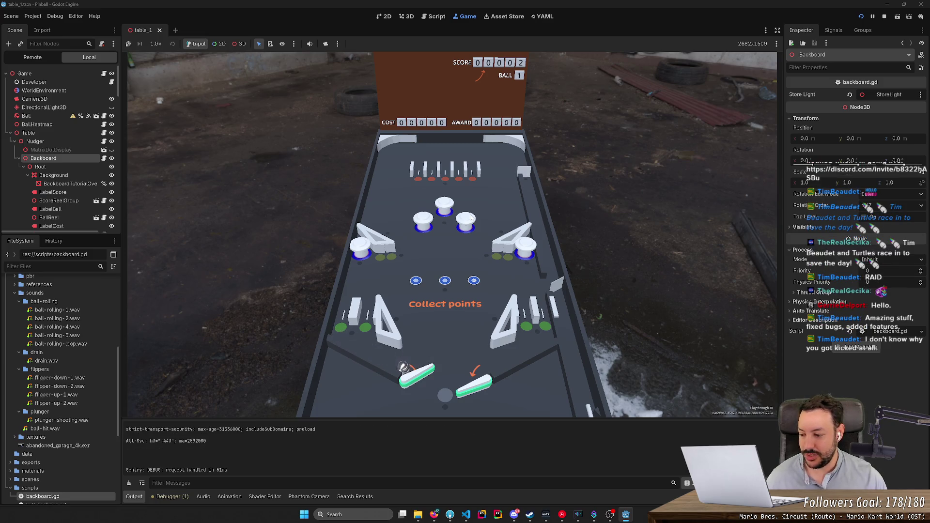
pyautogui.press('Left')
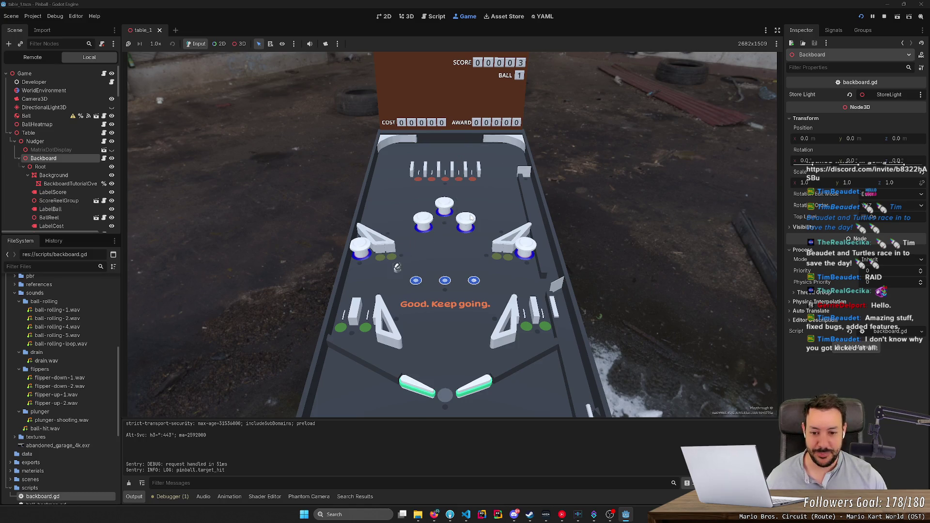
pyautogui.press('Left')
pyautogui.press('Right')
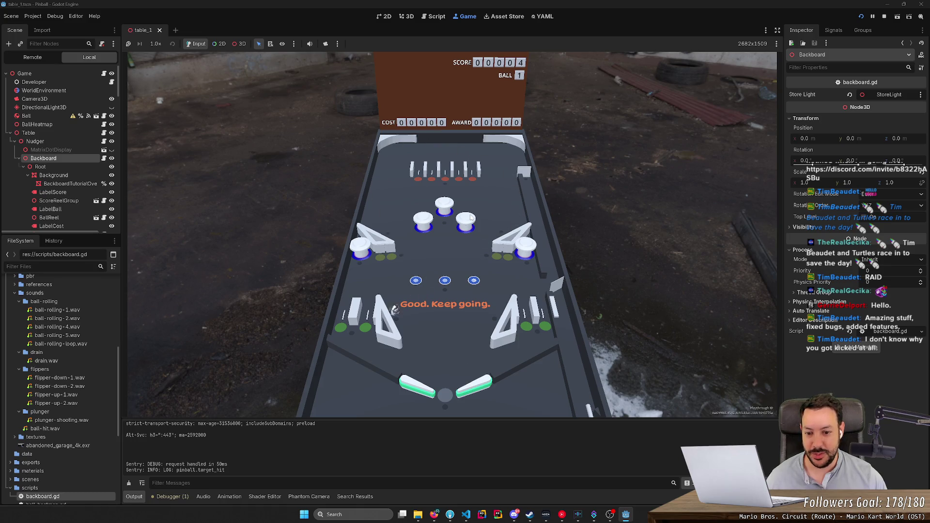
pyautogui.press('Right')
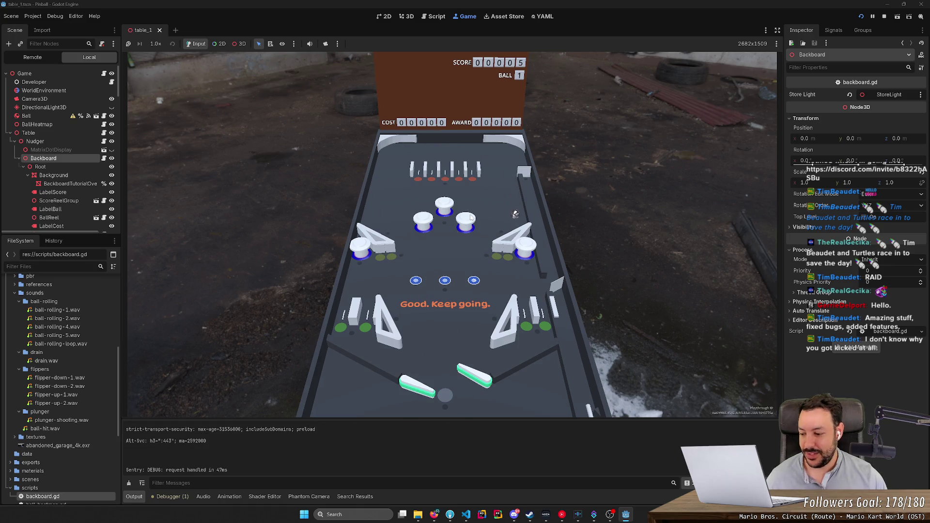
pyautogui.press('Left')
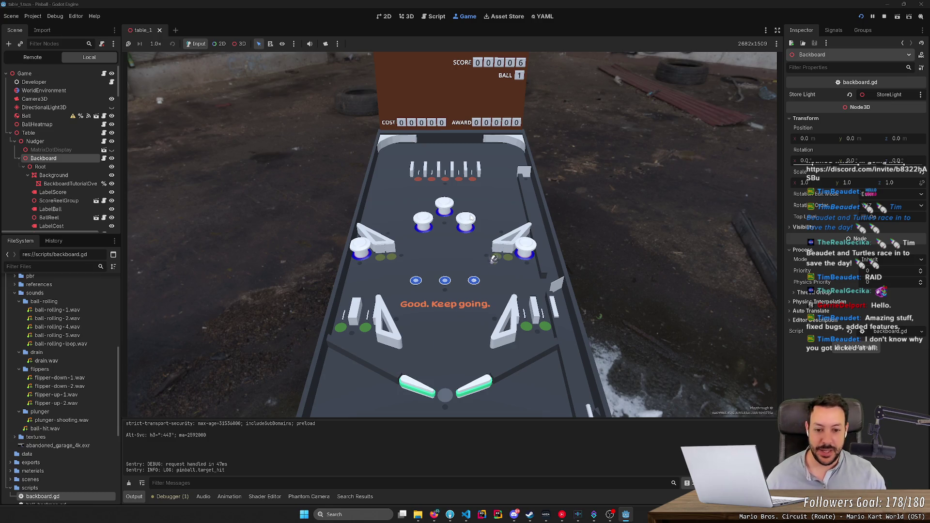
pyautogui.press('Right')
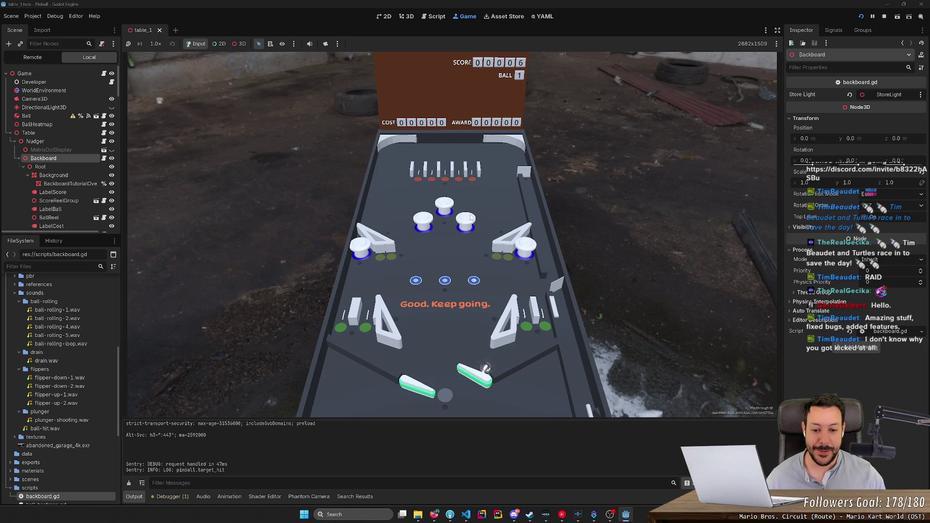
pyautogui.press('Right')
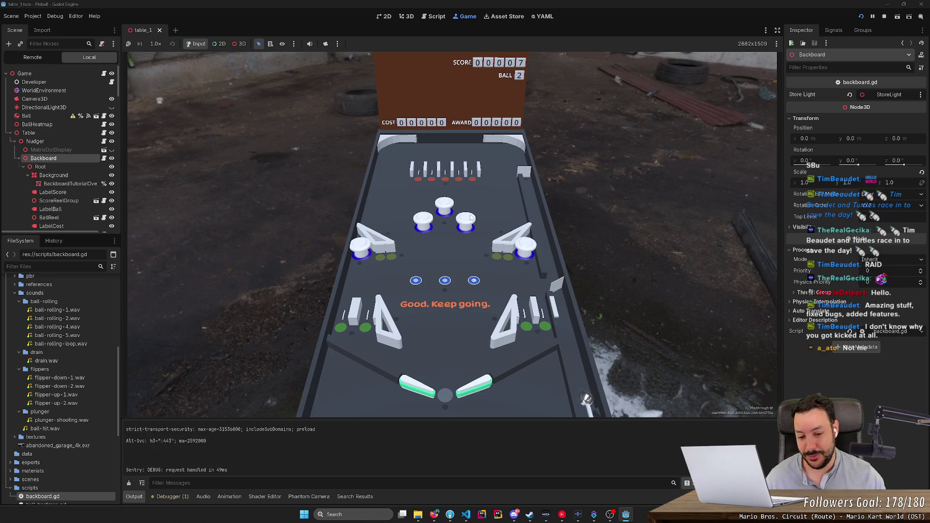
# - Launch ball 2 up the right lane and flip it toward the targets
pyautogui.press('space')
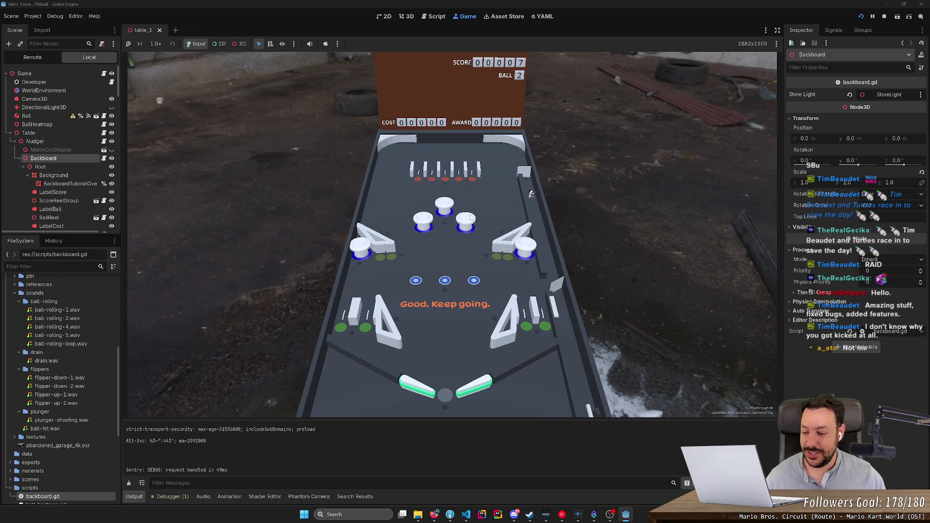
pyautogui.press('shift')
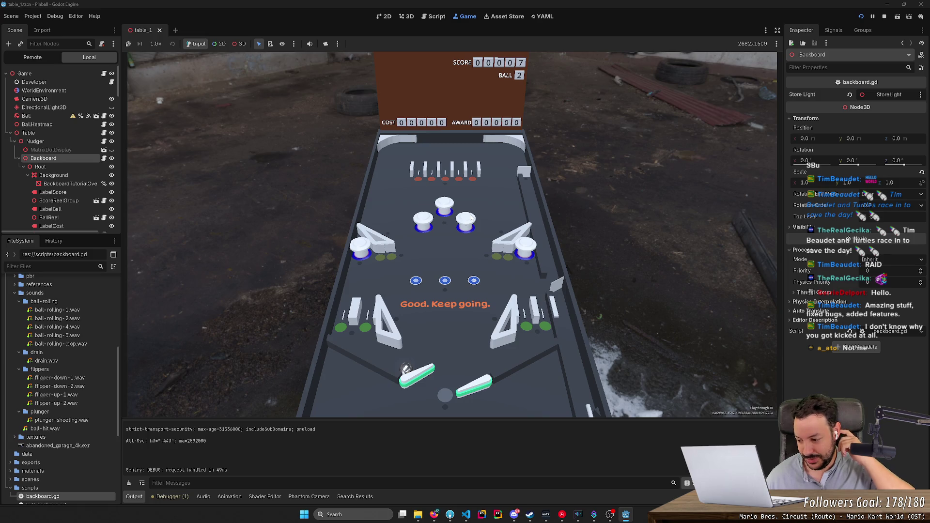
pyautogui.press('Left')
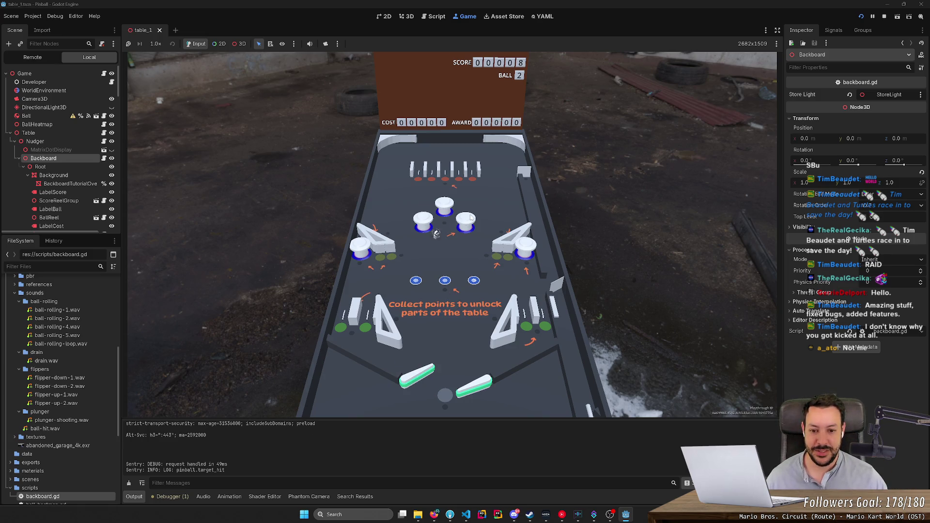
pyautogui.press('Left')
pyautogui.press('Right')
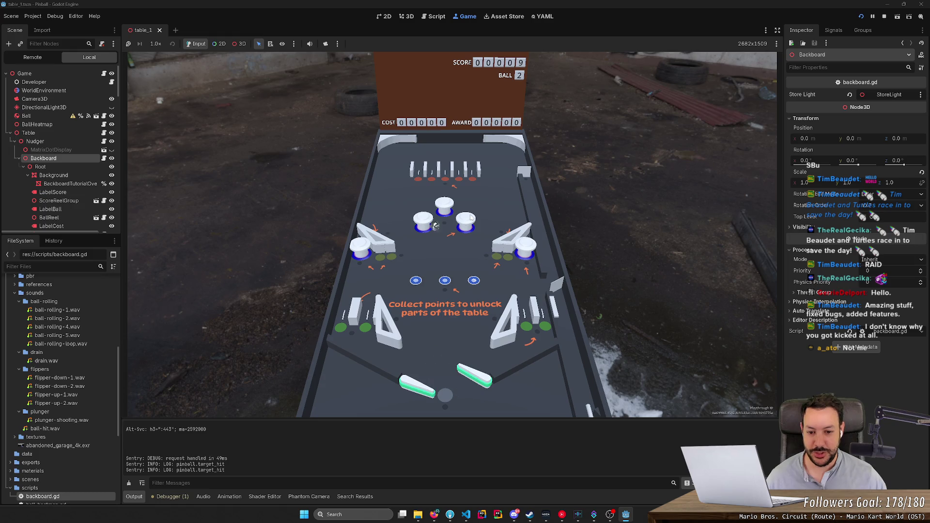
# - Keep flipping until the score reaches 00011, then return to the 3D editor view
pyautogui.press('Right')
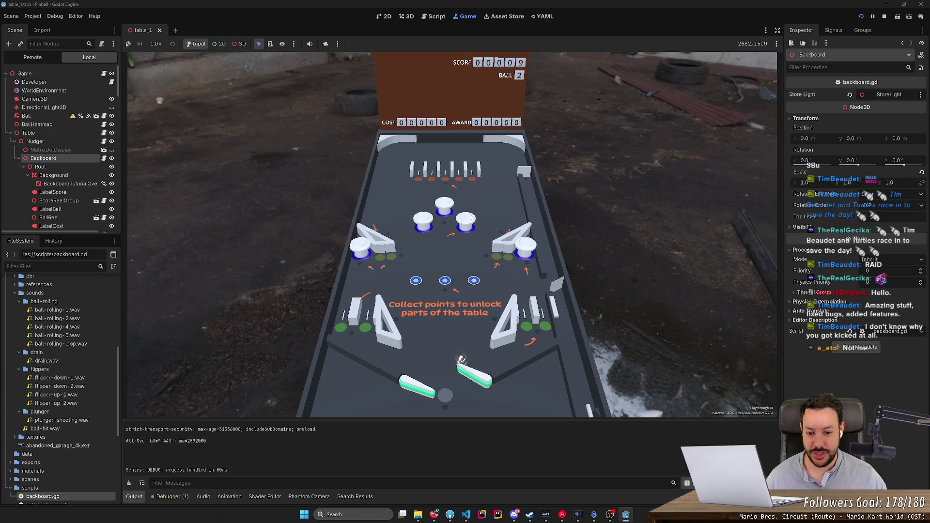
pyautogui.press('Left')
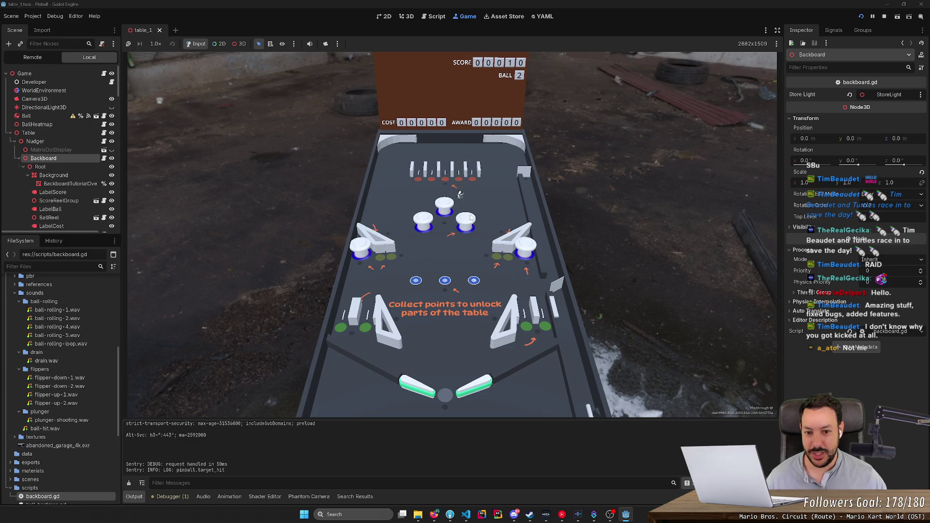
pyautogui.press('Left')
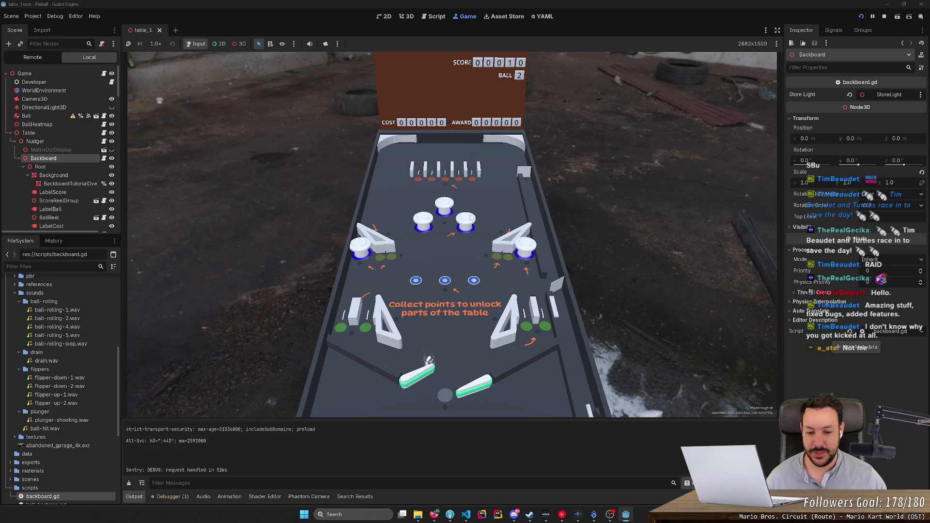
pyautogui.press('Left')
pyautogui.press('Left')
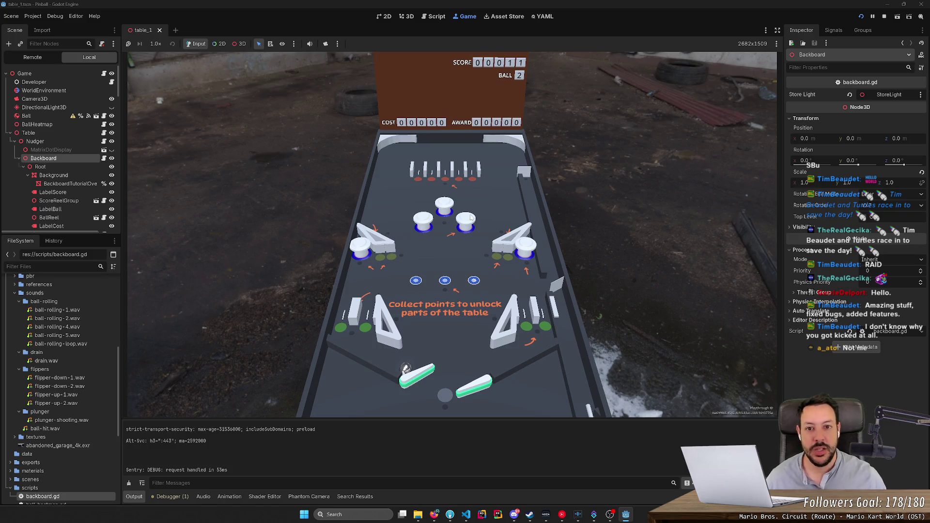
pyautogui.click(407, 16)
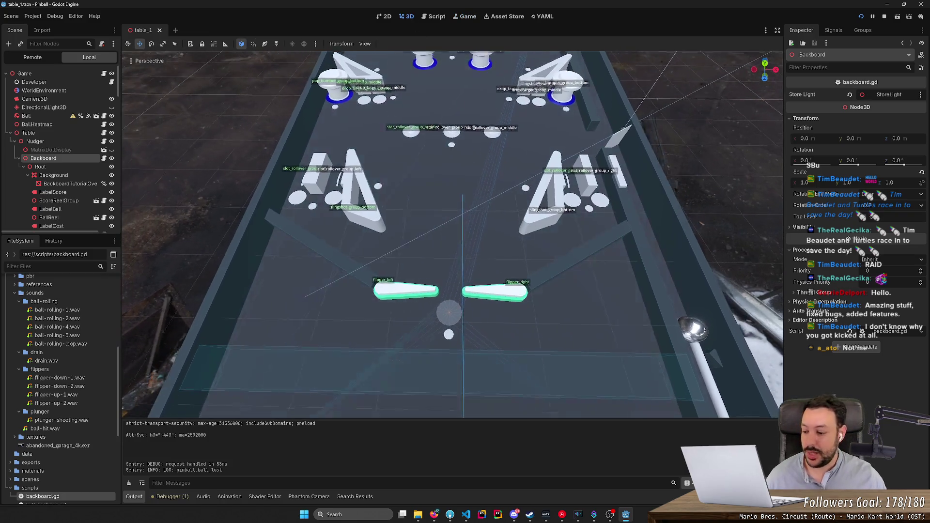
# - Deselect the backboard and fly the camera to frame the whole table_1 playfield and garage backdrop
pyautogui.click(563, 178)
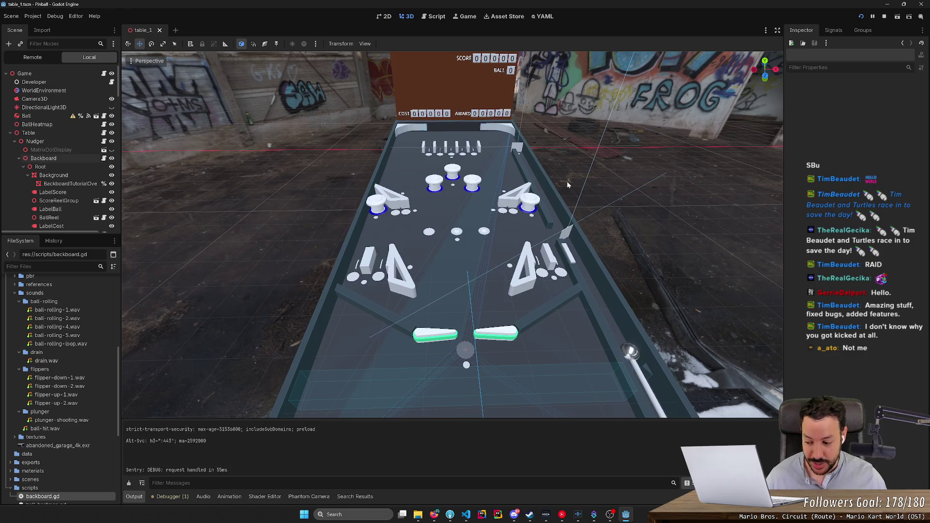
pyautogui.moveTo(563, 185); pyautogui.dragTo(354, 85)
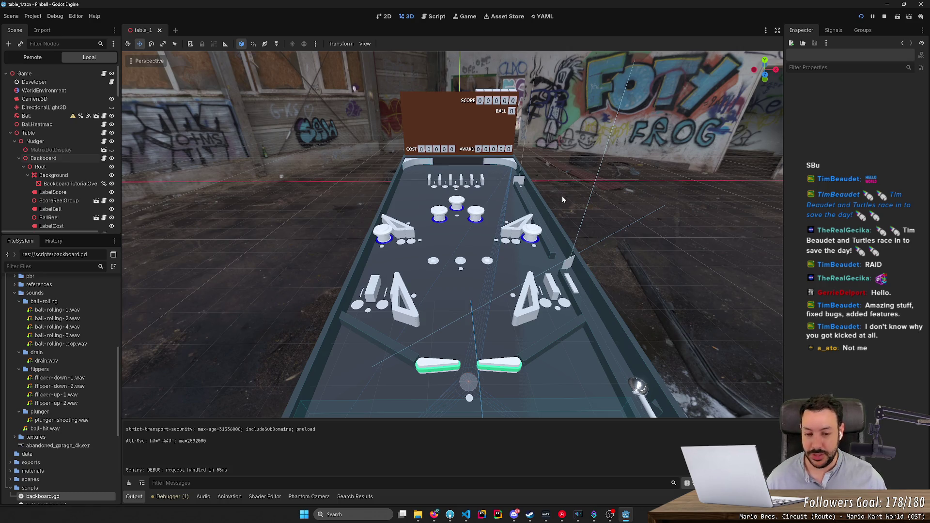
pyautogui.moveTo(559, 208); pyautogui.dragTo(559, 237)
pyautogui.press('d')
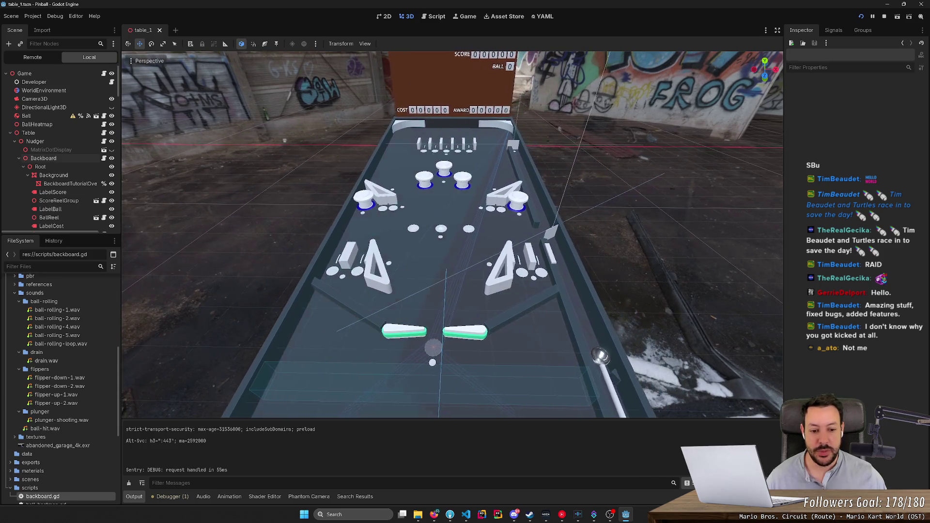
pyautogui.press('w')
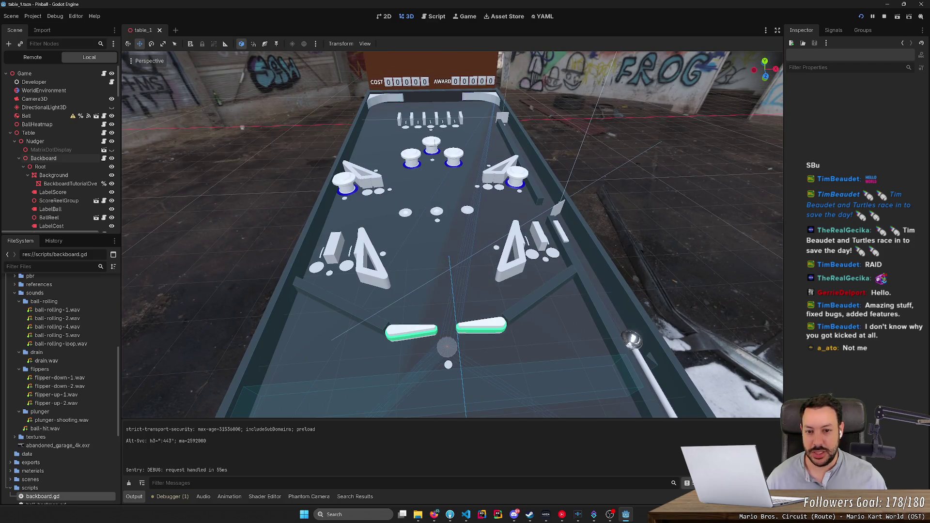
pyautogui.scroll(3, 609, 306)
pyautogui.scroll(-5, 363, 74)
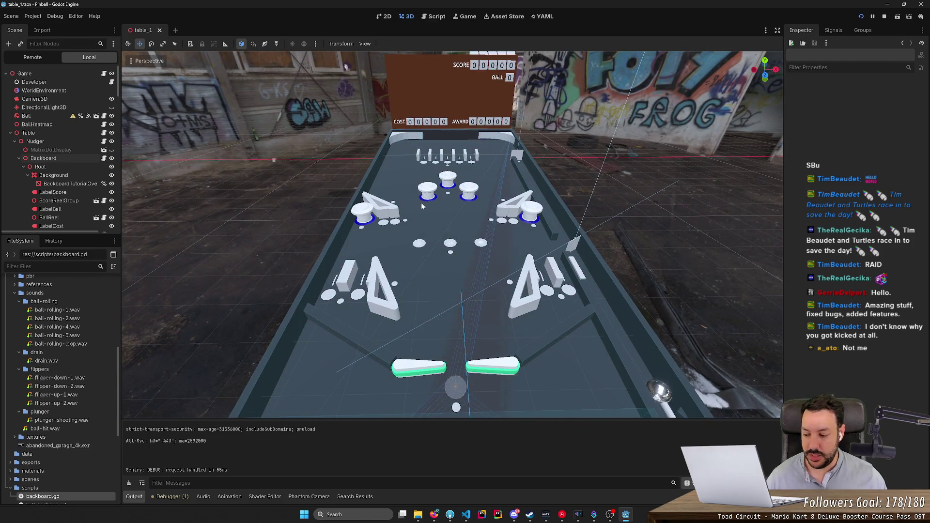
pyautogui.press('e')
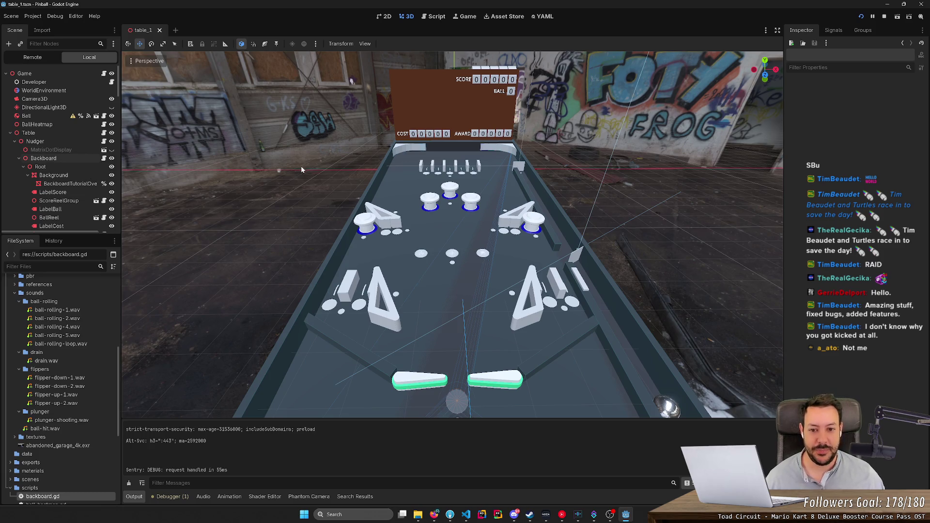
pyautogui.moveTo(502, 251)
pyautogui.mouseDown()
pyautogui.moveTo(501, 269)
pyautogui.moveTo(487, 246)
pyautogui.mouseUp()
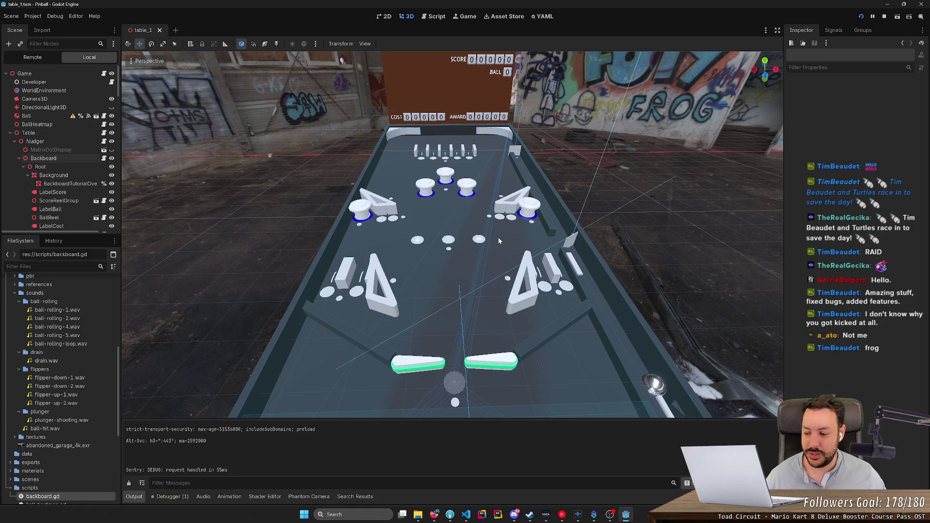
pyautogui.moveTo(518, 238); pyautogui.dragTo(518, 232)
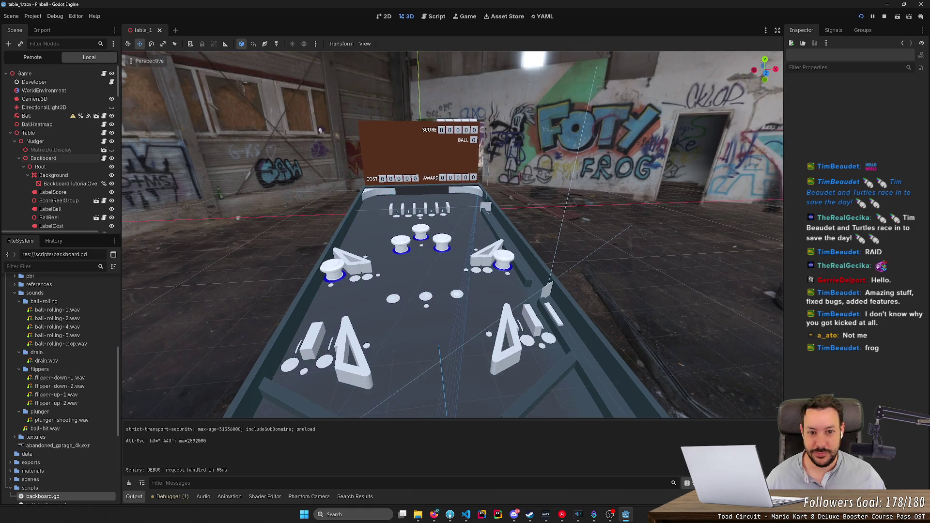
pyautogui.moveTo(320, 131); pyautogui.dragTo(320, 136)
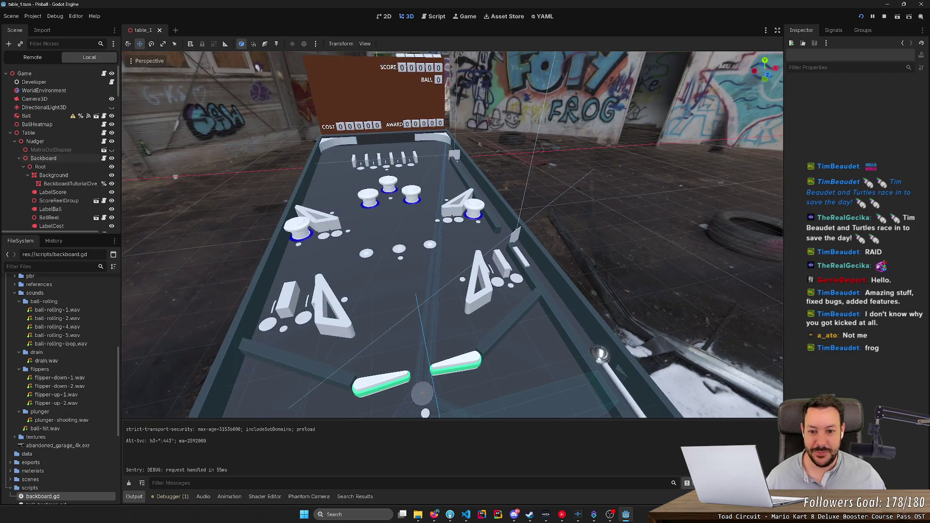
pyautogui.moveTo(258, 67); pyautogui.dragTo(280, 156)
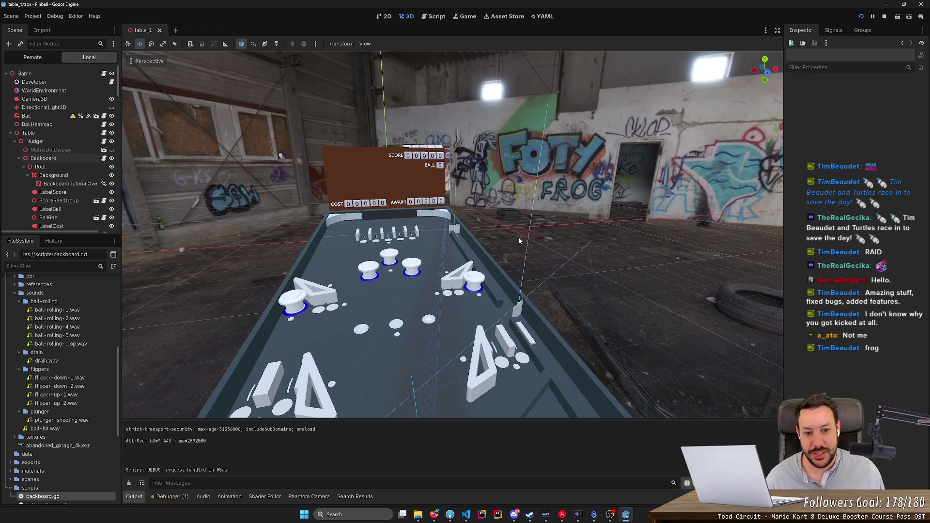
pyautogui.moveTo(519, 240); pyautogui.dragTo(436, 236)
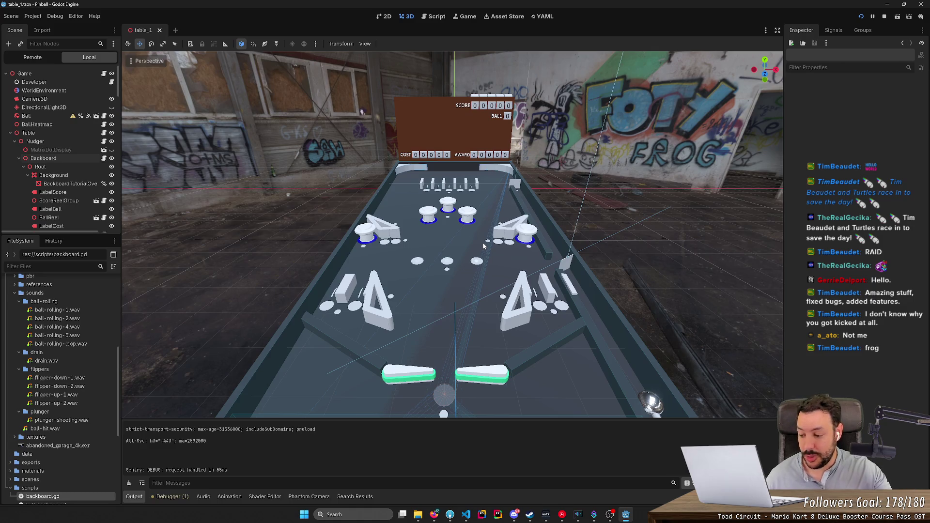
pyautogui.moveTo(478, 241); pyautogui.dragTo(483, 239)
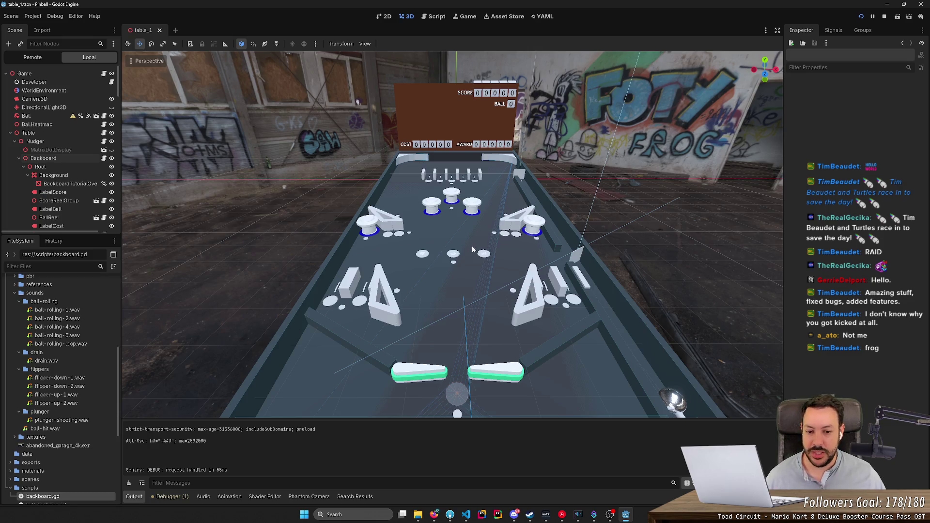
pyautogui.scroll(3, 436, 291)
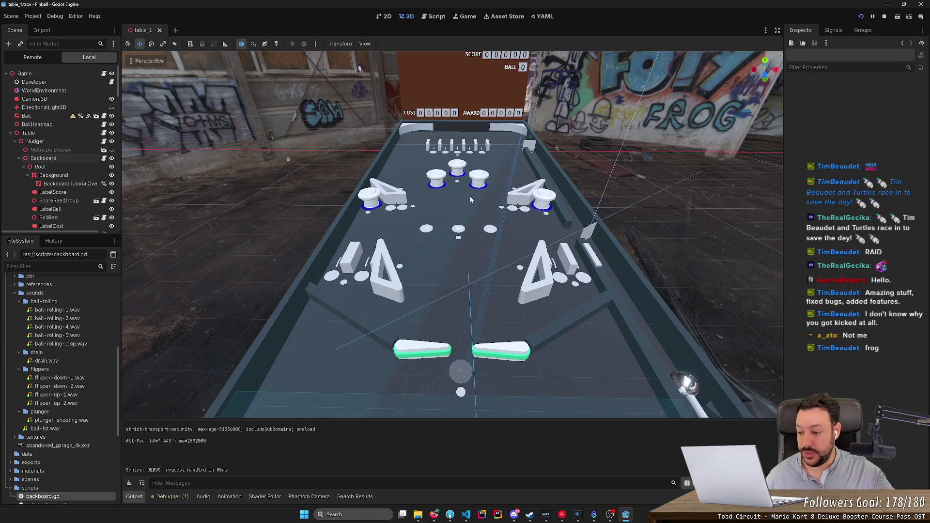
pyautogui.moveTo(469, 196)
pyautogui.mouseDown()
pyautogui.moveTo(480, 196)
pyautogui.moveTo(467, 199)
pyautogui.mouseUp()
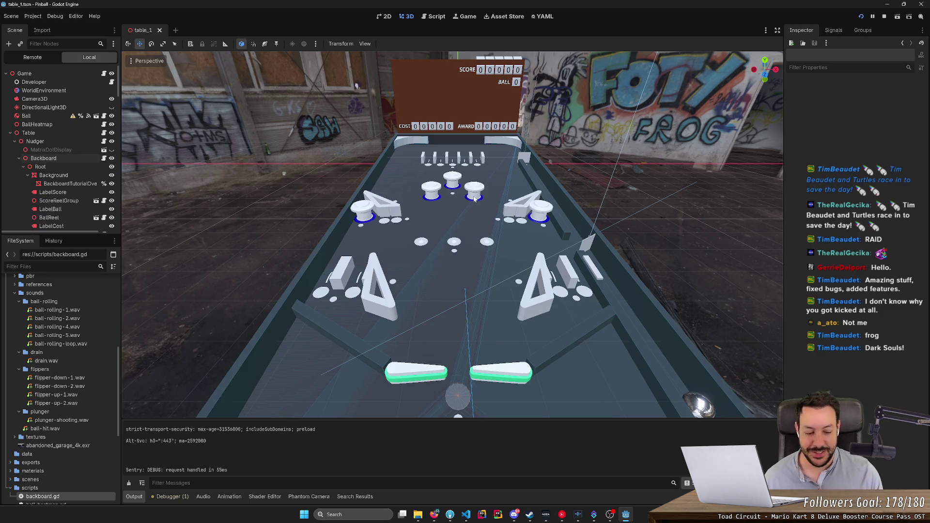
pyautogui.moveTo(474, 198)
pyautogui.mouseDown()
pyautogui.moveTo(484, 191)
pyautogui.moveTo(477, 199)
pyautogui.mouseUp()
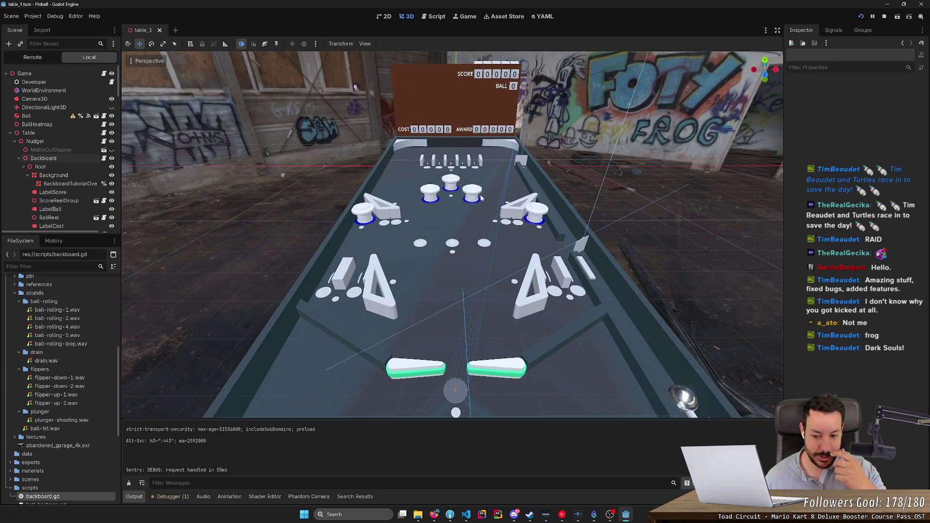
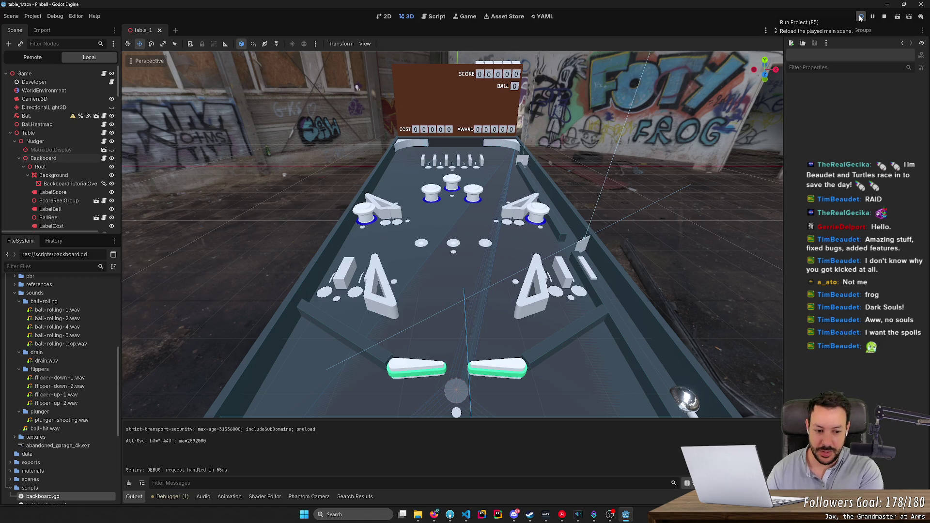
# - Review the backboard.gd script, then launch the pinball project
pyautogui.click(435, 16)
pyautogui.scroll(-15, 394, 232)
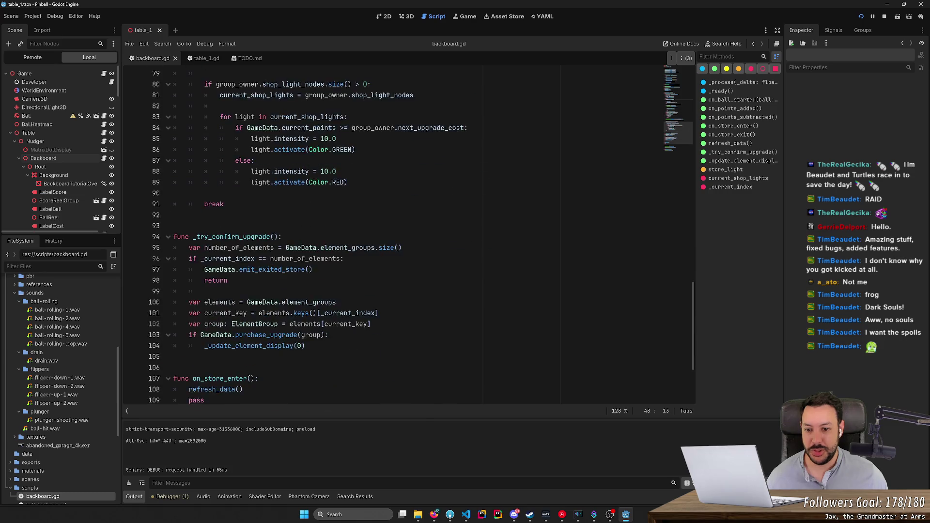
pyautogui.click(863, 16)
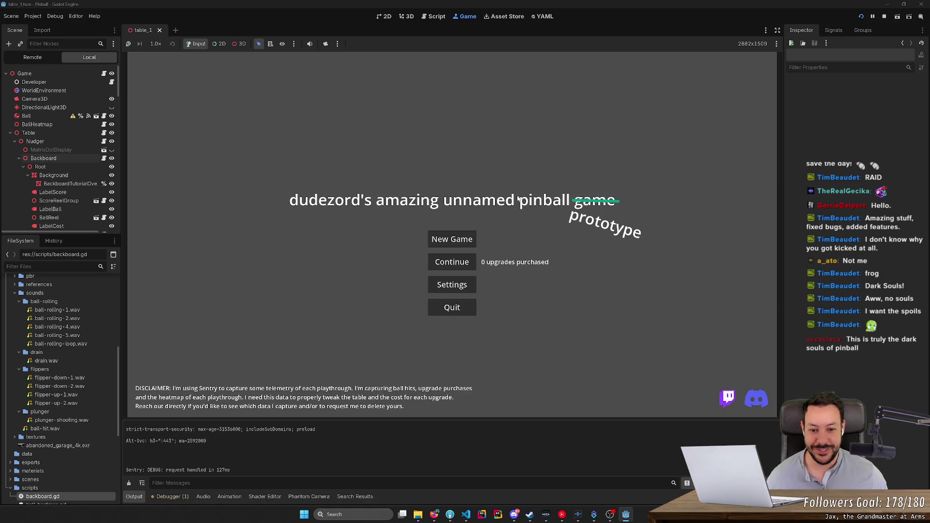
# - Start a New Game, then return to the table_1 scene in the 3D editor
pyautogui.click(459, 244)
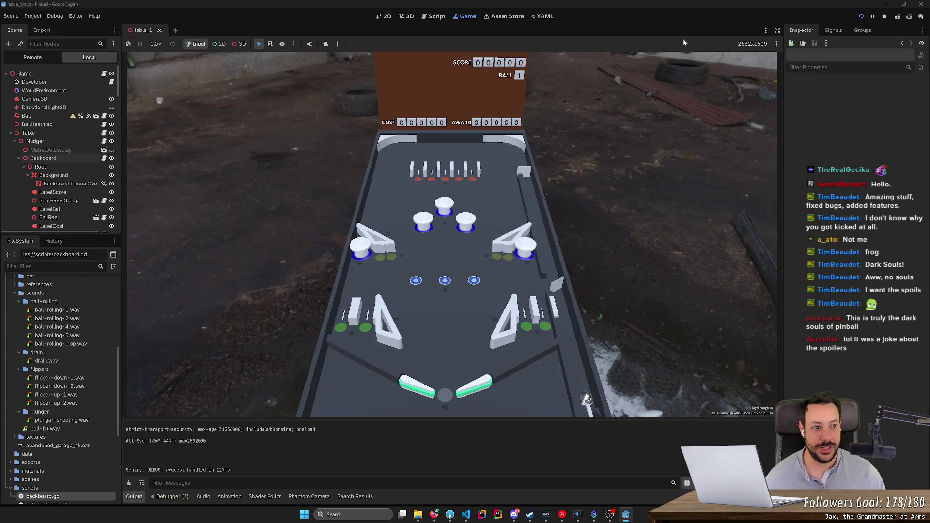
pyautogui.click(404, 17)
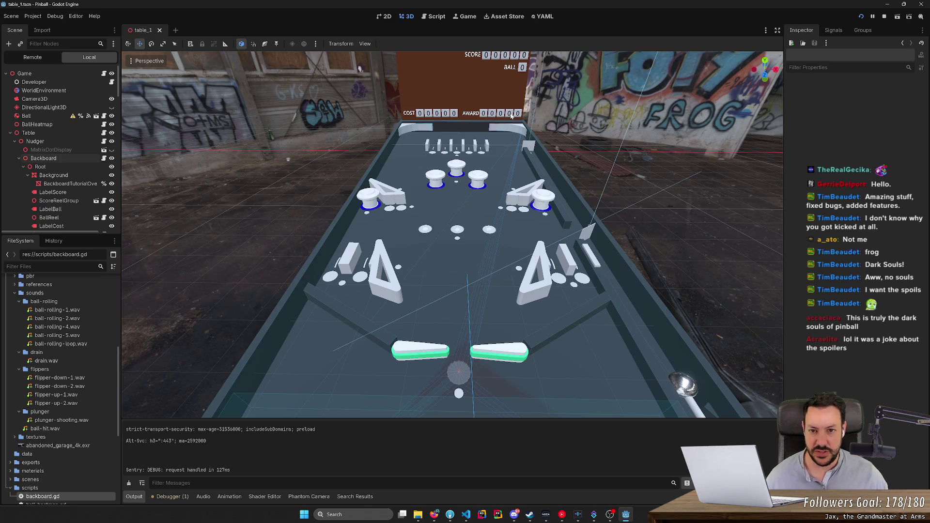
pyautogui.scroll(-5, 511, 115)
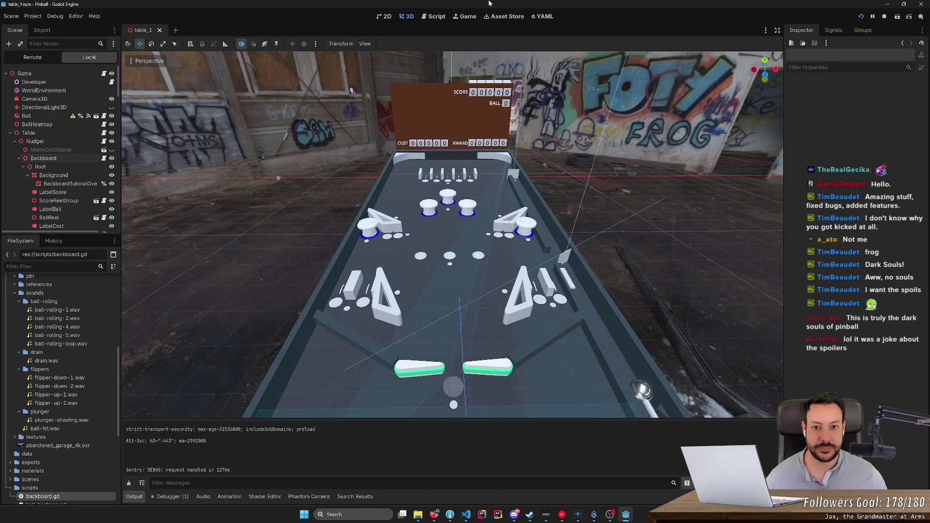
# - Switch to the Game view showing the running table on ball 1
pyautogui.click(468, 17)
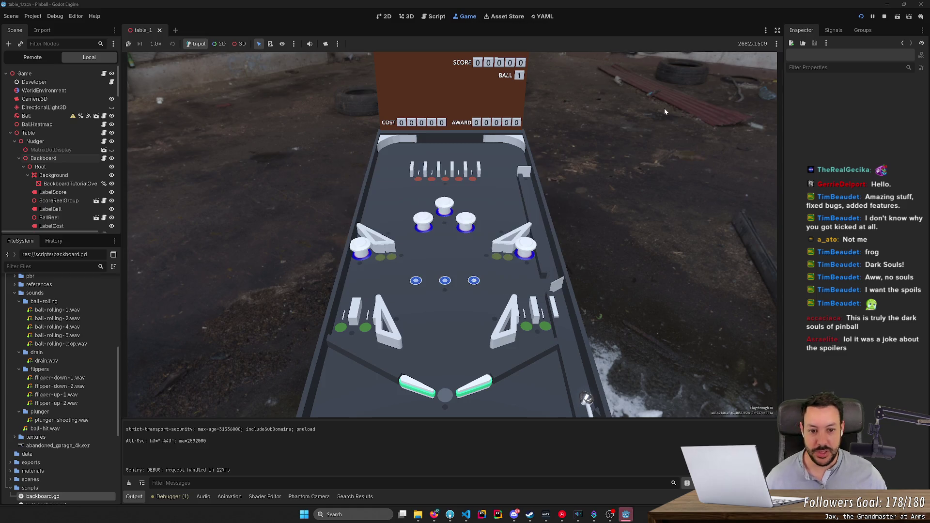
# - Test both flippers, launch the first ball and keep it in play
pyautogui.press('Left')
pyautogui.press('Right')
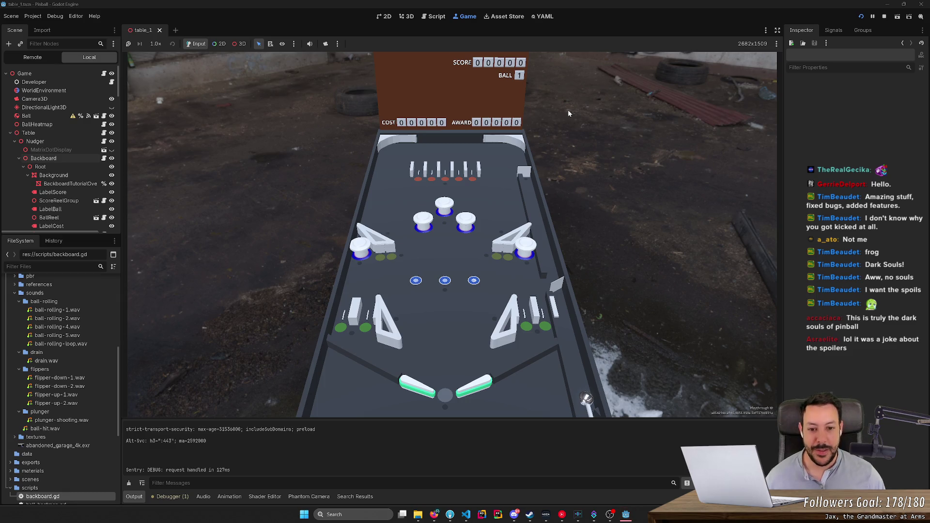
pyautogui.press('Down')
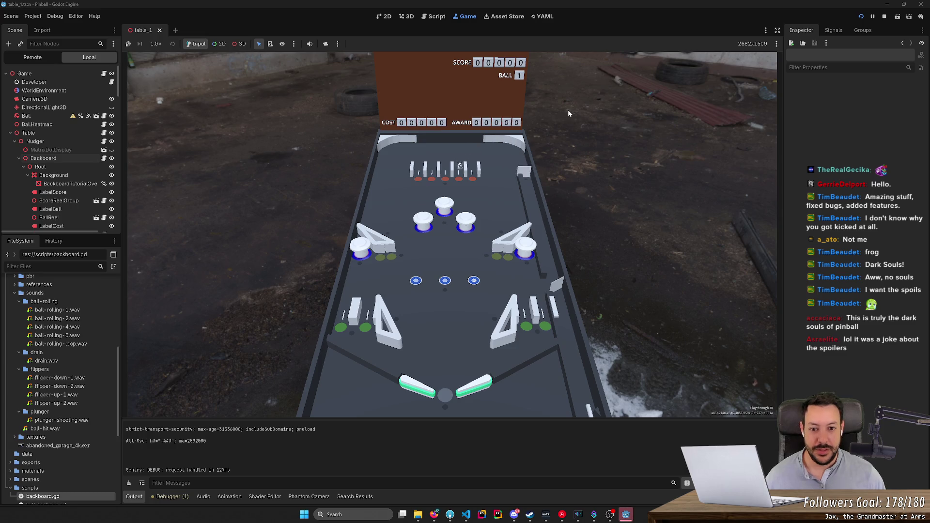
pyautogui.press('Left')
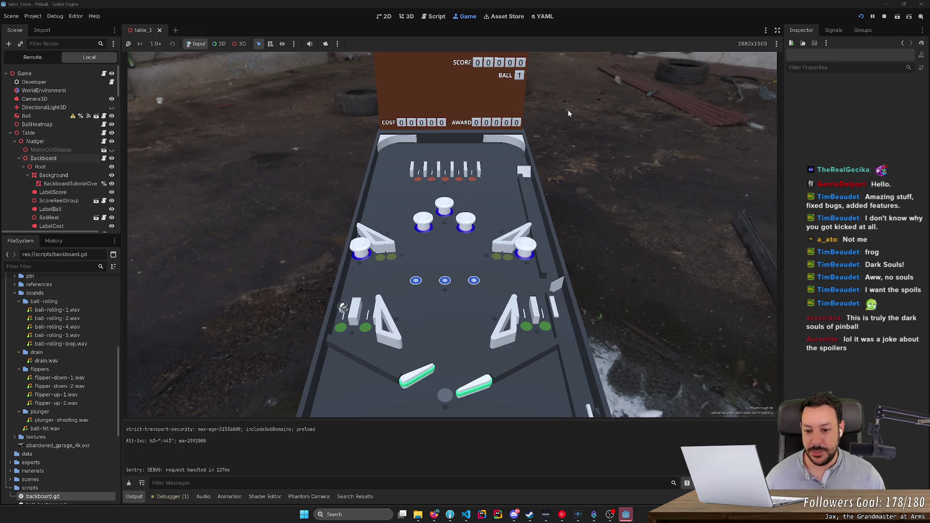
pyautogui.press('Right')
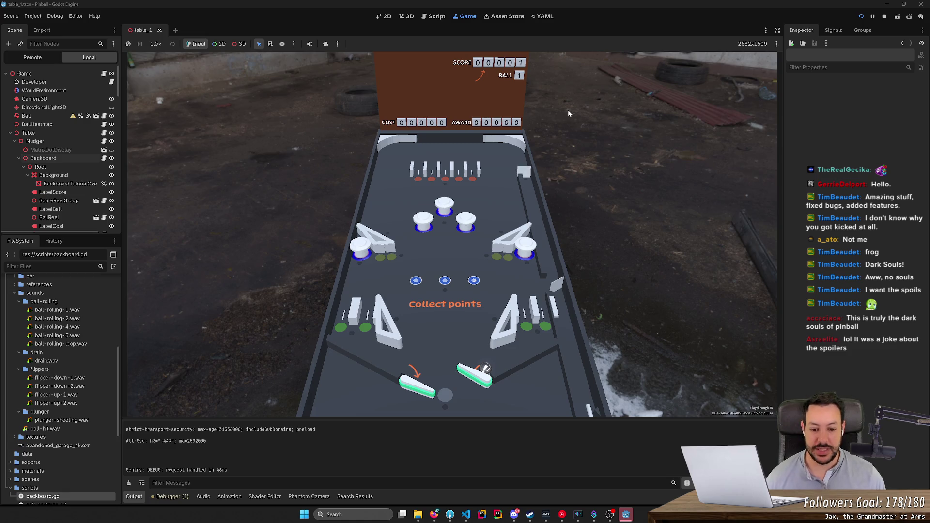
pyautogui.press('Right')
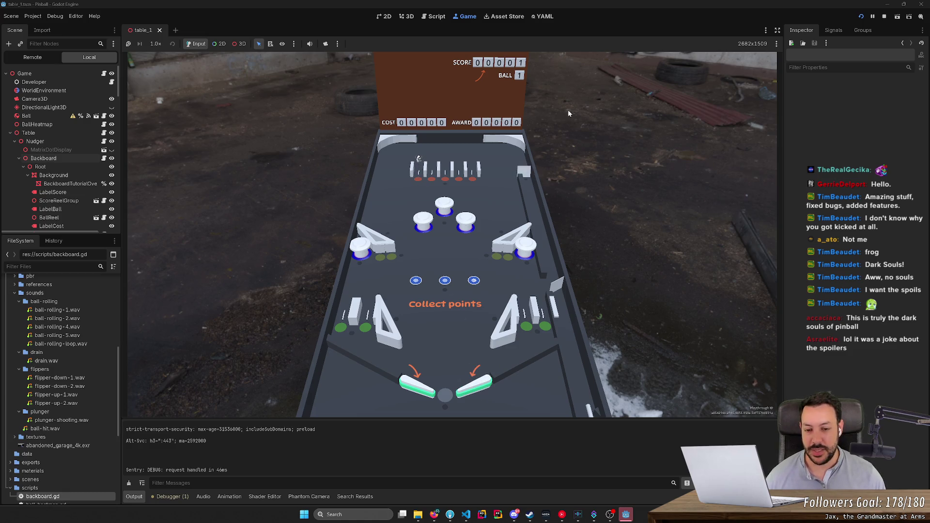
pyautogui.press('Left')
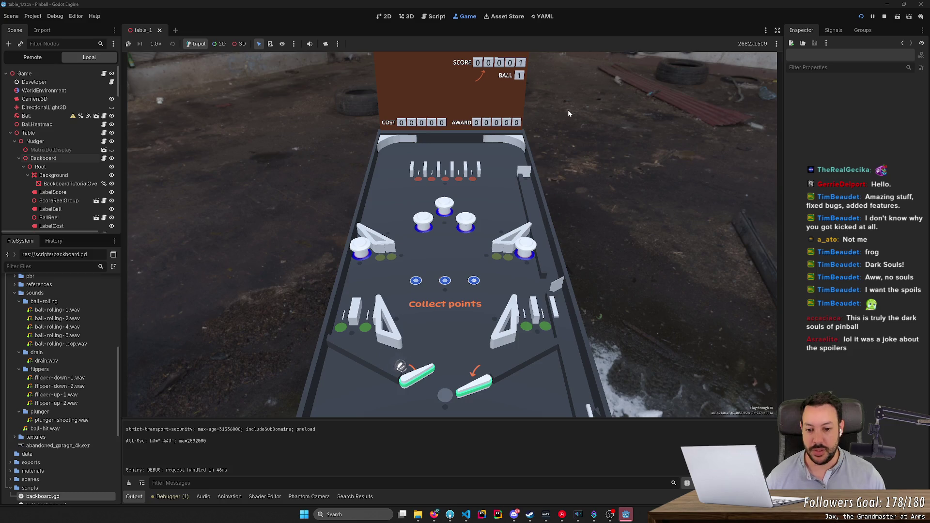
pyautogui.press('Left')
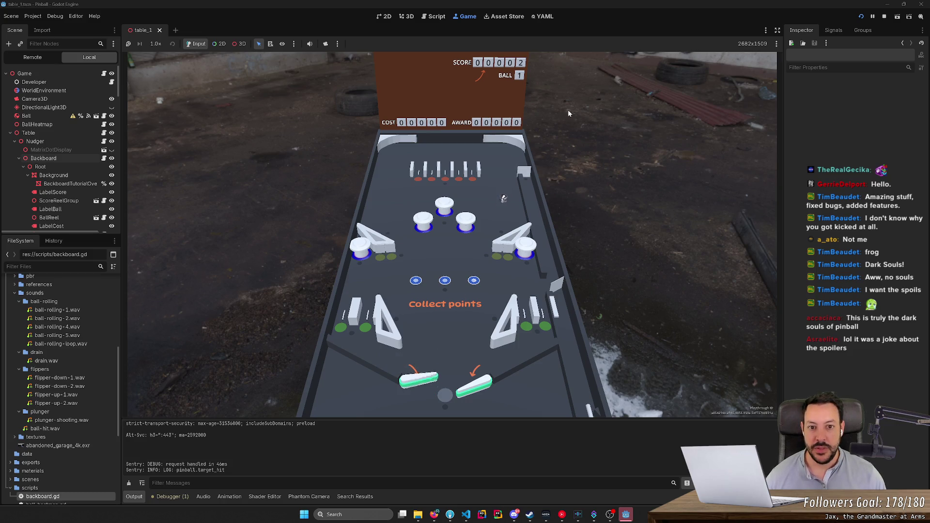
pyautogui.press('Right')
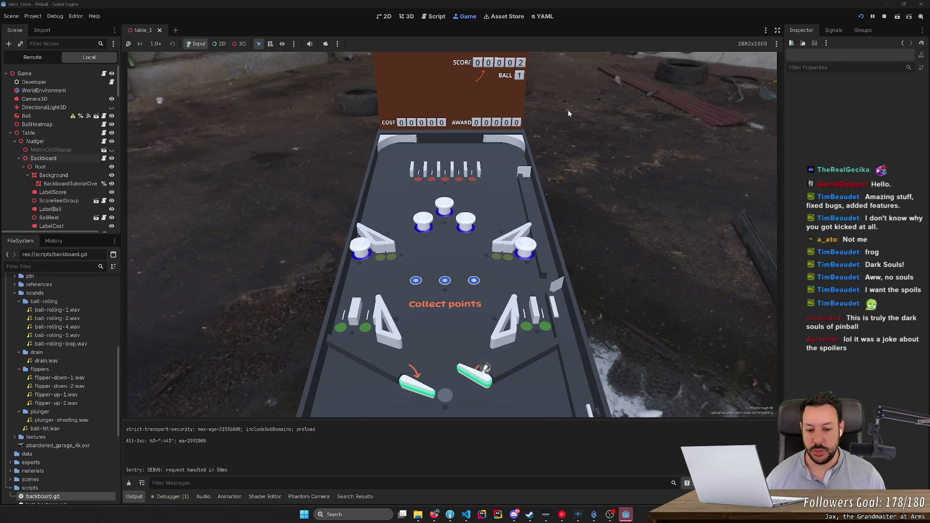
# - Keep flicking the ball into targets until ball 1 drains with score 9
pyautogui.press('Right')
pyautogui.press('Left')
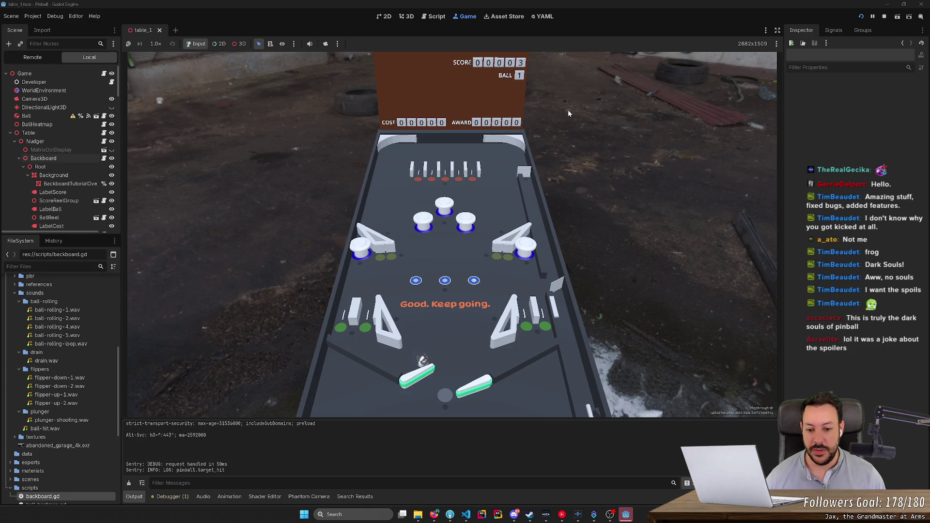
pyautogui.press('Left')
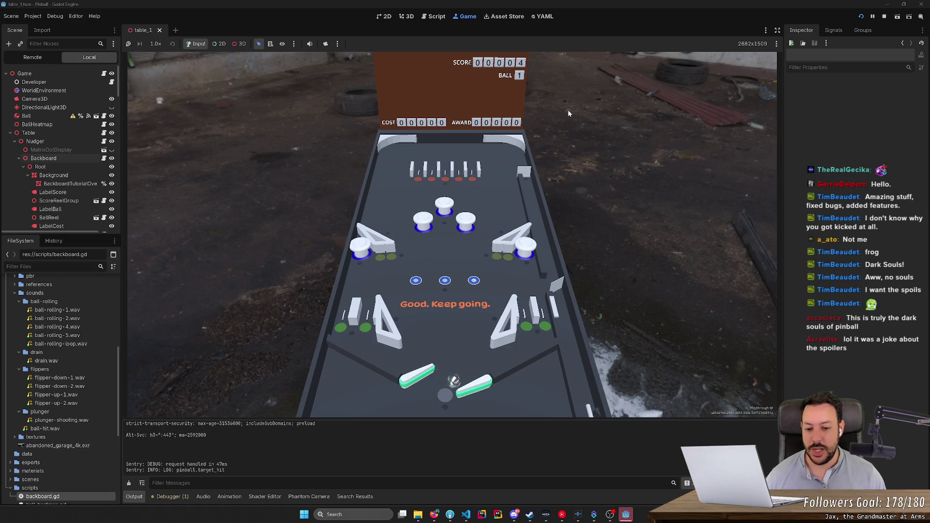
pyautogui.press('Right')
pyautogui.press('Left')
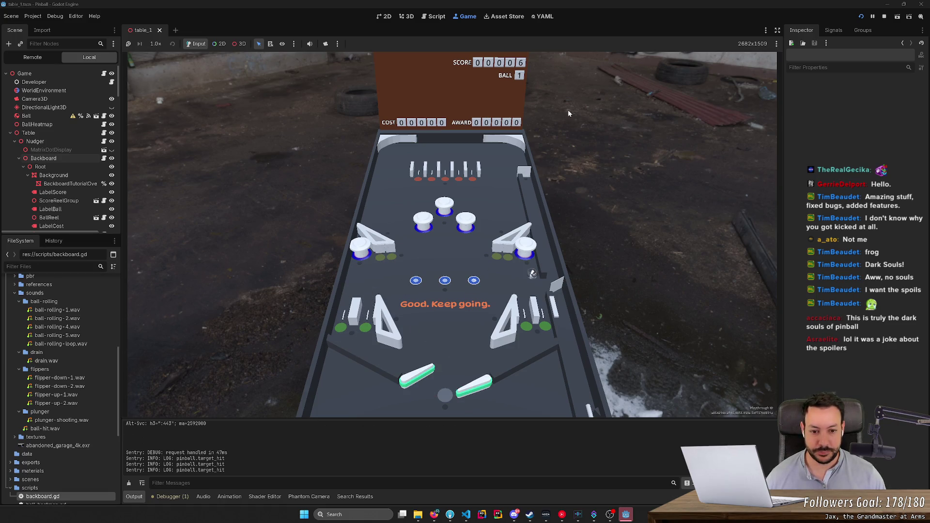
pyautogui.press('Right')
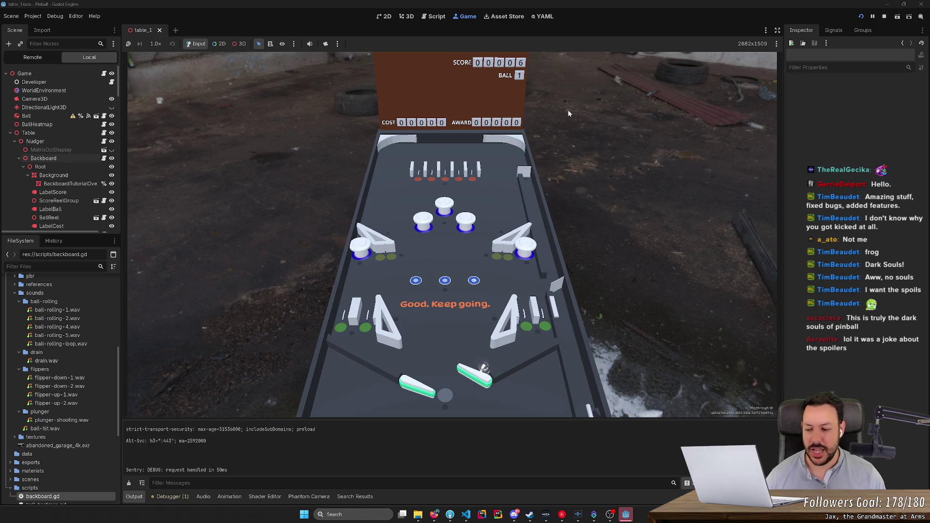
pyautogui.press('Right')
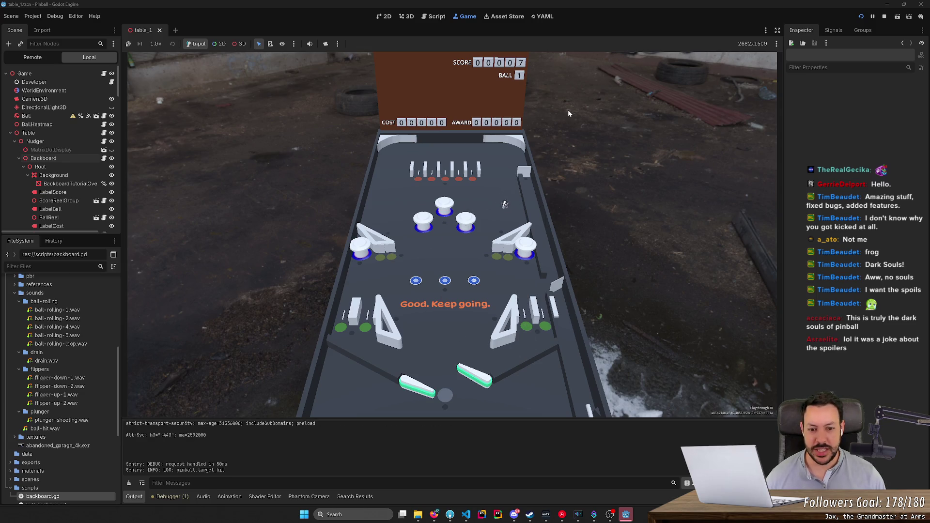
pyautogui.press('Left')
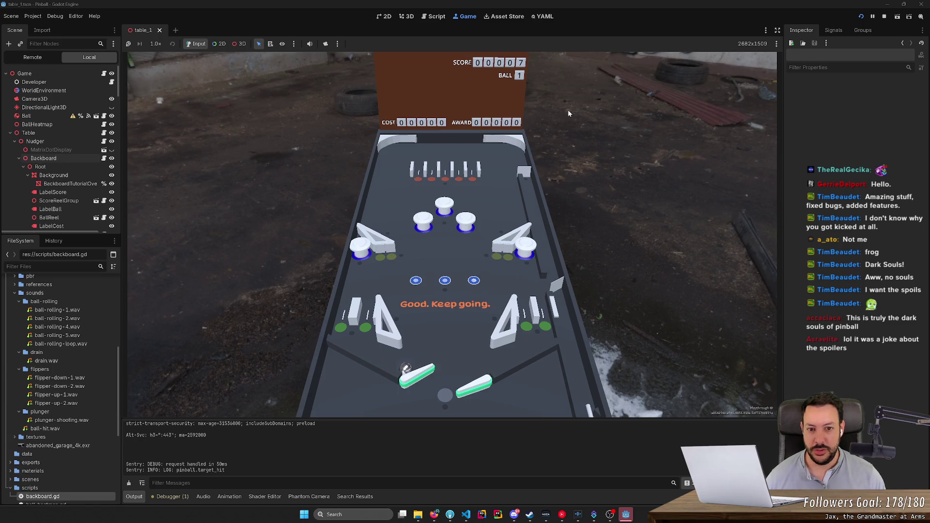
pyautogui.press('Left')
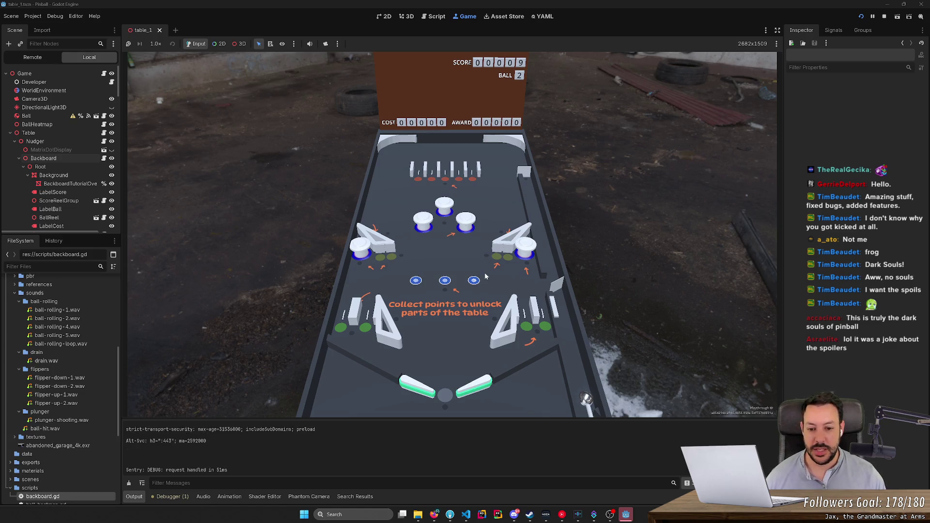
# - Launch the second ball and flip it at the targets until it drains
pyautogui.press('space')
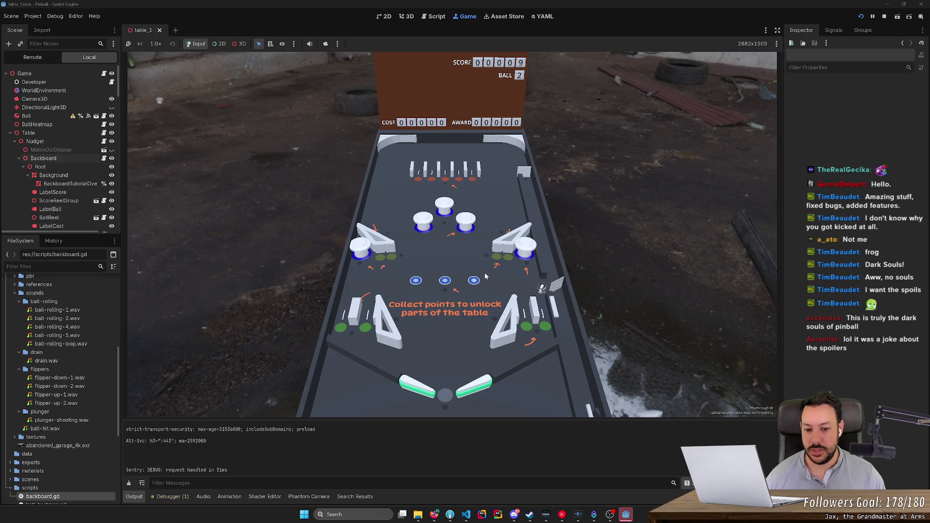
pyautogui.press('Right')
pyautogui.press('Left')
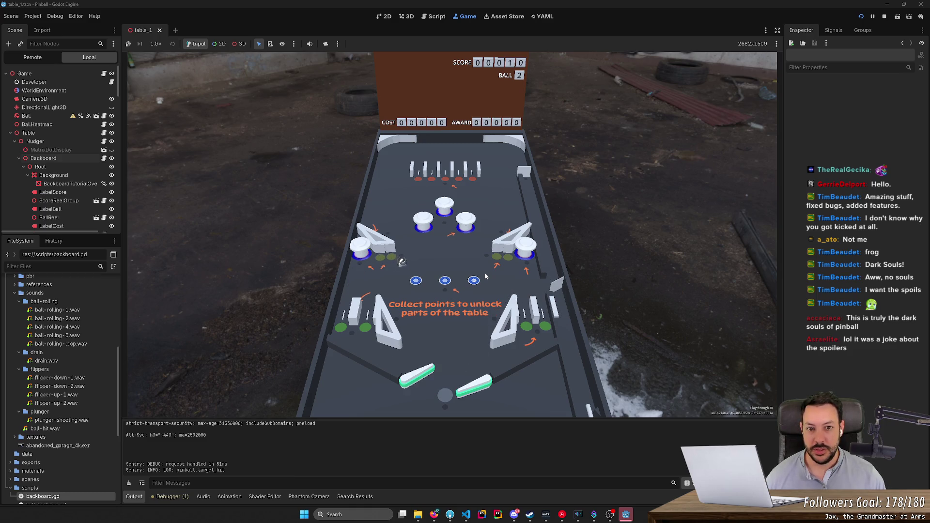
pyautogui.press('Right')
pyautogui.press('Left')
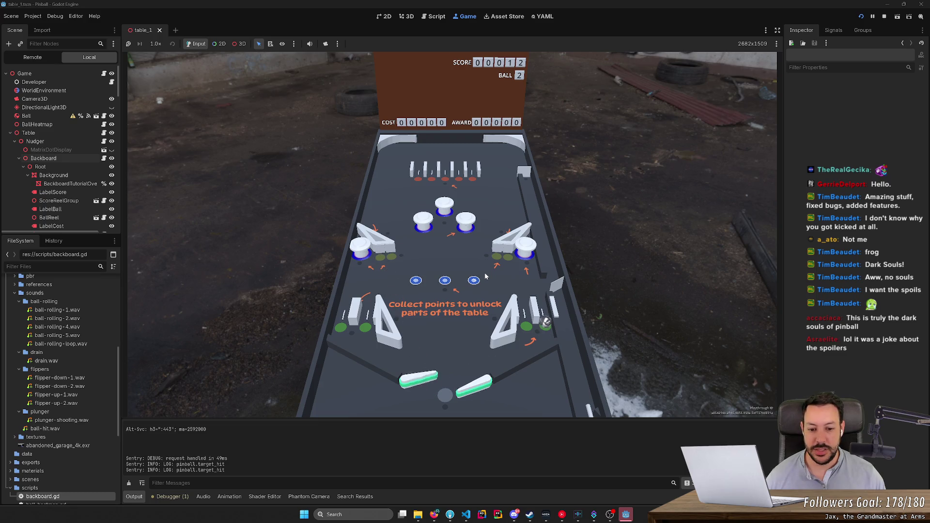
pyautogui.press('Right')
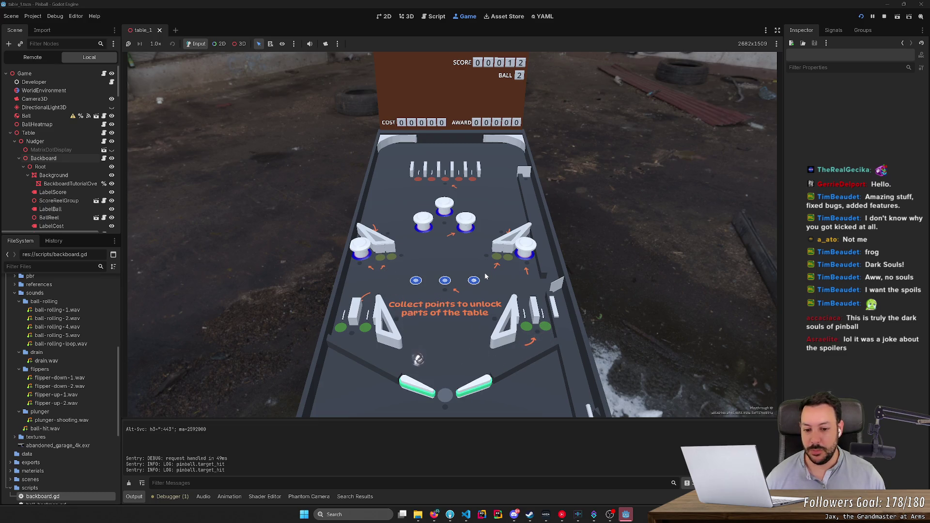
pyautogui.press('Left')
pyautogui.press('Left')
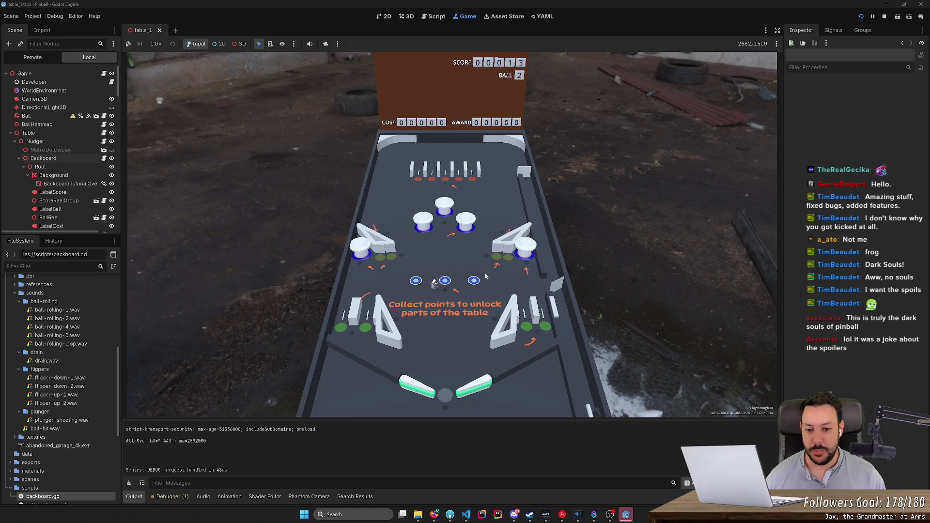
pyautogui.press('Right')
# - Launch the third ball and play it until all points are lost
pyautogui.press('space')
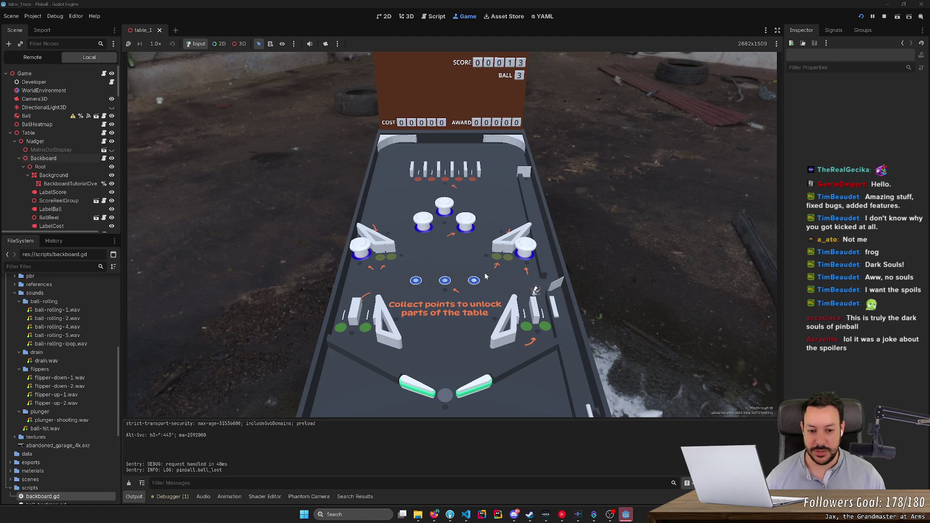
pyautogui.press('Right')
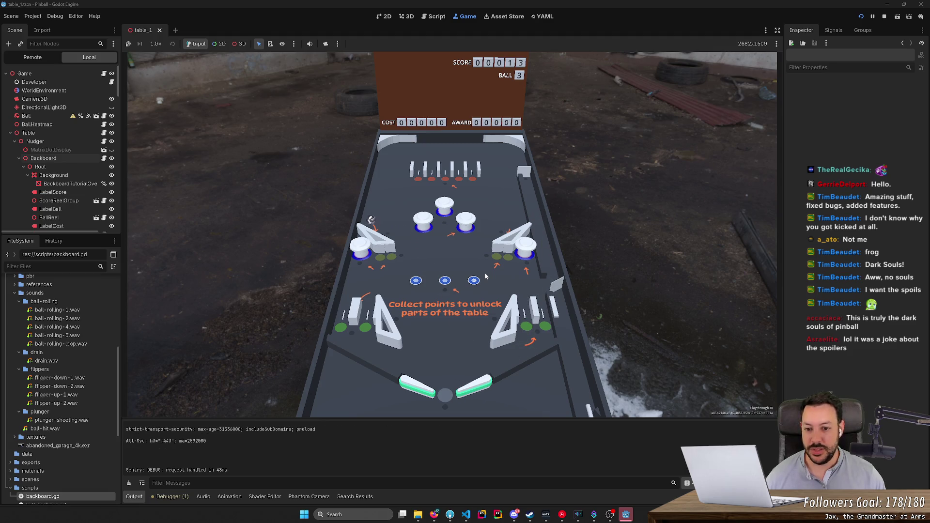
pyautogui.press('Right')
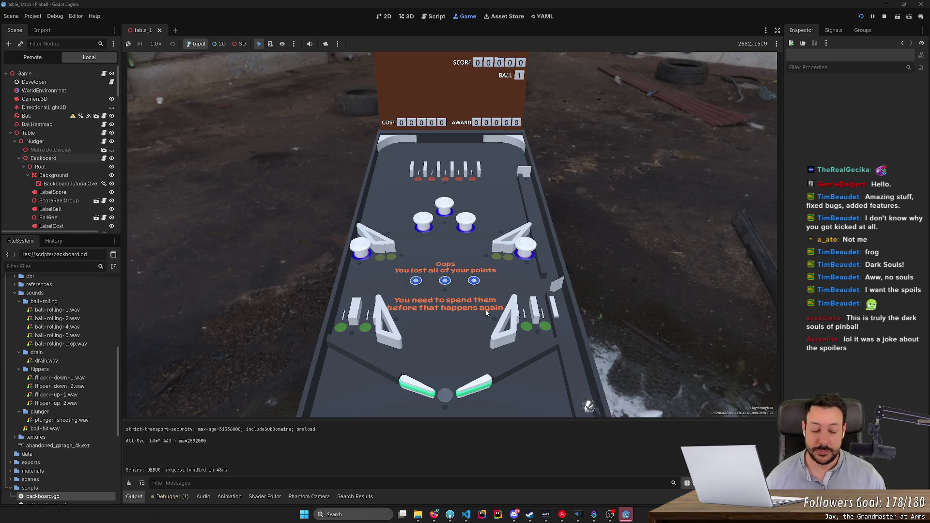
# - Play the ball into the top targets until score 8 triggers the Shop prompt
pyautogui.press('space')
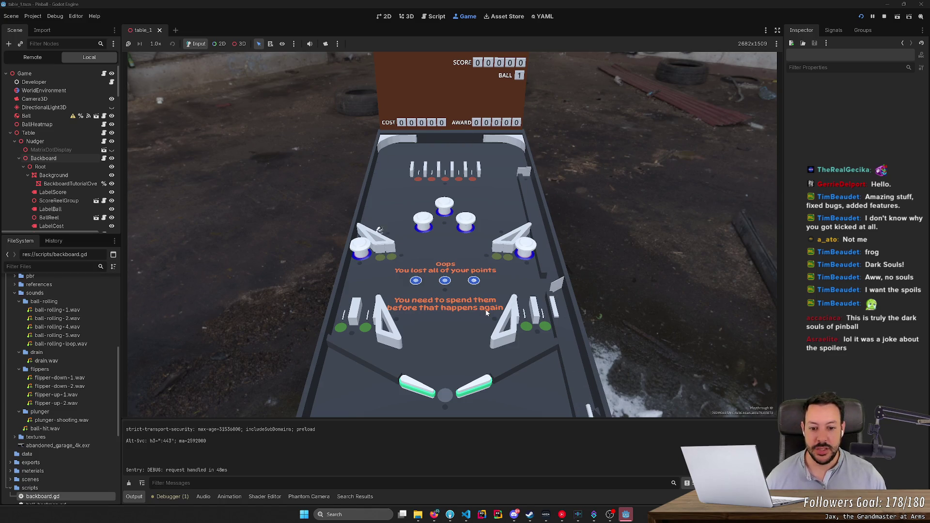
pyautogui.press('Right')
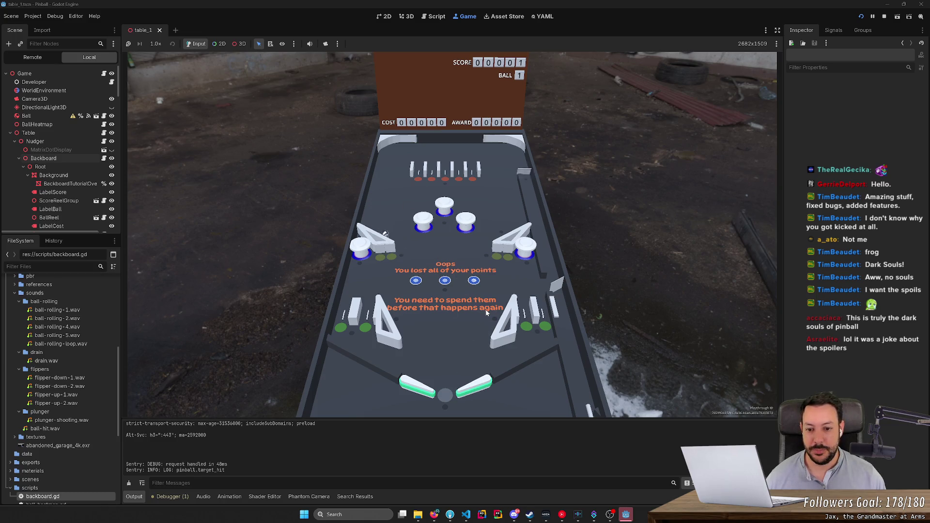
pyautogui.press('Right')
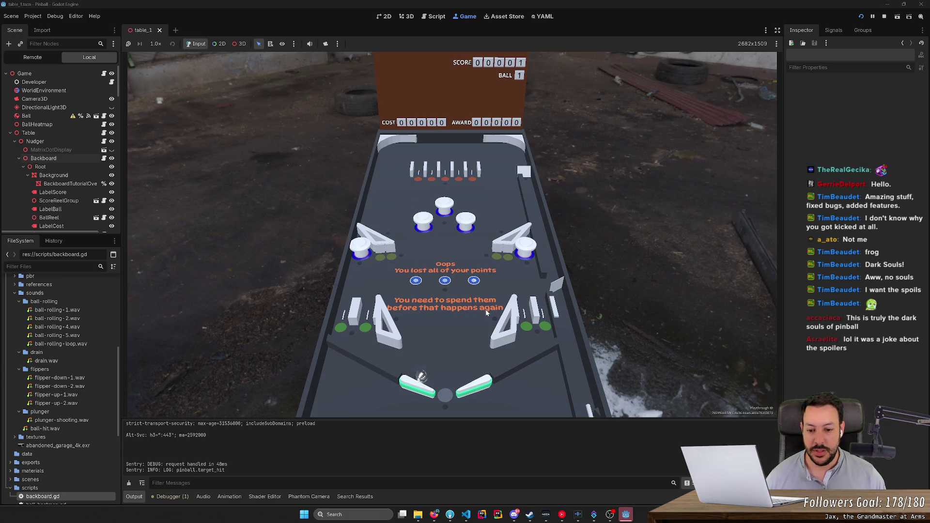
pyautogui.press('Left')
pyautogui.press('Right')
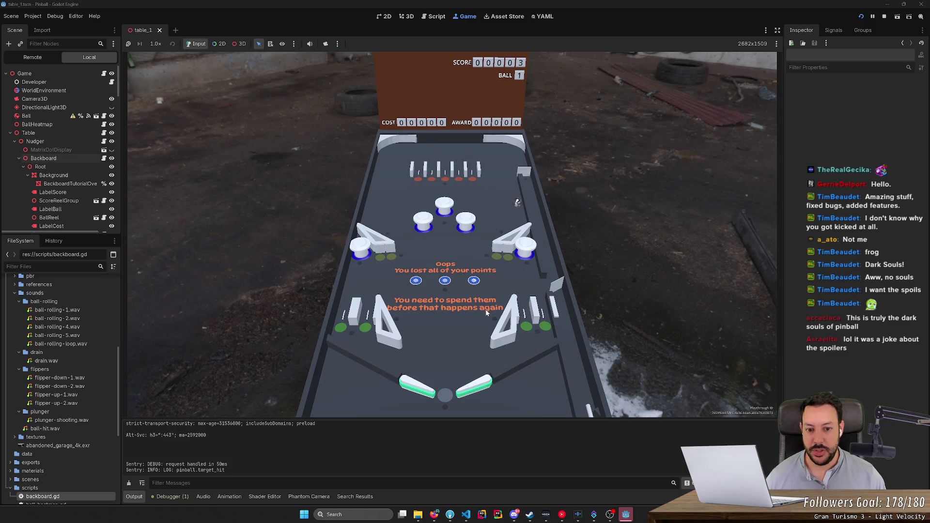
pyautogui.press('Left')
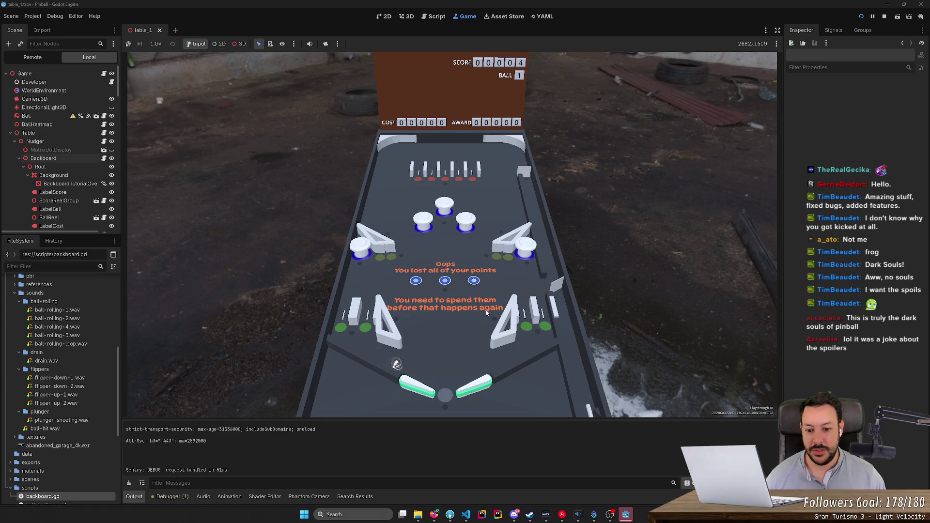
pyautogui.press('Left')
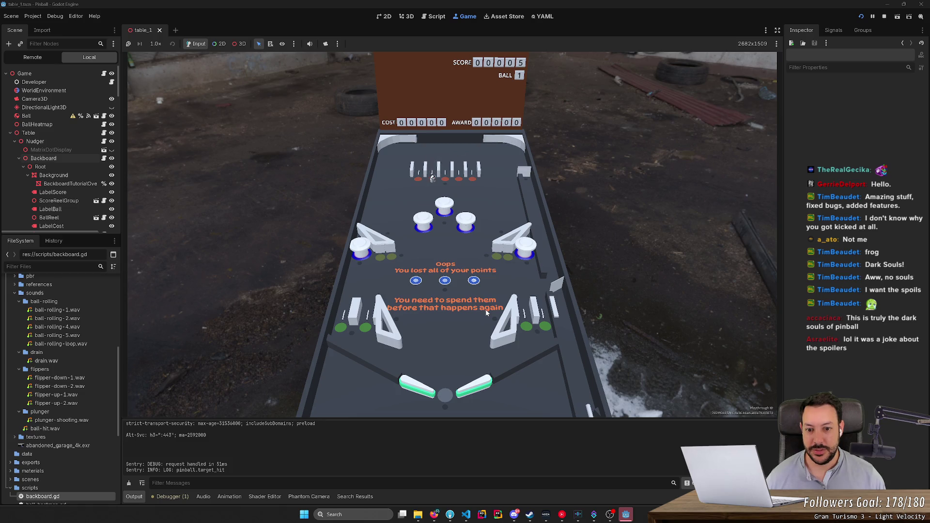
pyautogui.press('Right')
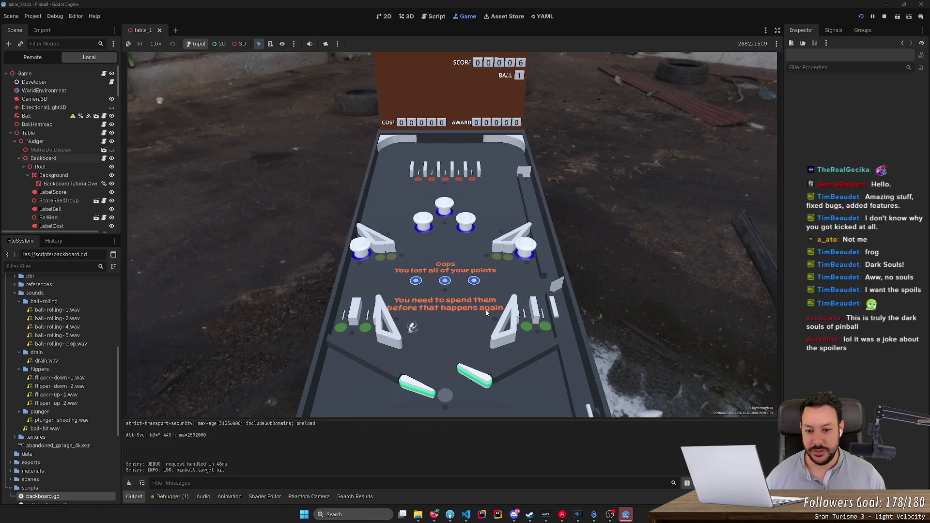
pyautogui.press('Right')
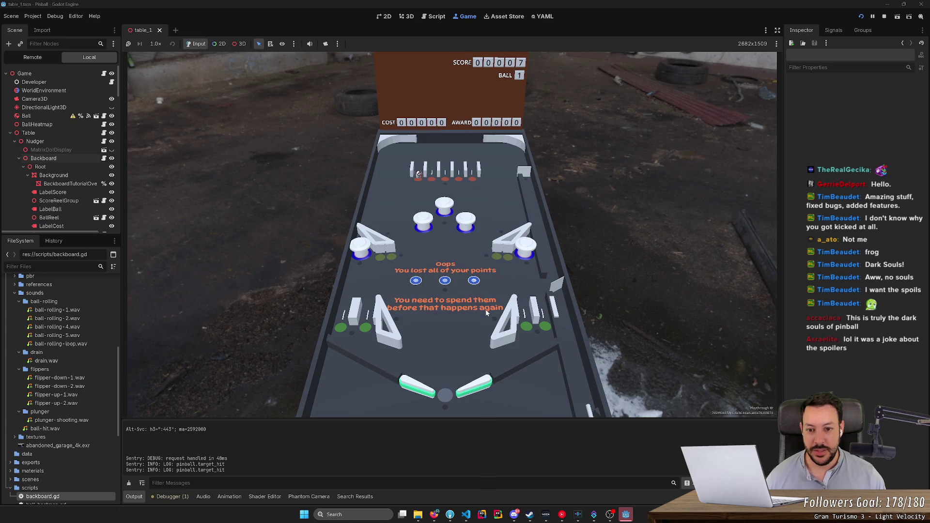
pyautogui.press('Left')
pyautogui.press('Left')
pyautogui.press('Right')
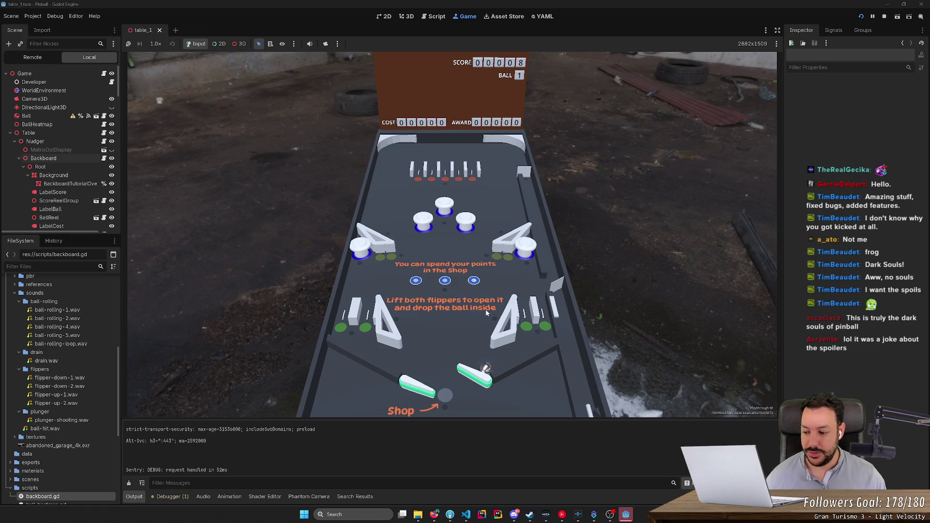
pyautogui.press('Left')
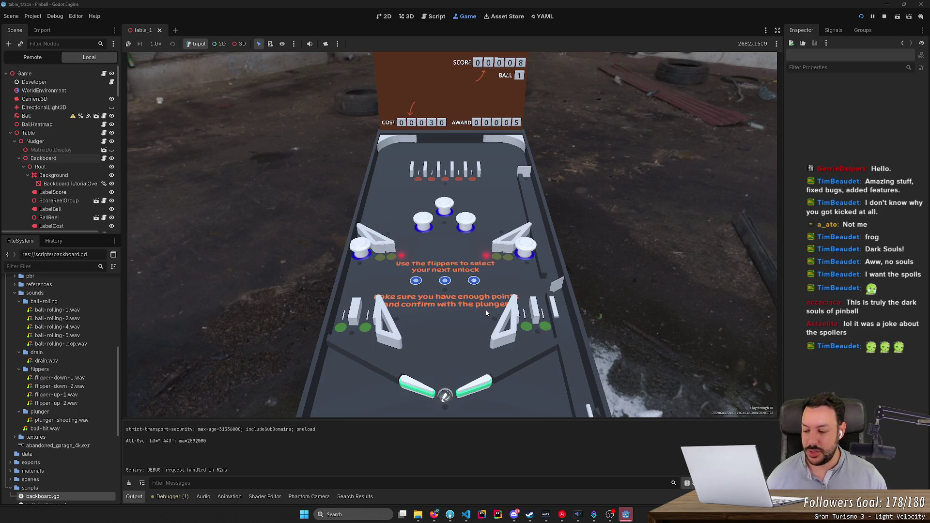
# - Enter the Shop by tapping both flippers together
pyautogui.press('Right')
pyautogui.press('Left')
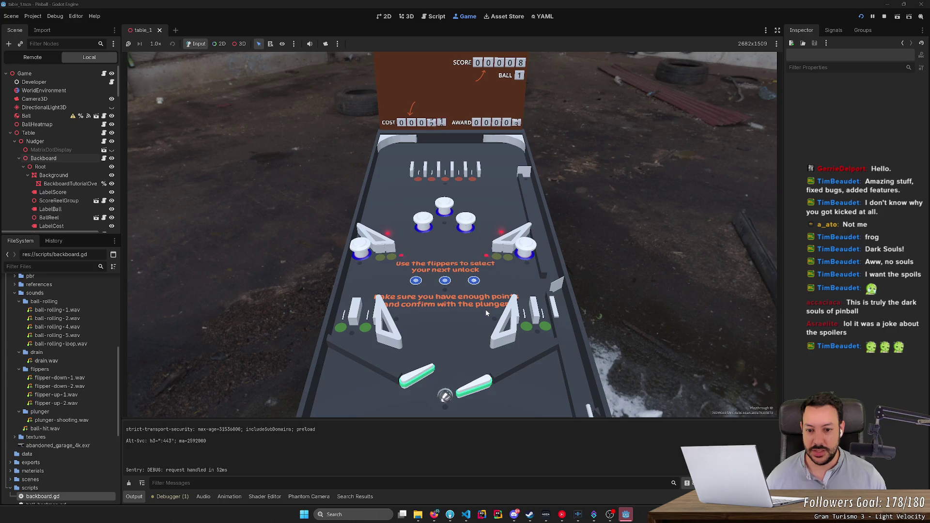
pyautogui.press('Right')
pyautogui.press('Left')
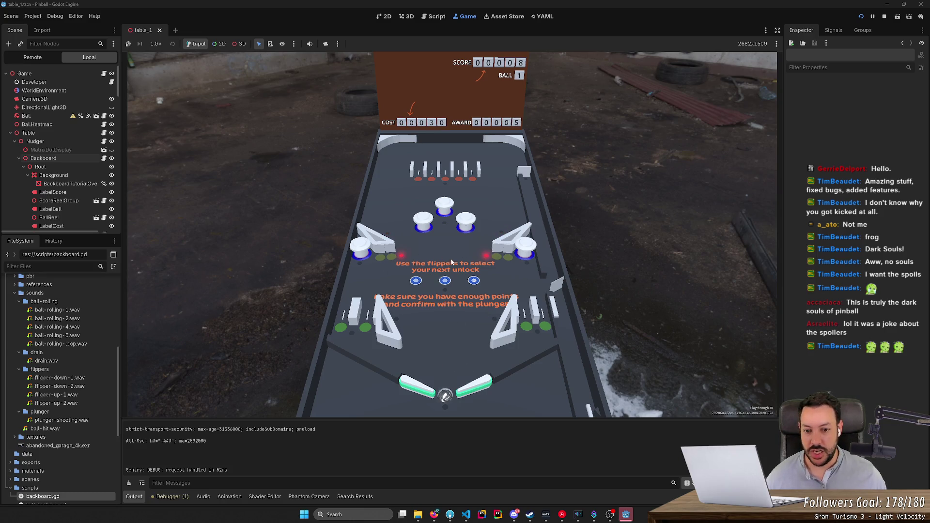
pyautogui.press('Right')
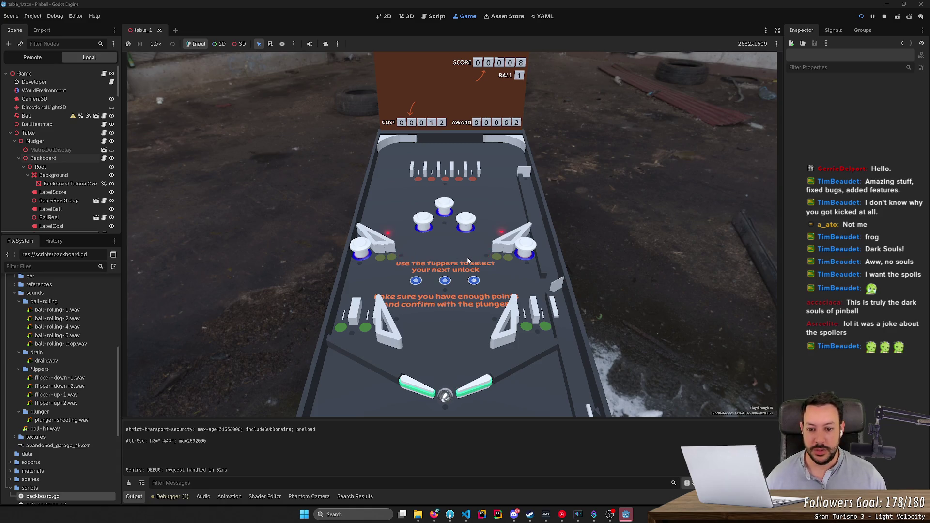
pyautogui.press('Left')
pyautogui.press('Left')
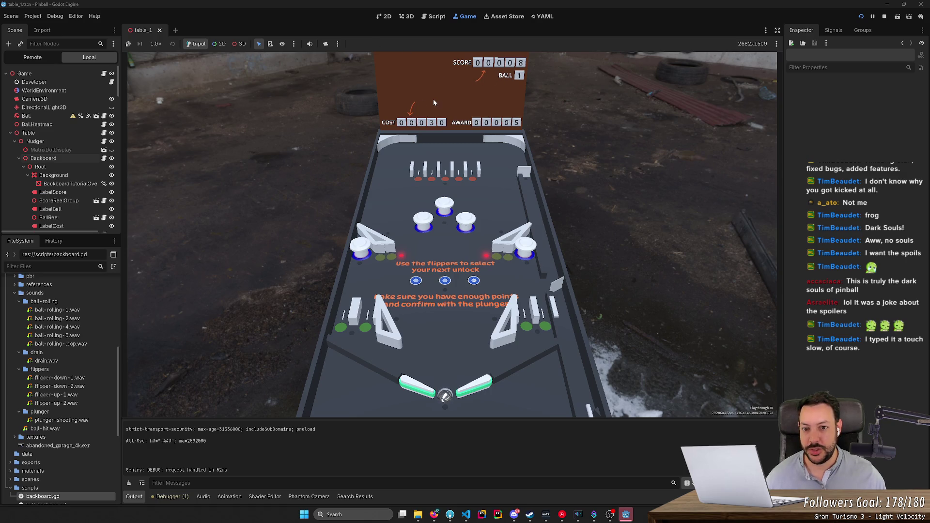
# - Cycle to the 12-point unlock and buy it
pyautogui.press('Right')
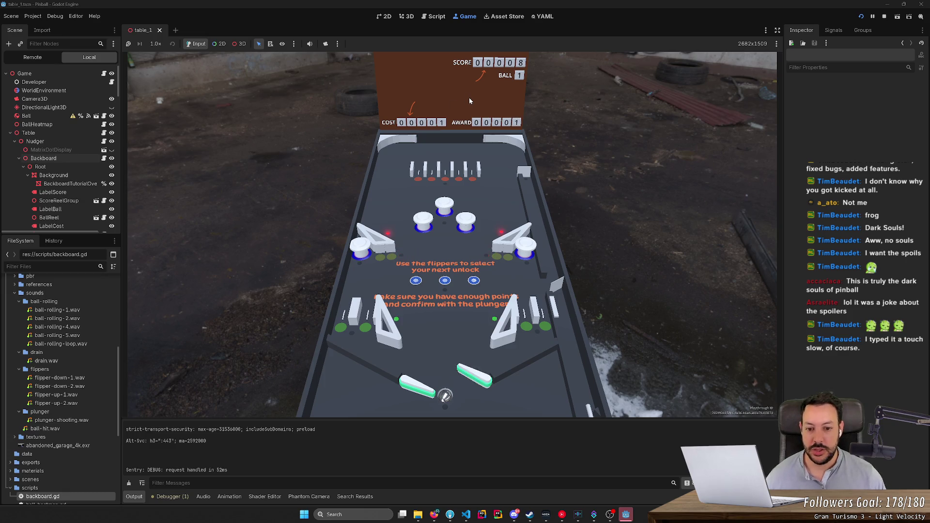
pyautogui.press('Left')
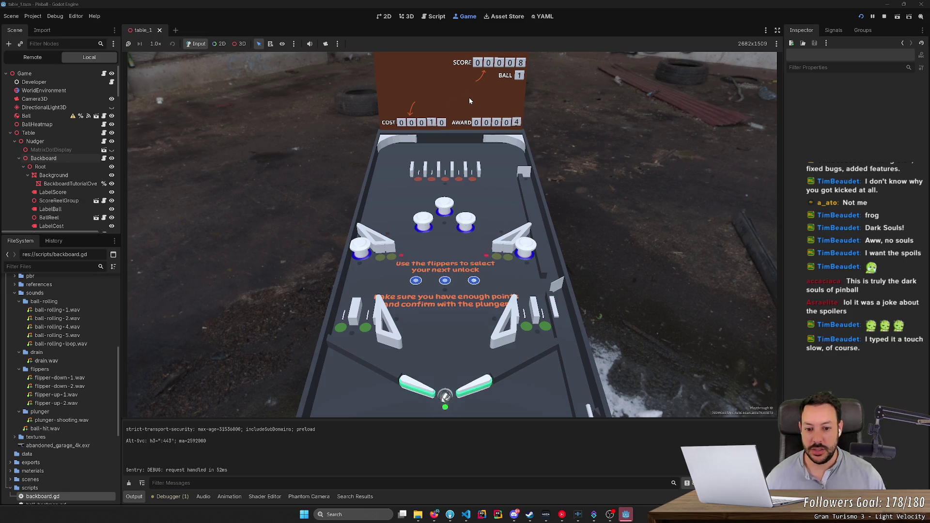
pyautogui.press('Left')
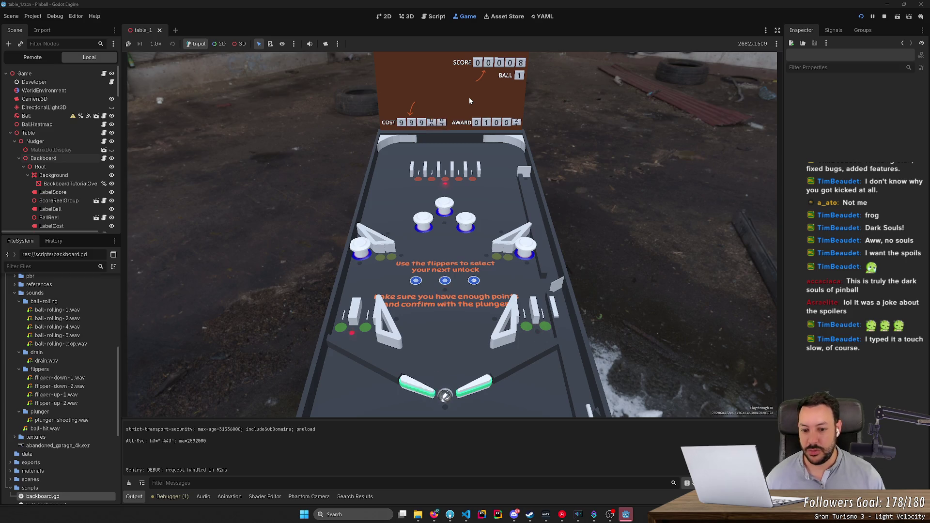
pyautogui.press('Left')
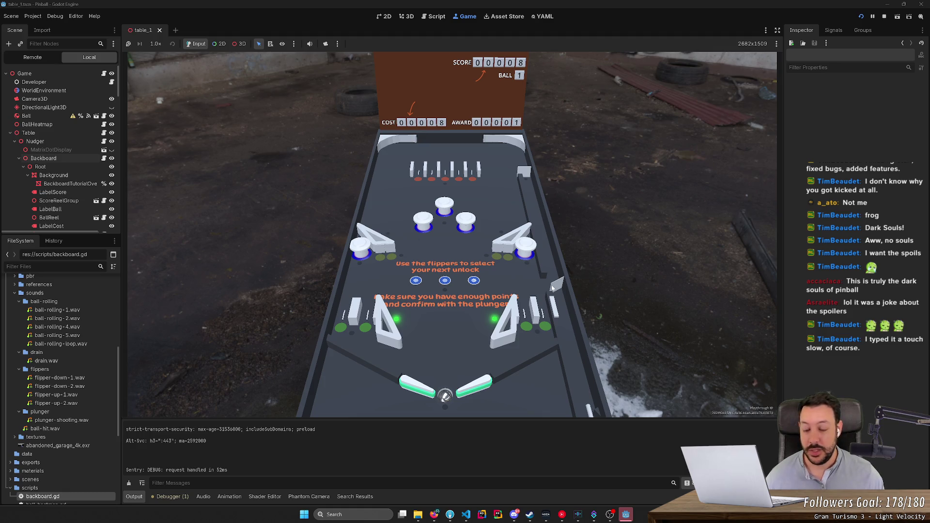
pyautogui.press('space')
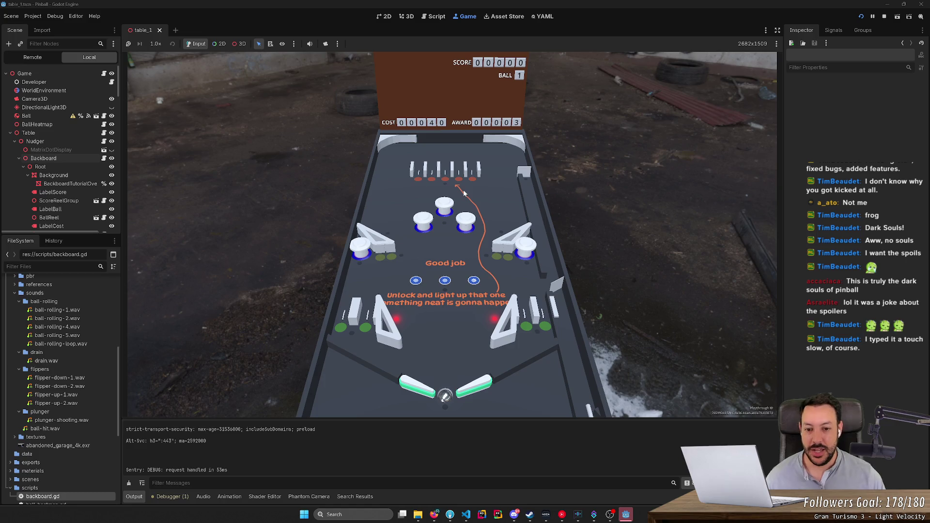
# - Browse the remaining unlocks up to the 99,999-point one
pyautogui.press('Left')
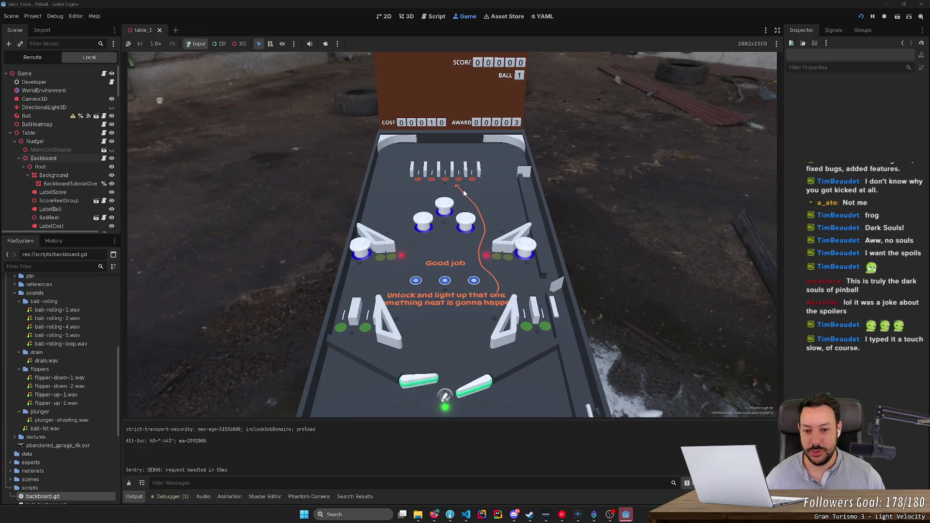
pyautogui.press('Left')
pyautogui.press('Left')
pyautogui.press('Left')
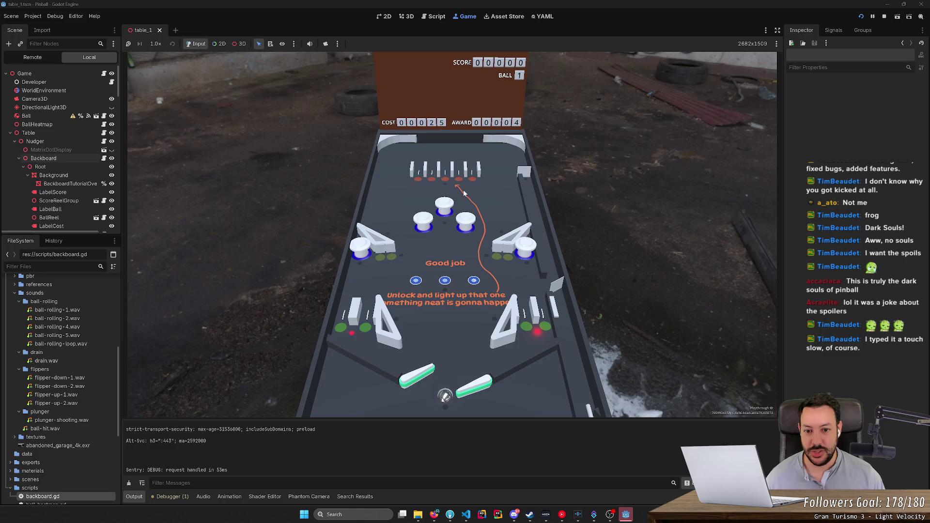
pyautogui.press('Left')
pyautogui.press('Left')
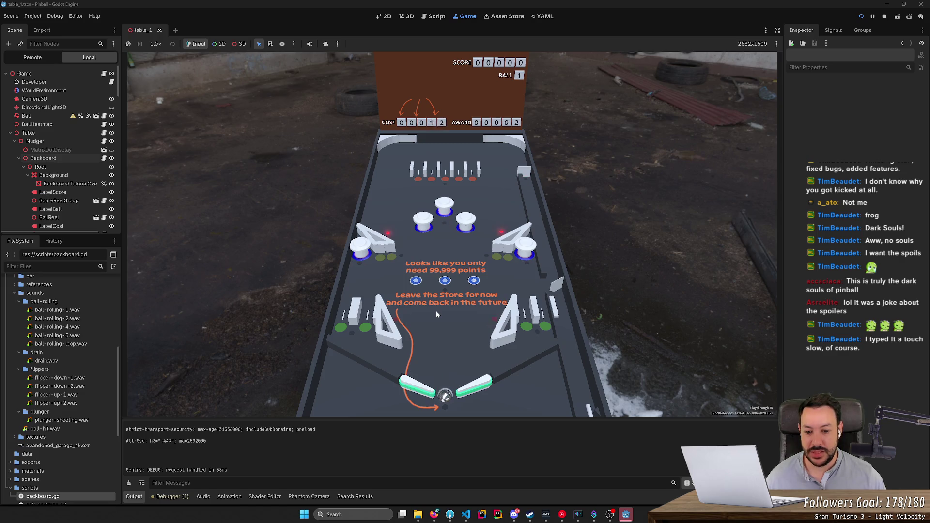
# - Leave the Shop and put the ball back in play
pyautogui.press('Right')
pyautogui.press('Left')
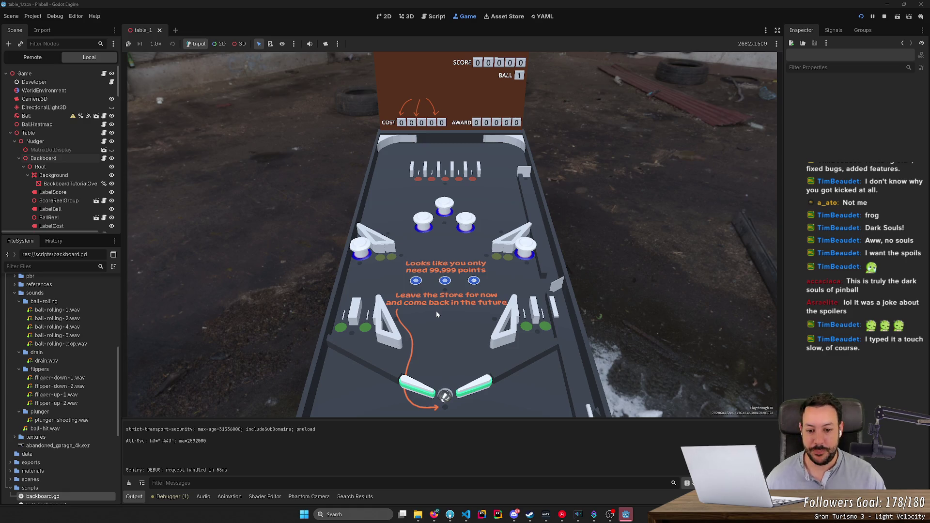
pyautogui.press('Left')
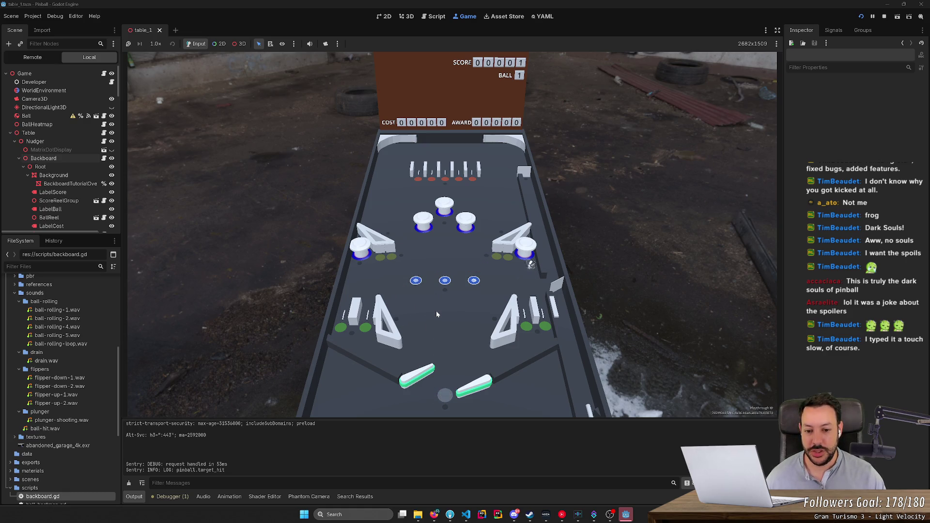
# - Keep the ball alive with alternating left and right flipper shots
pyautogui.press('Right')
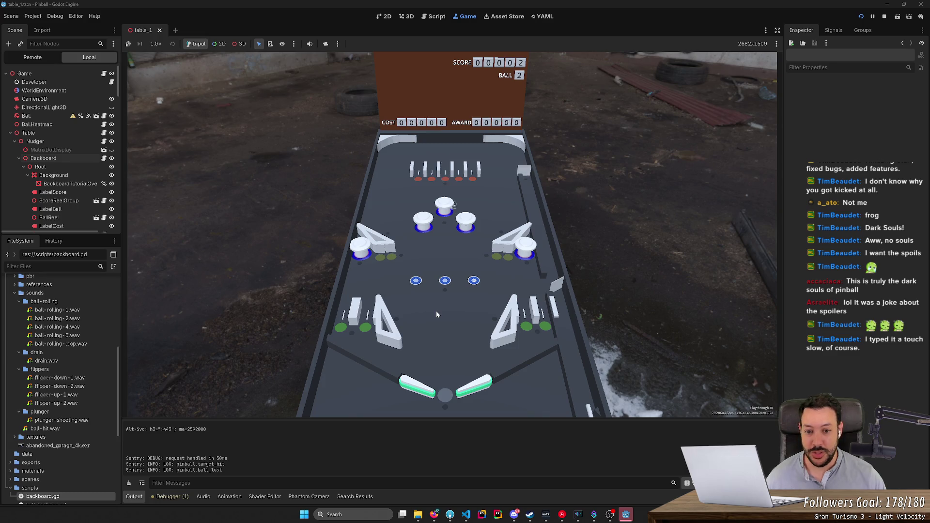
pyautogui.press('Left')
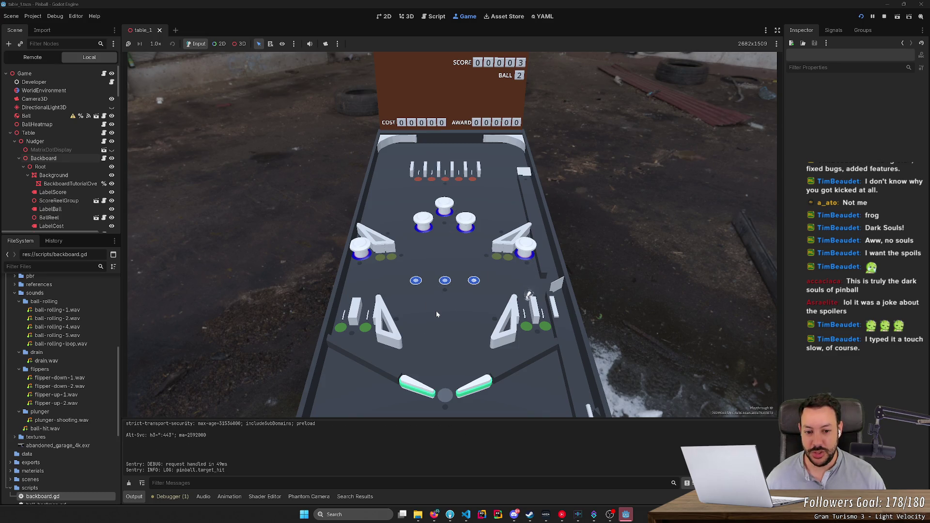
pyautogui.press('Right')
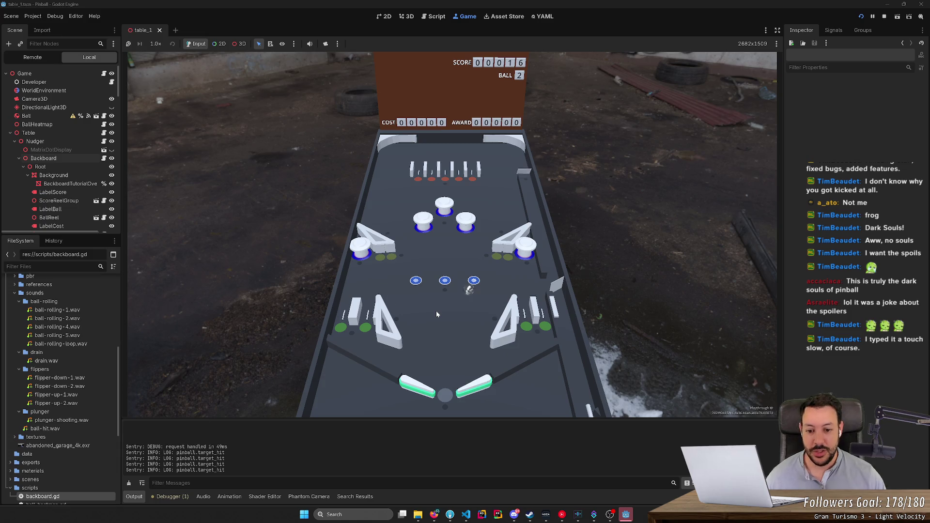
pyautogui.press('Left')
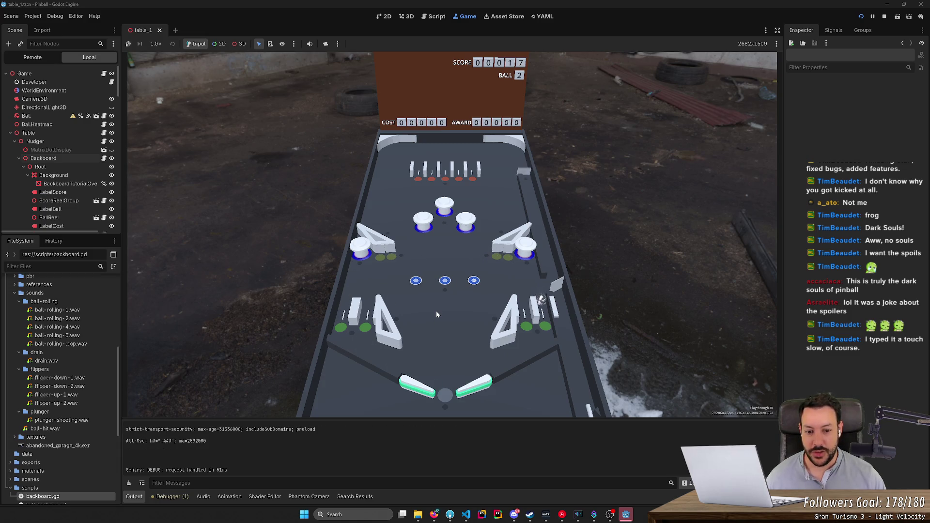
pyautogui.press('Right')
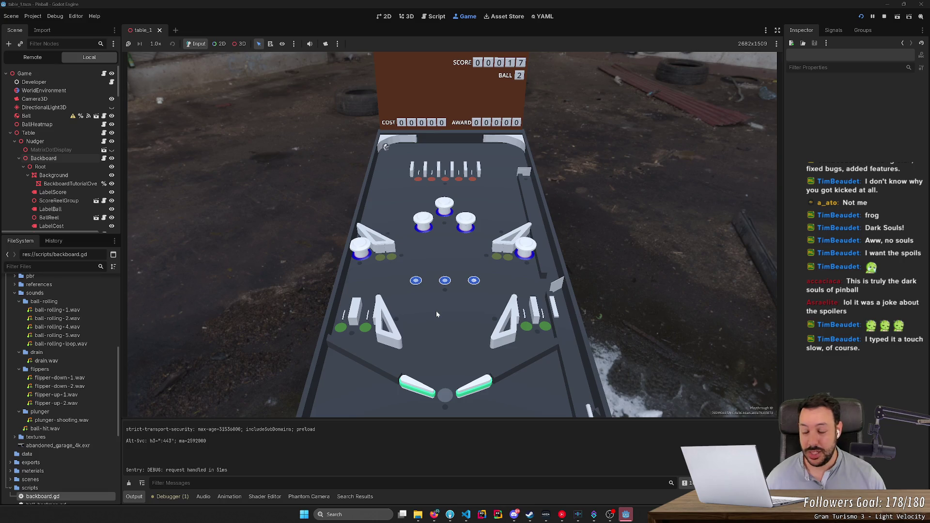
pyautogui.press('Left')
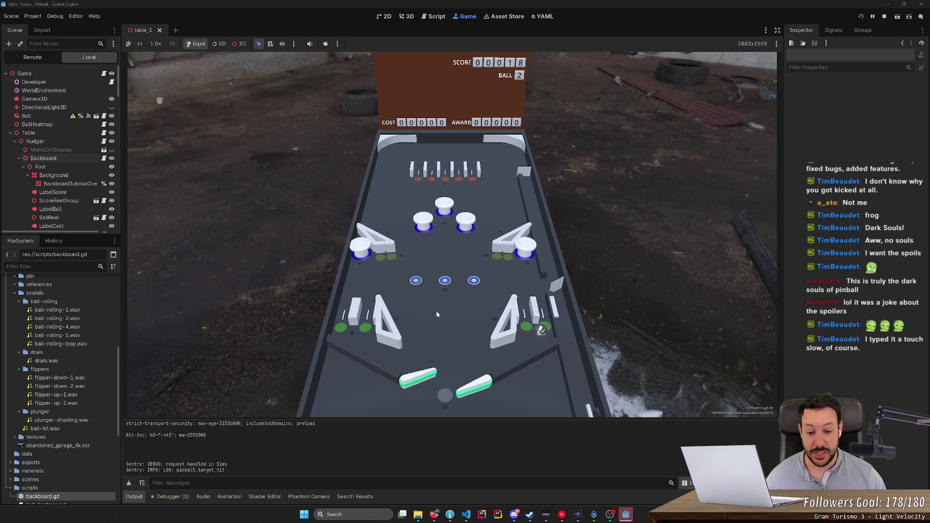
# - Keep shooting until the score reaches 45 on ball 3, then stop the game
pyautogui.press('Right')
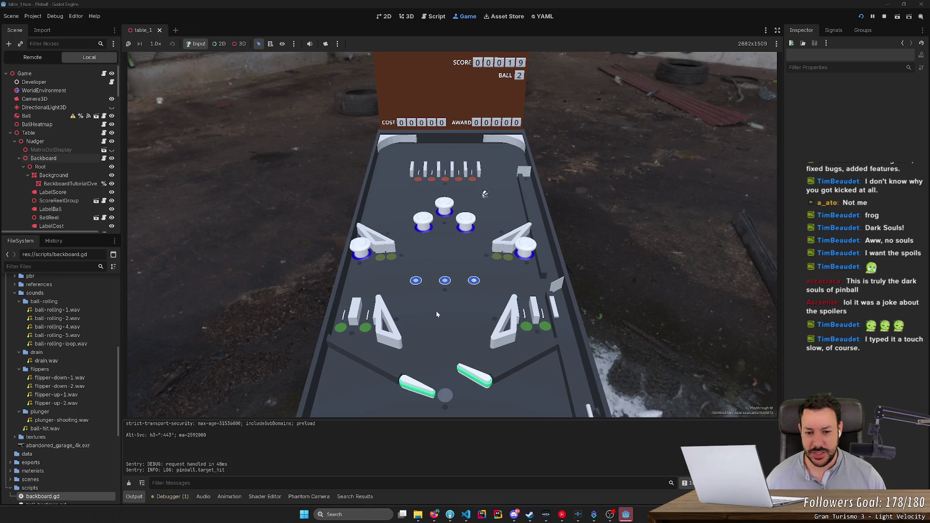
pyautogui.press('Left')
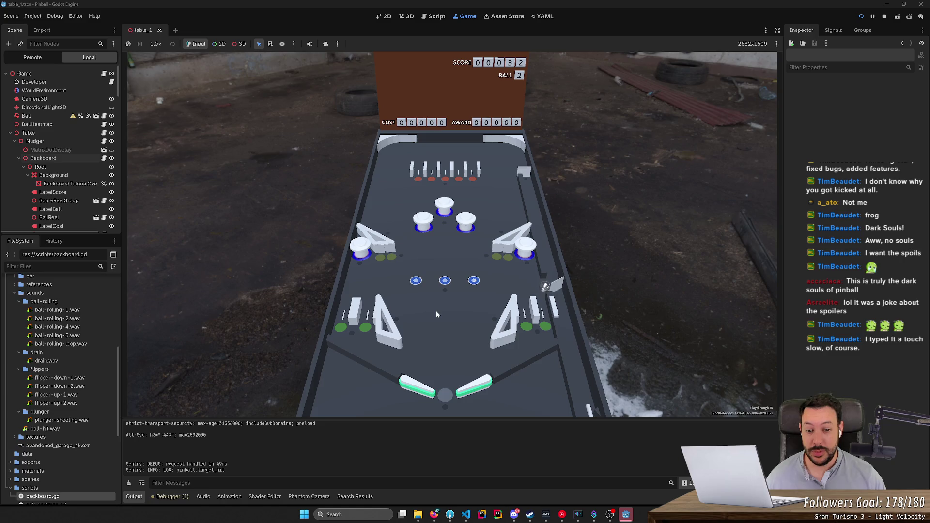
pyautogui.press('Right')
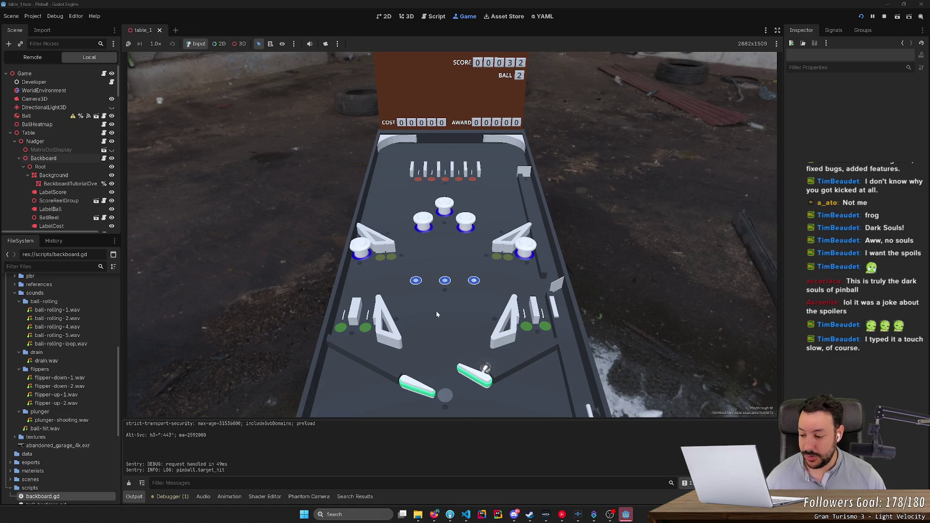
pyautogui.press('Right')
pyautogui.press('Left')
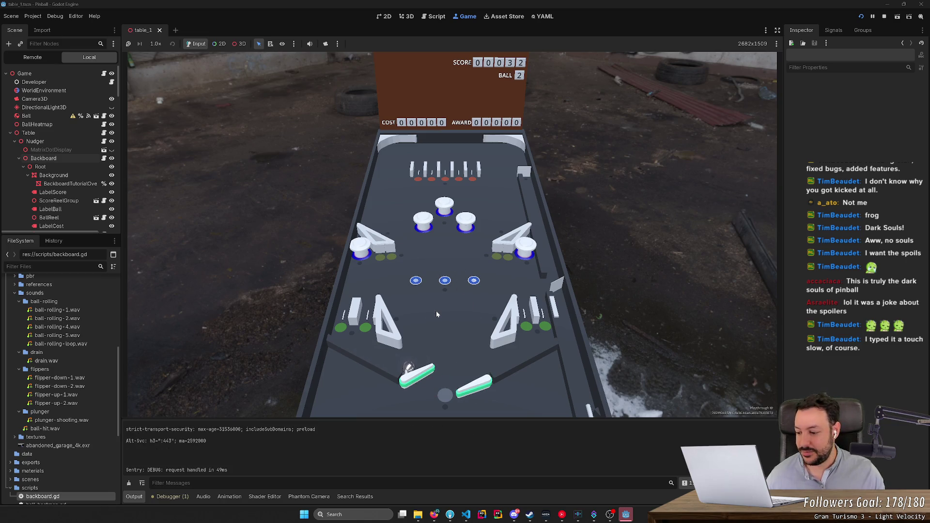
pyautogui.press('Left')
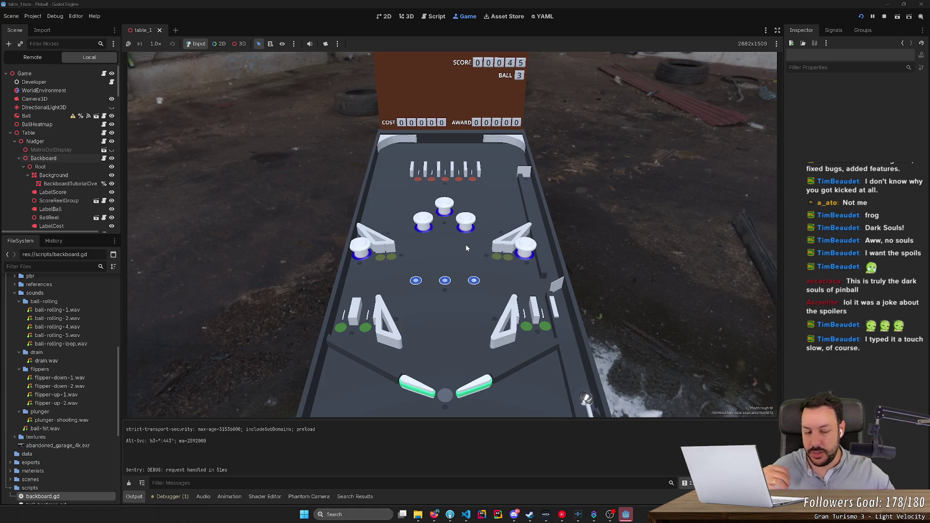
pyautogui.click(882, 18)
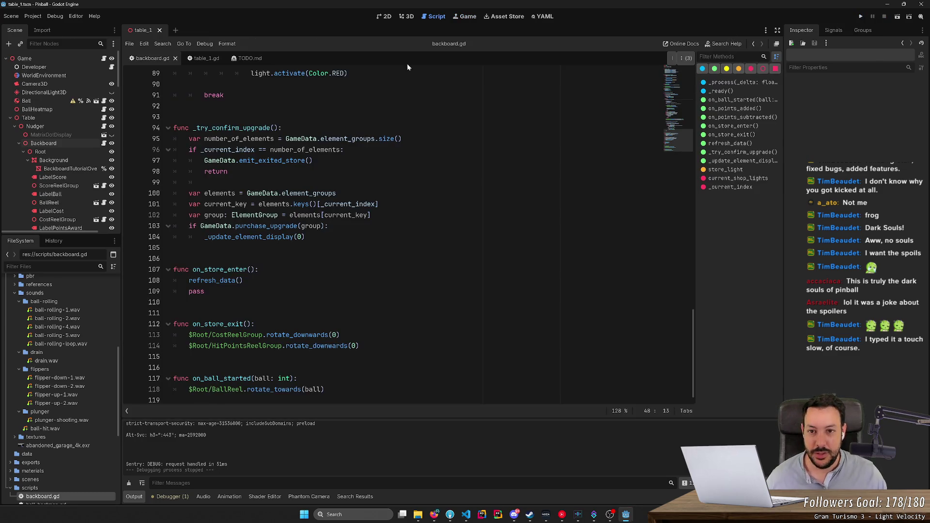
# - Show table_1 in the 3D workspace and fly the camera toward the backboard
pyautogui.click(407, 17)
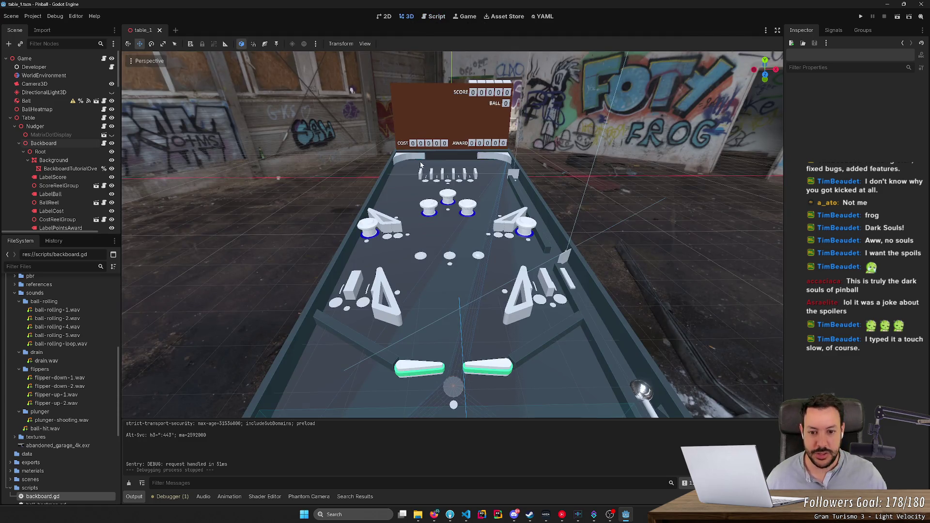
pyautogui.scroll(5, 453, 235)
pyautogui.scroll(5, 453, 235)
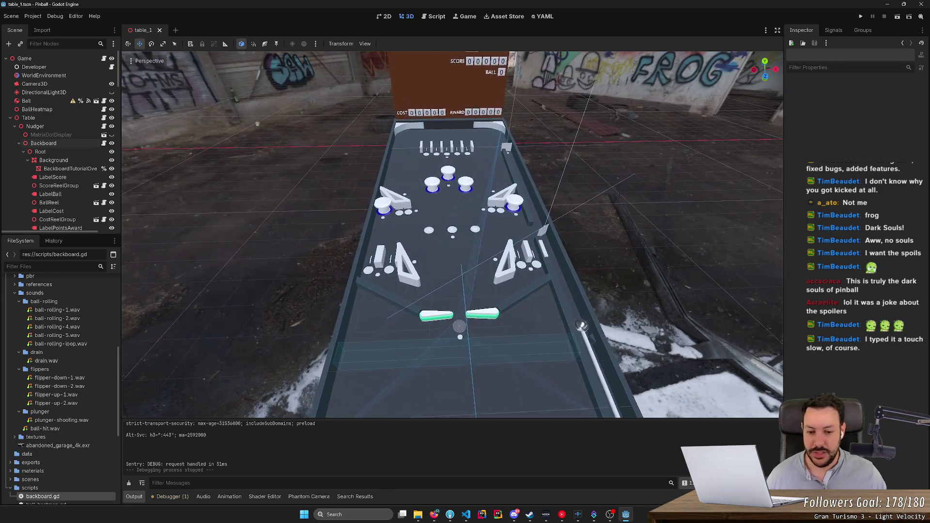
pyautogui.scroll(3, 457, 170)
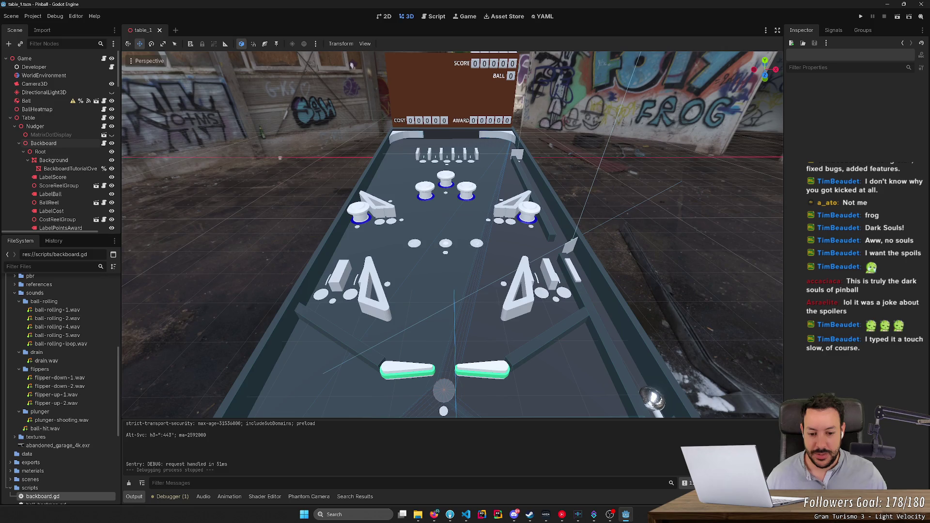
pyautogui.scroll(3, 352, 65)
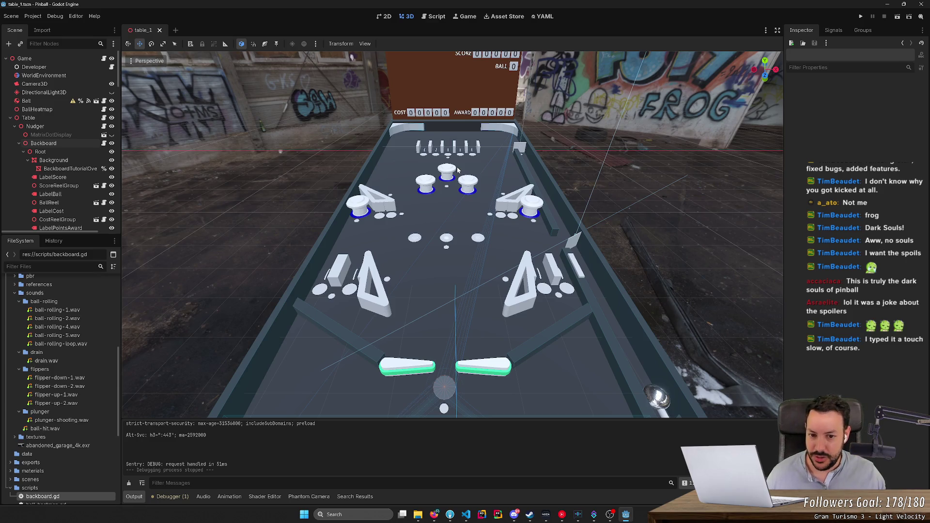
pyautogui.scroll(3, 451, 234)
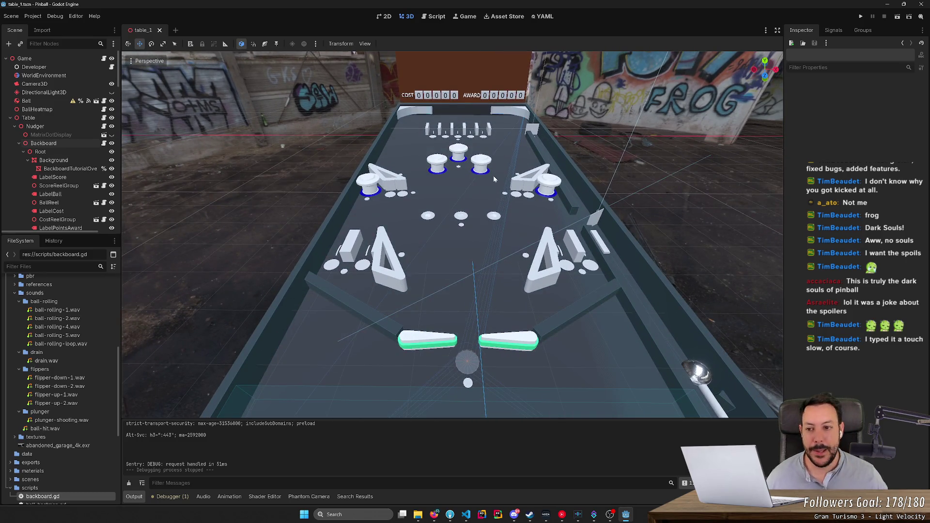
pyautogui.moveTo(496, 174)
pyautogui.mouseDown()
pyautogui.moveTo(581, 180)
pyautogui.moveTo(567, 187)
pyautogui.moveTo(484, 176)
pyautogui.mouseUp()
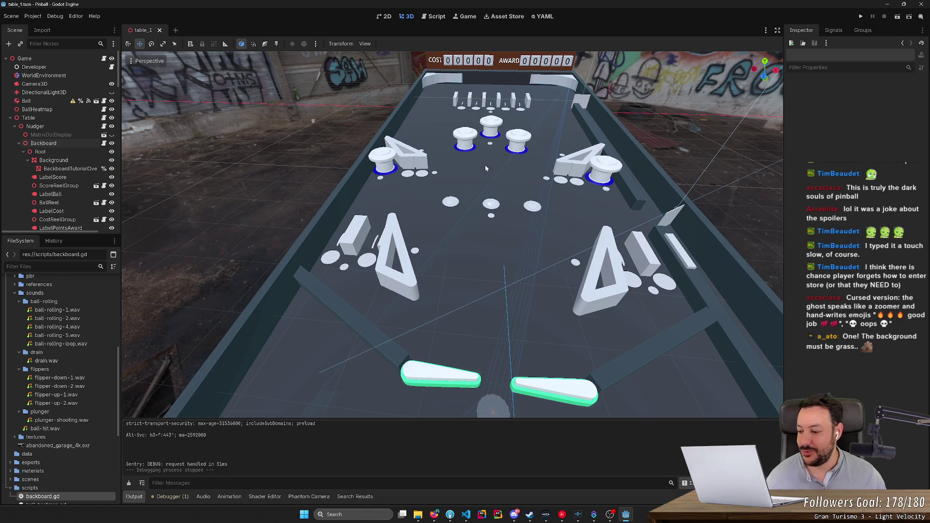
# - Tilt the view up to the backboard and move closer
pyautogui.moveTo(484, 164); pyautogui.dragTo(484, 125)
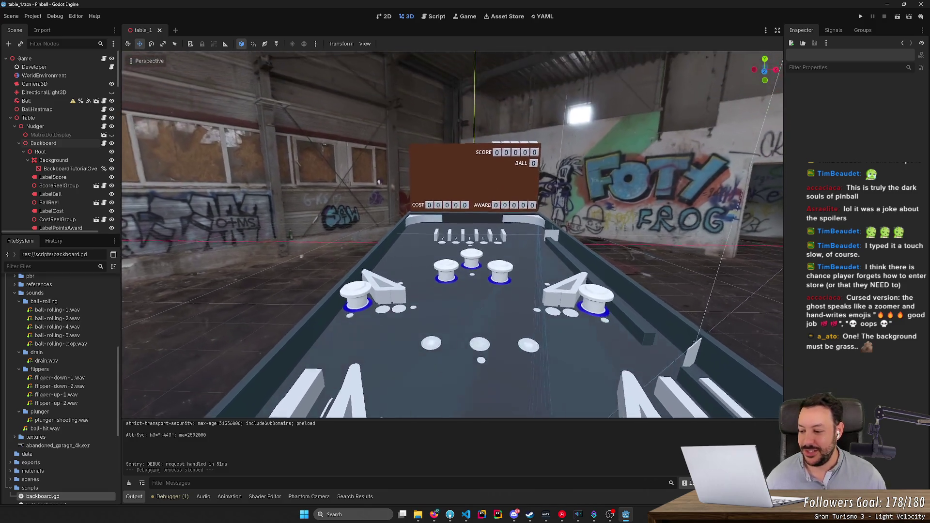
pyautogui.scroll(3, 452, 235)
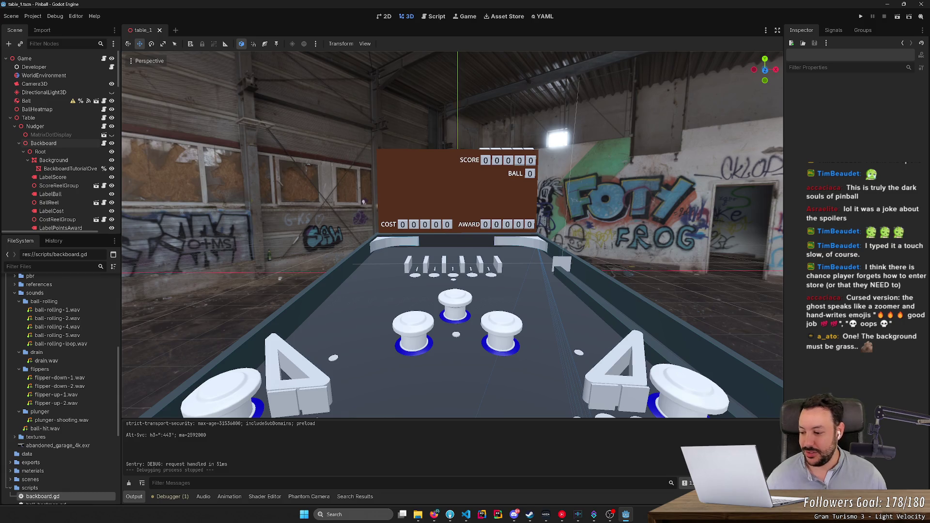
pyautogui.scroll(3, 364, 201)
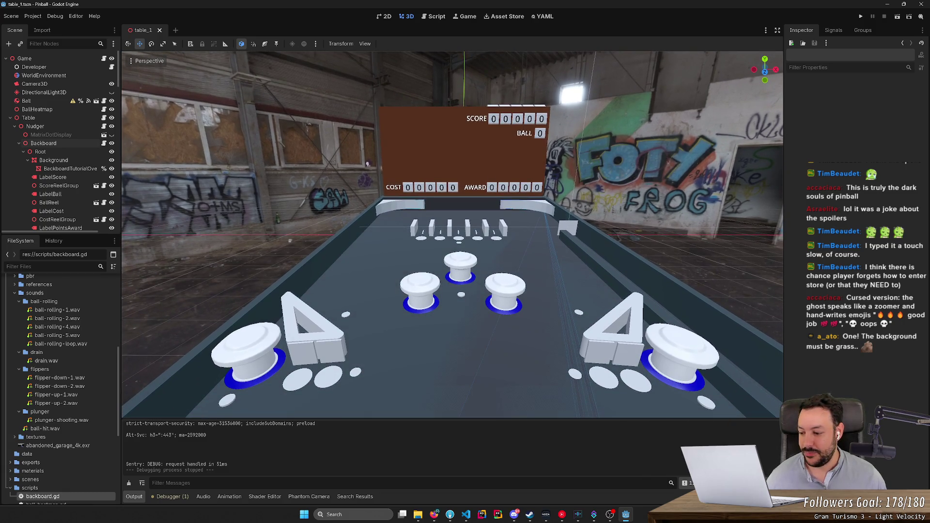
pyautogui.scroll(4, 452, 234)
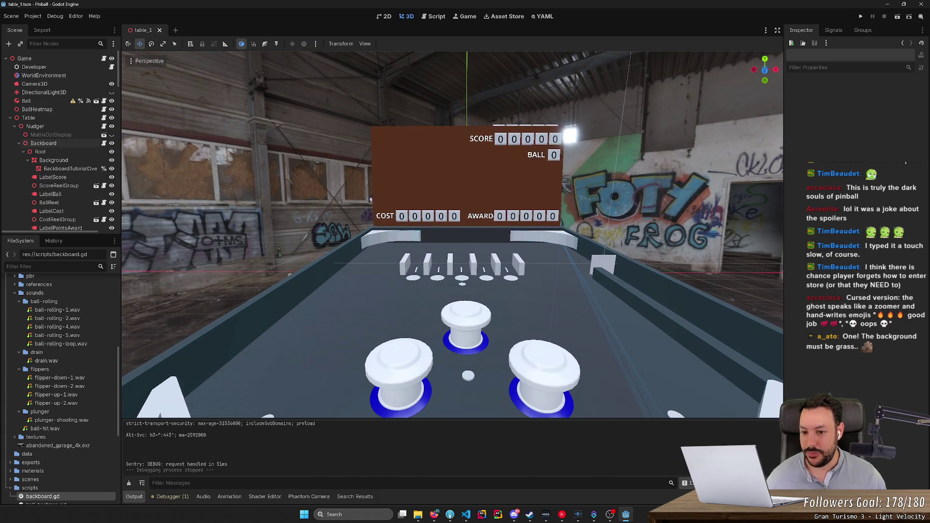
# - Orbit past the garage doorway and graffiti wall, closing in on the table
pyautogui.moveTo(370, 198)
pyautogui.mouseDown()
pyautogui.moveTo(339, 145)
pyautogui.moveTo(349, 83)
pyautogui.moveTo(368, 97)
pyautogui.moveTo(436, 99)
pyautogui.mouseUp()
pyautogui.moveTo(501, 177)
pyautogui.mouseDown()
pyautogui.moveTo(459, 230)
pyautogui.moveTo(577, 203)
pyautogui.moveTo(523, 194)
pyautogui.moveTo(500, 178)
pyautogui.mouseUp()
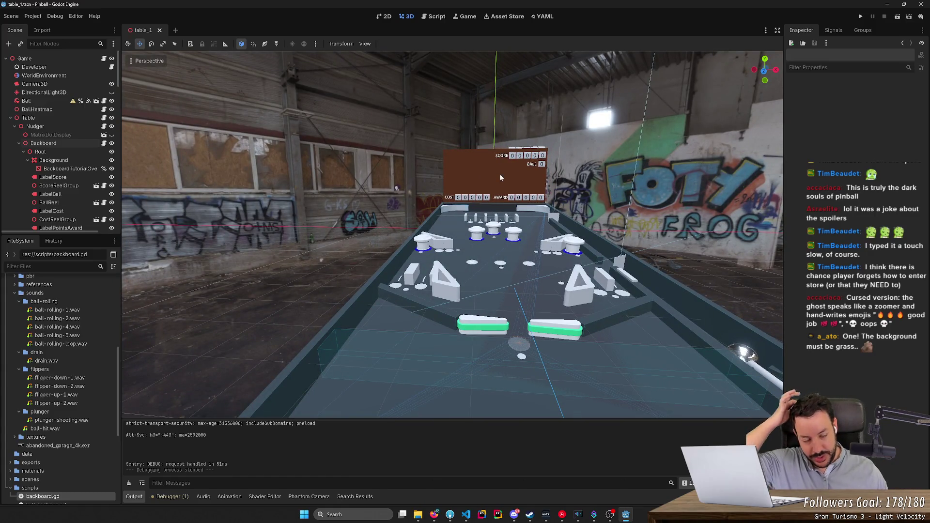
pyautogui.moveTo(500, 177)
pyautogui.mouseDown()
pyautogui.moveTo(595, 182)
pyautogui.moveTo(396, 135)
pyautogui.mouseUp()
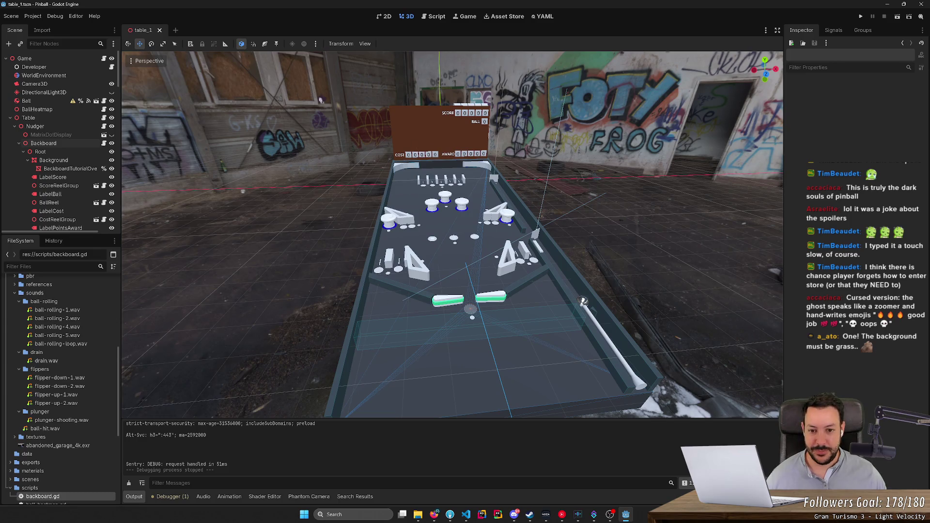
pyautogui.moveTo(558, 220)
pyautogui.mouseDown()
pyautogui.moveTo(654, 228)
pyautogui.moveTo(438, 226)
pyautogui.moveTo(350, 162)
pyautogui.mouseUp()
pyautogui.scroll(2, 457, 255)
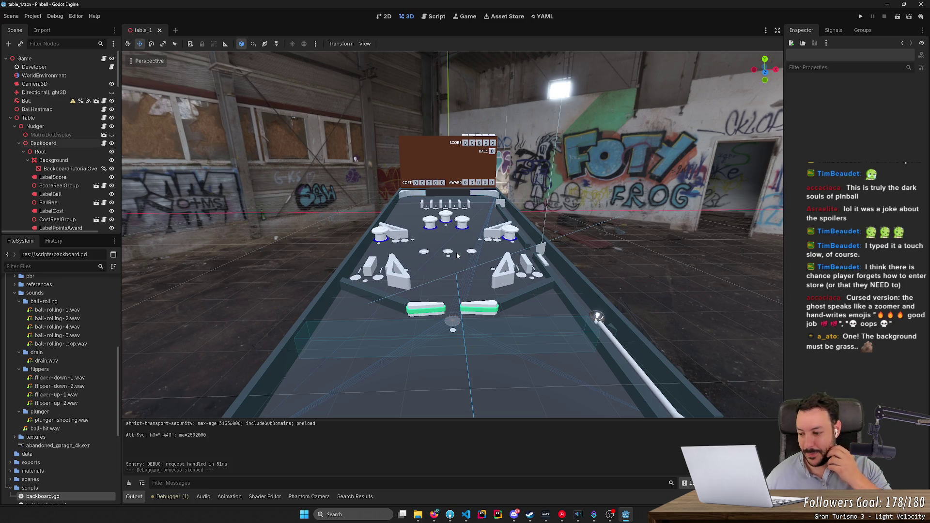
pyautogui.scroll(3, 457, 255)
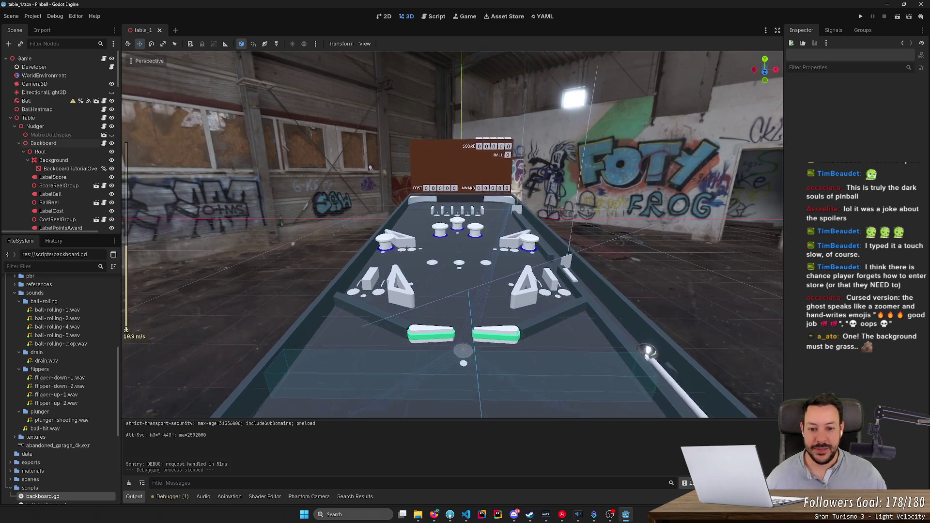
pyautogui.scroll(2, 463, 252)
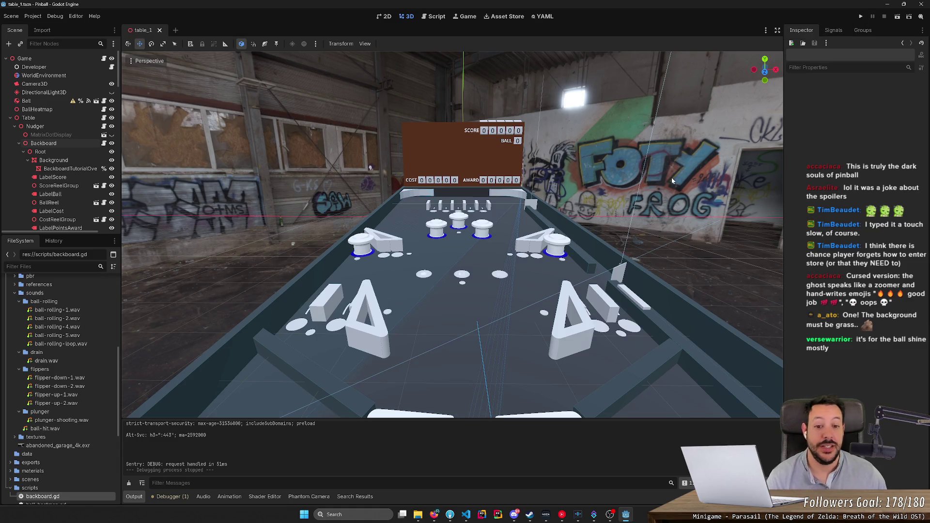
# - Fly beside the ball in the plunger lane, then run the project again
pyautogui.moveTo(671, 178); pyautogui.dragTo(462, 201)
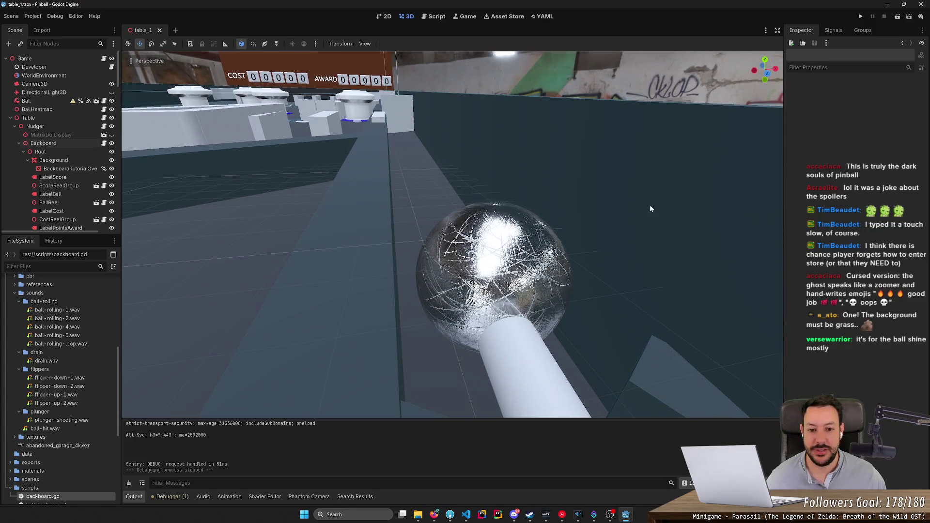
pyautogui.moveTo(562, 228)
pyautogui.mouseDown()
pyautogui.moveTo(542, 204)
pyautogui.moveTo(491, 187)
pyautogui.mouseUp()
pyautogui.click(860, 17)
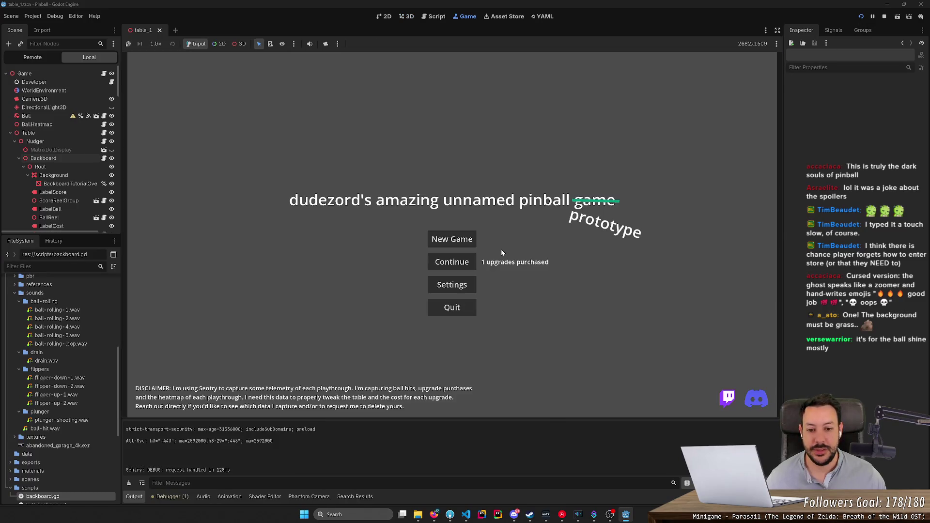
# - Start a game, launch and flip the ball to score 2, then stop the playtest
pyautogui.click(458, 241)
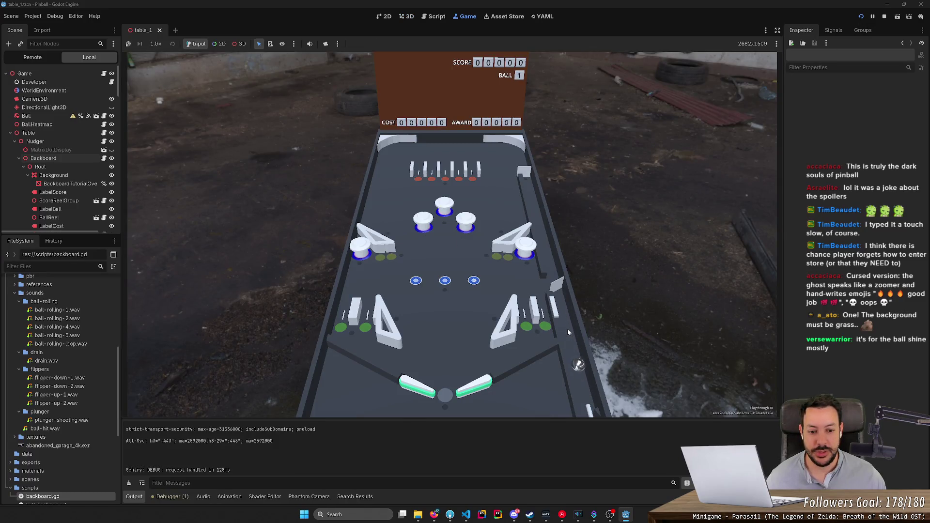
pyautogui.click(448, 343)
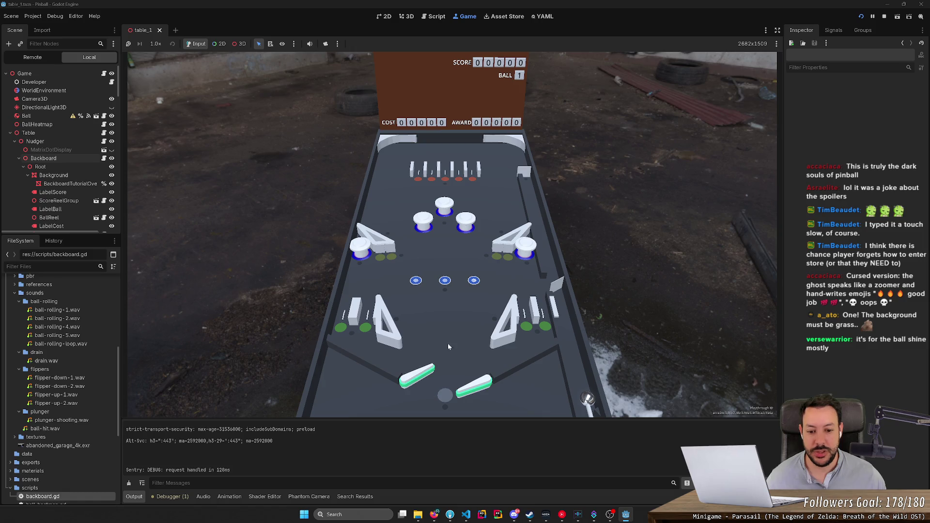
pyautogui.click(421, 348)
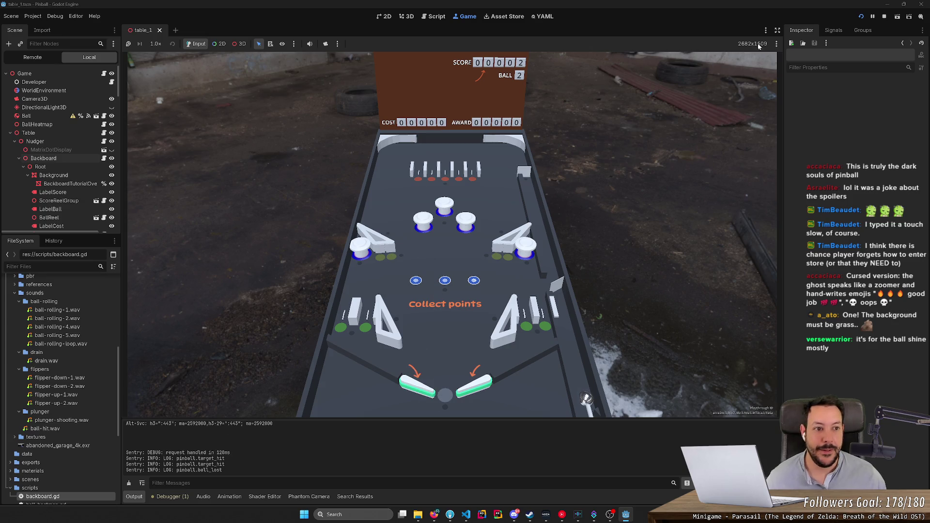
pyautogui.click(884, 16)
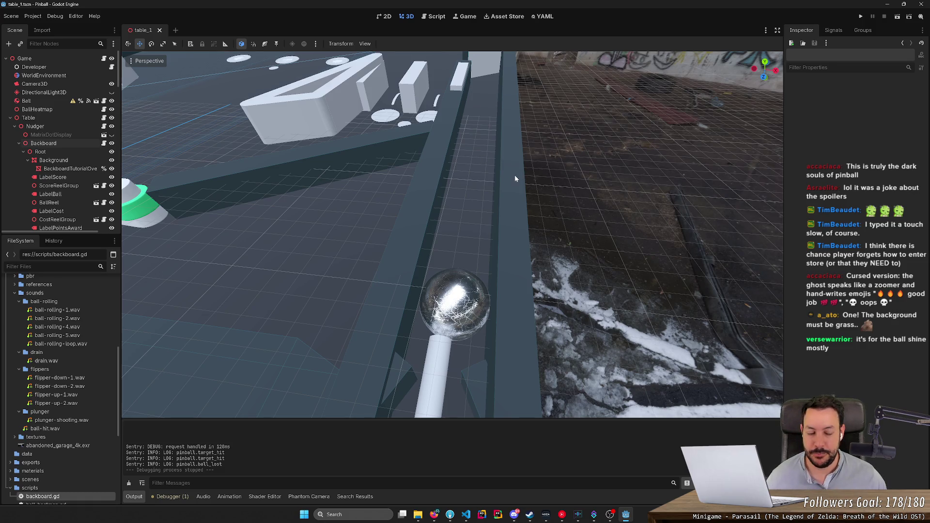
# - Orbit and scroll the 3D viewport to inspect the flippers and pinball table
pyautogui.moveTo(515, 178)
pyautogui.mouseDown()
pyautogui.moveTo(436, 198)
pyautogui.moveTo(498, 193)
pyautogui.mouseUp()
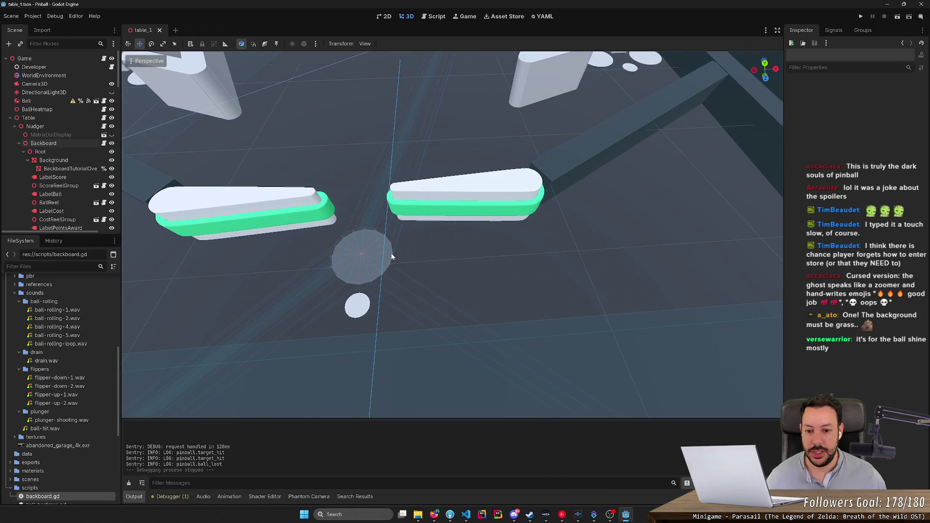
pyautogui.scroll(-5, 399, 290)
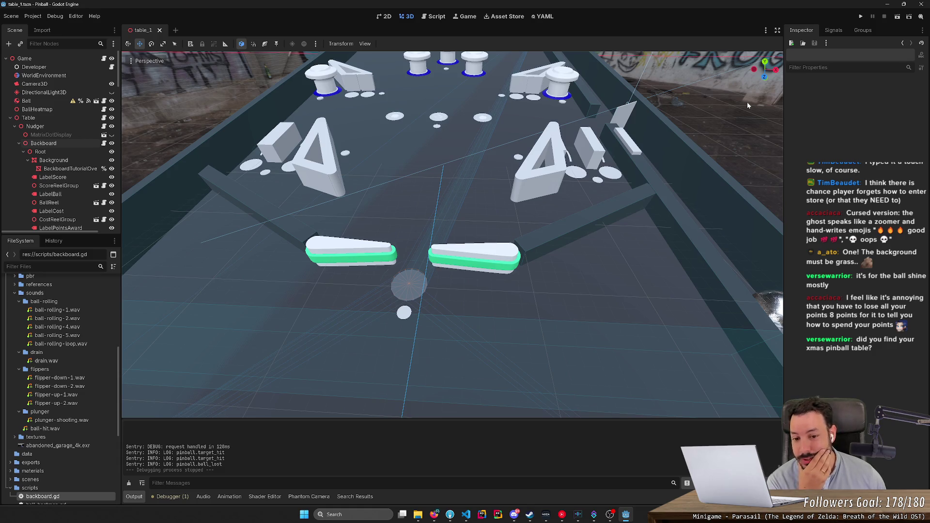
pyautogui.scroll(-6, 665, 121)
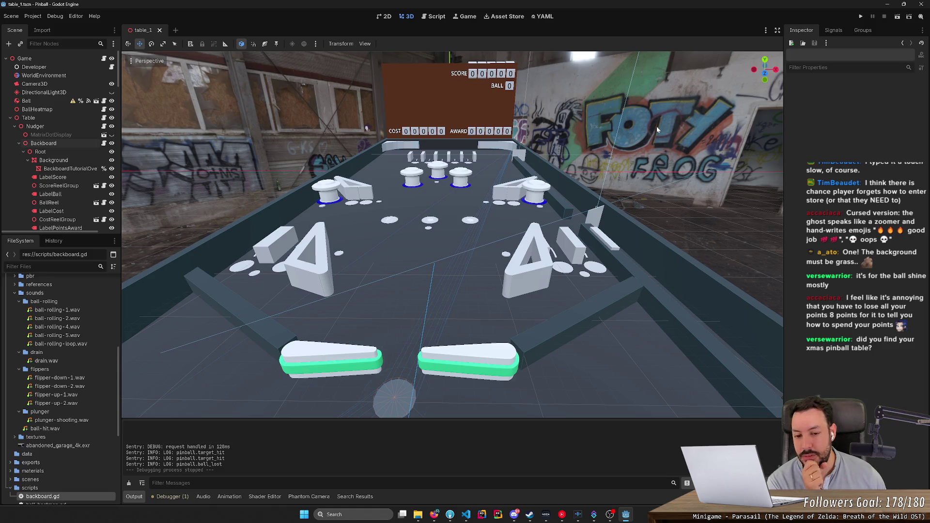
pyautogui.scroll(2, 657, 130)
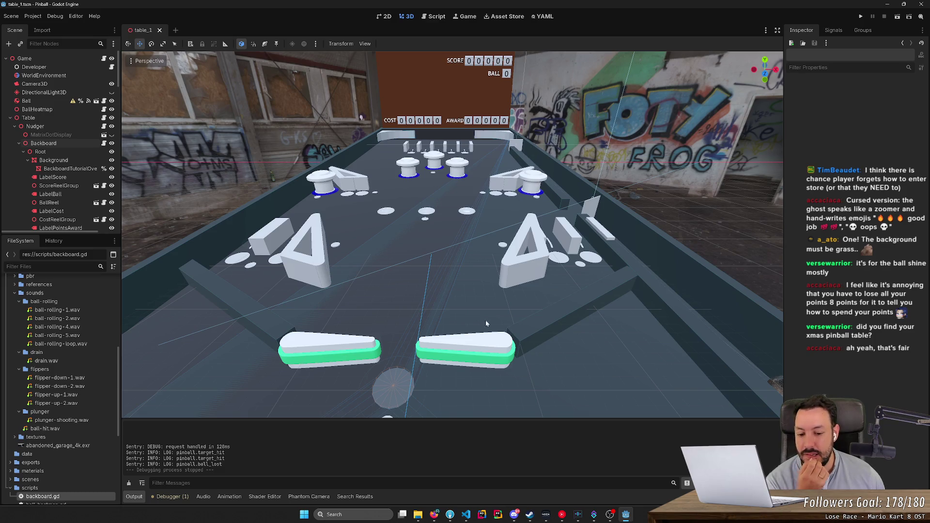
# - Switch to the web browser and search 'rokr' in a new tab
pyautogui.click(434, 514)
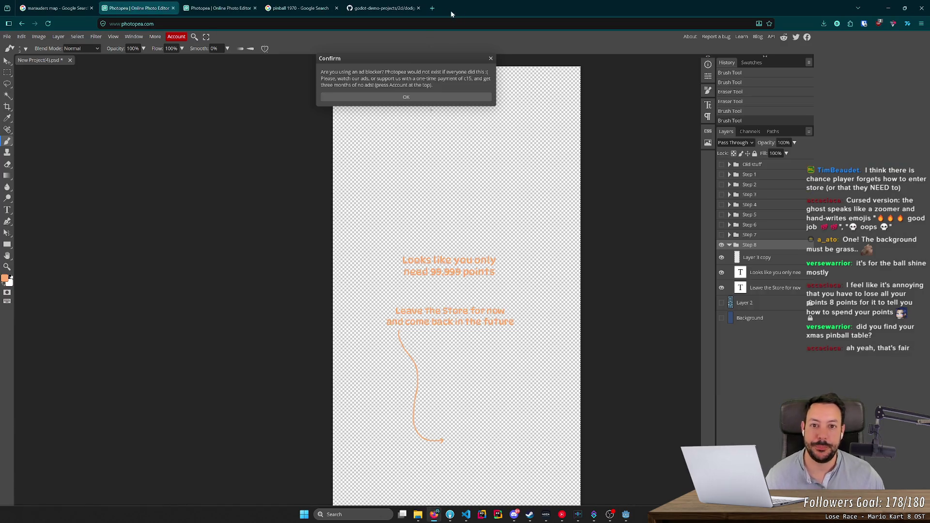
pyautogui.click(434, 12)
pyautogui.write('rokr')
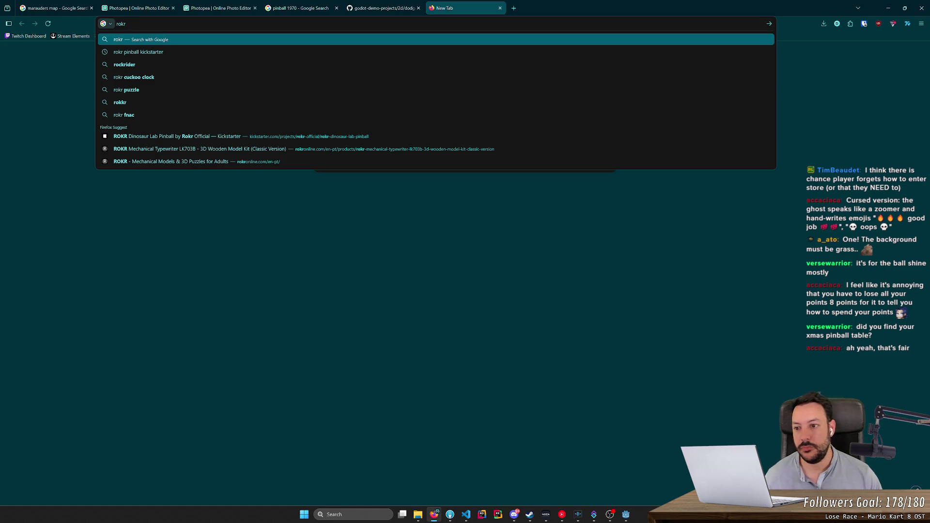
# - Load the ROKR Dinosaur Lab Pinball Kickstarter suggestion and play its campaign video full screen
pyautogui.press('Down')
pyautogui.press('Down')
pyautogui.press('Down')
pyautogui.press('Return')
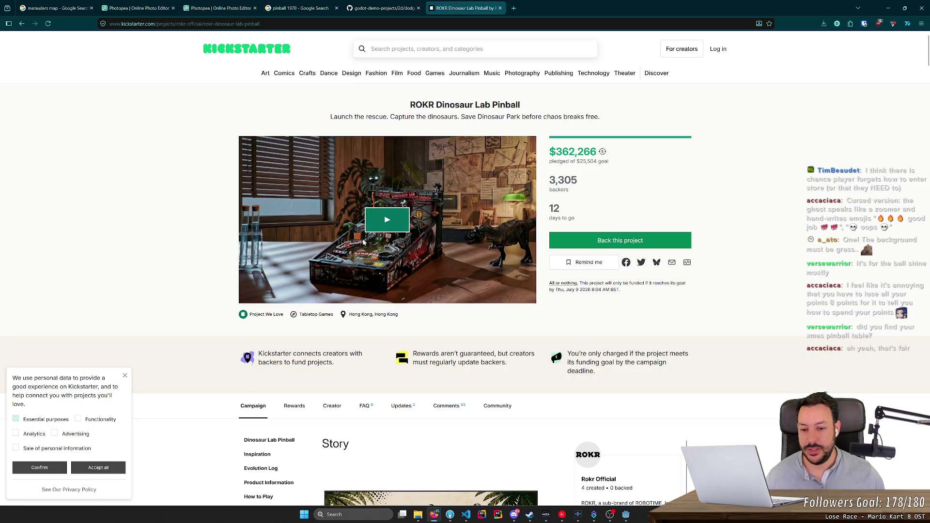
pyautogui.click(386, 221)
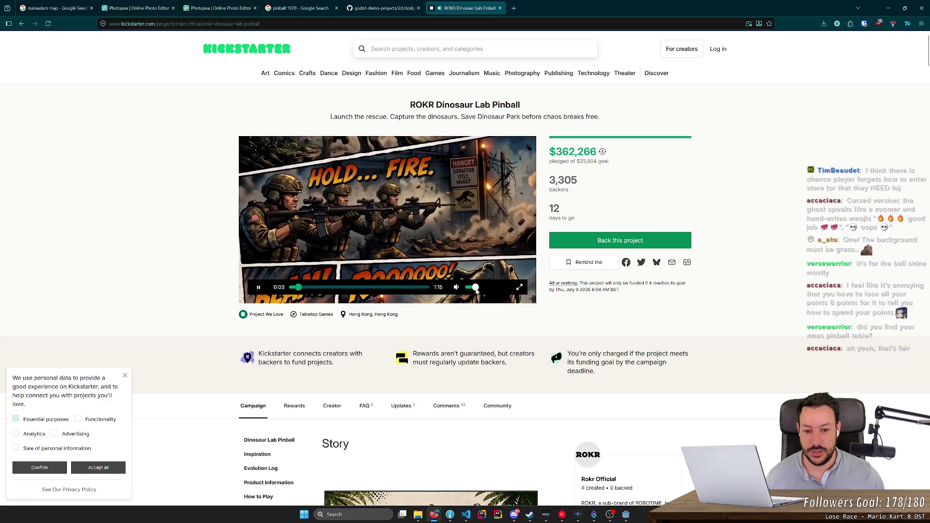
pyautogui.click(519, 288)
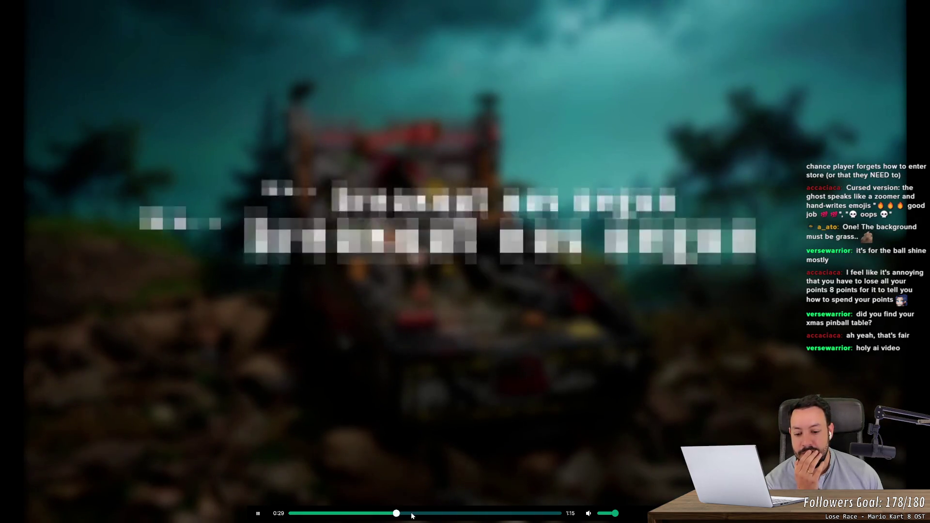
# - Seek the campaign video to about 0:38-0:39, pause it, and leave full screen
pyautogui.moveTo(412, 516); pyautogui.dragTo(431, 515)
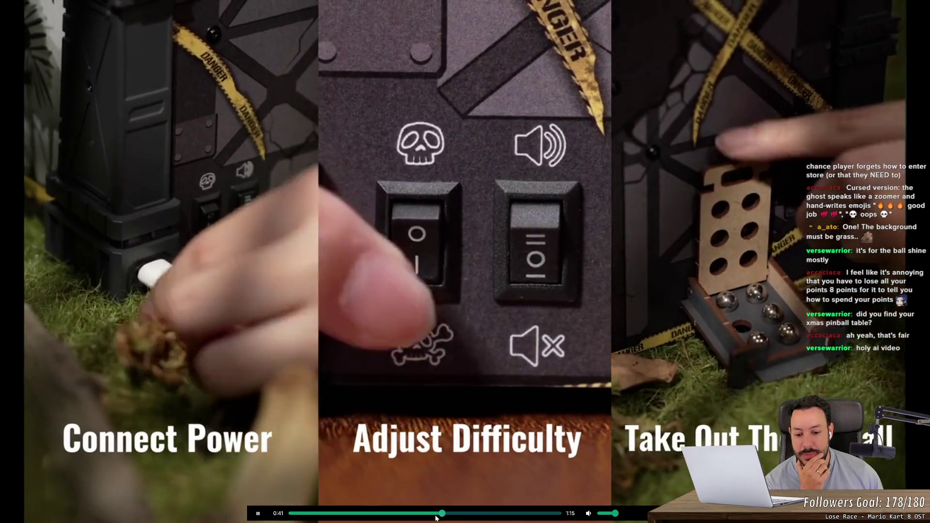
pyautogui.click(430, 514)
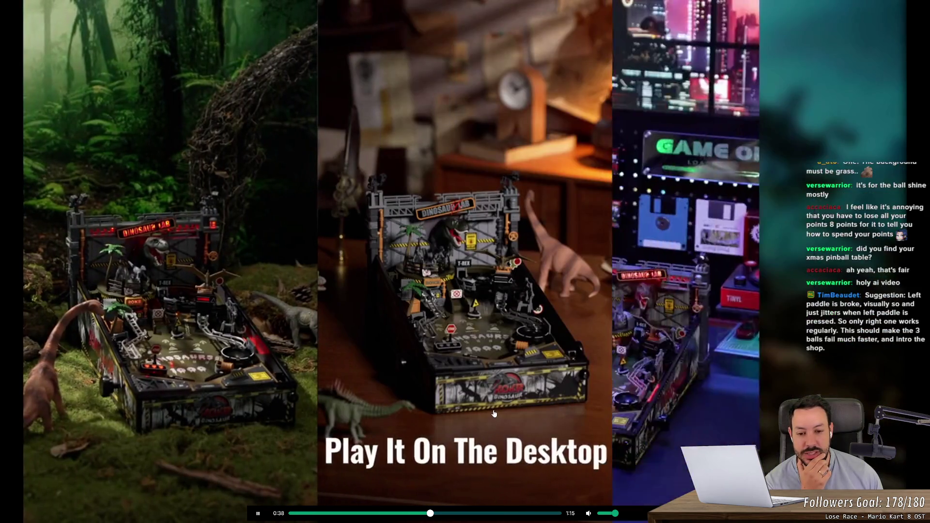
pyautogui.click(519, 388)
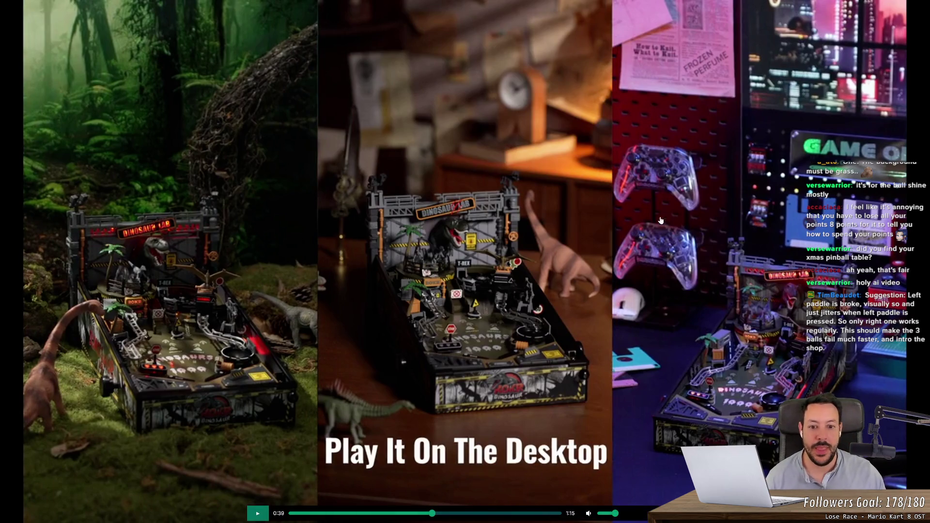
pyautogui.press('Escape')
# - Review the Story, Product Information and Package Contents sections, then minimize the browser
pyautogui.scroll(-4, 485, 261)
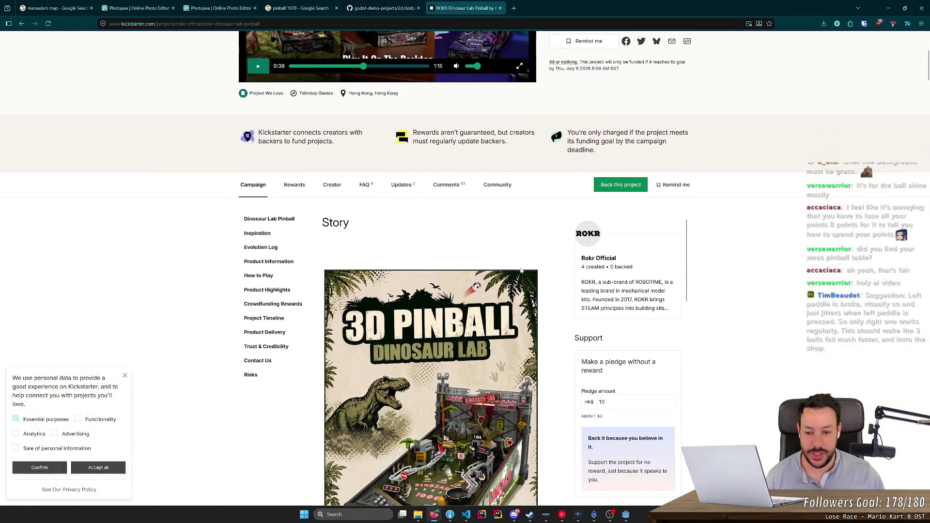
pyautogui.scroll(4, 470, 262)
pyautogui.scroll(-7, 470, 262)
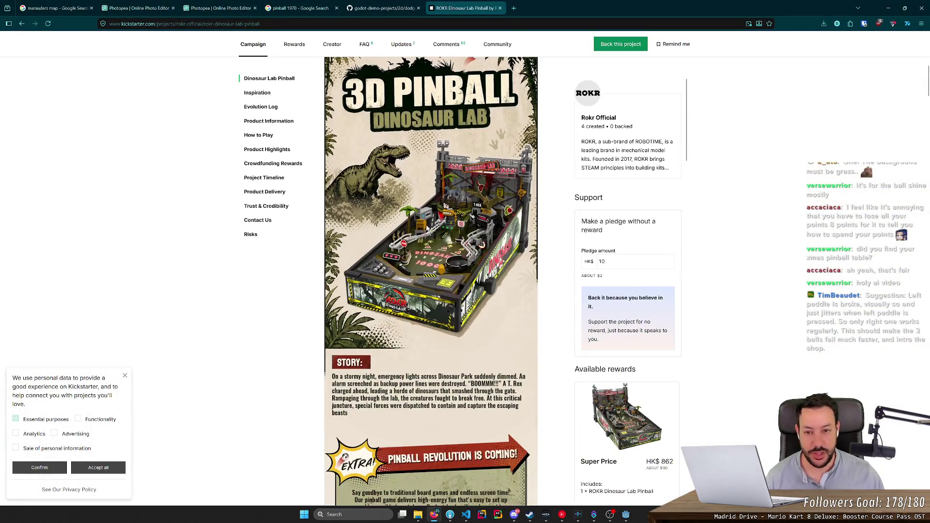
pyautogui.scroll(-20, 350, 296)
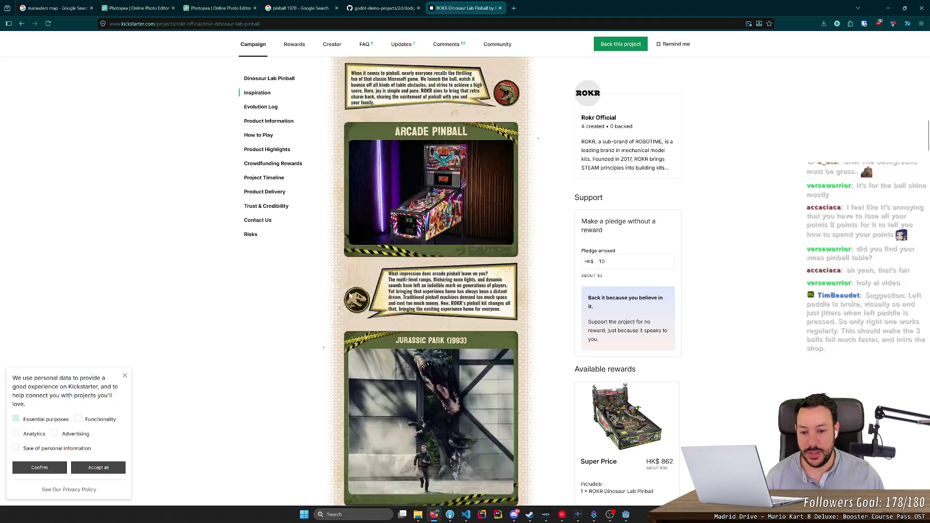
pyautogui.scroll(-20, 350, 296)
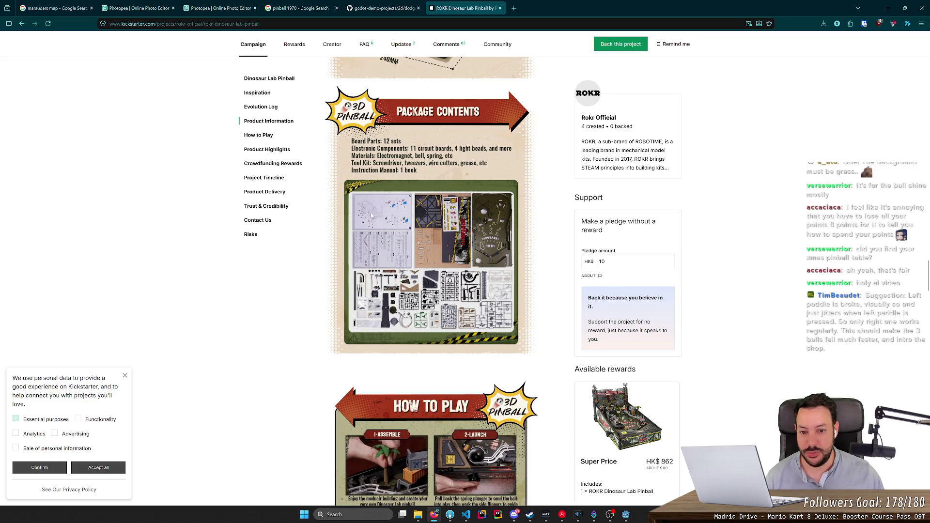
pyautogui.scroll(3, 396, 304)
pyautogui.scroll(5, 396, 304)
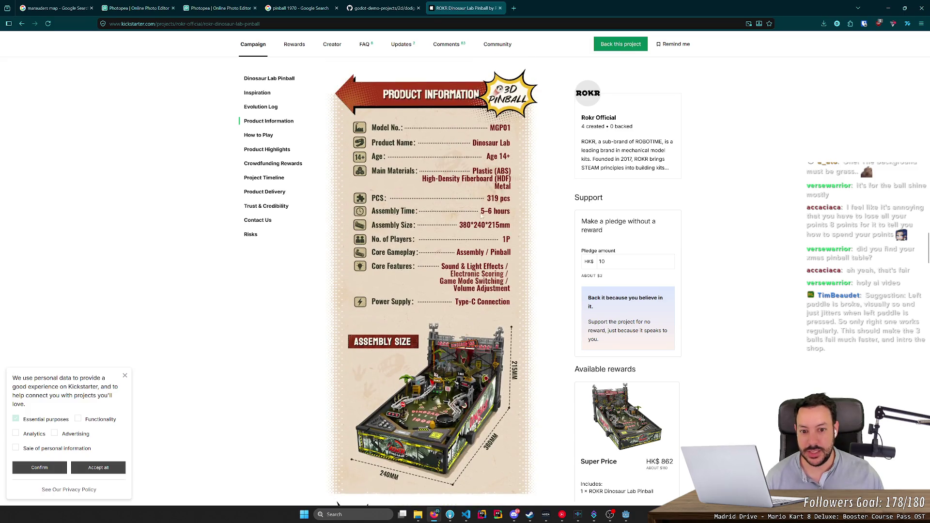
pyautogui.scroll(-8, 477, 228)
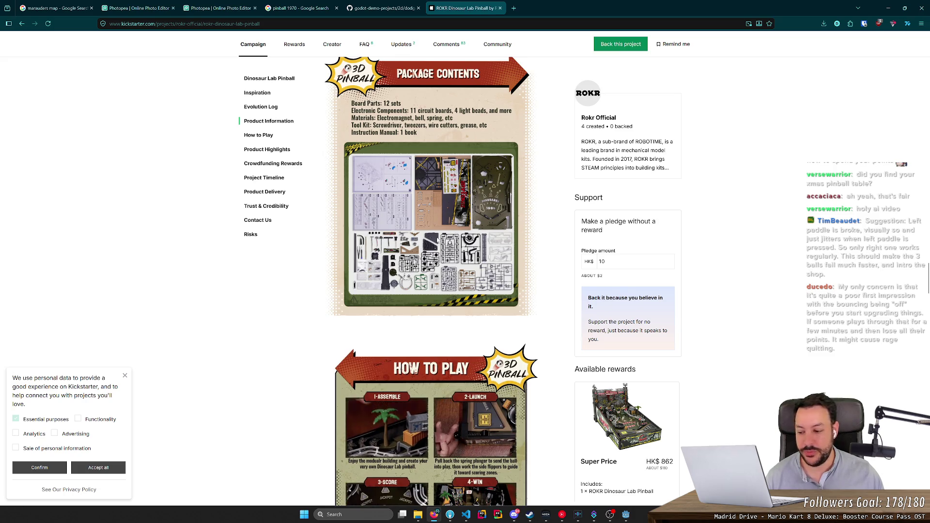
pyautogui.click(888, 9)
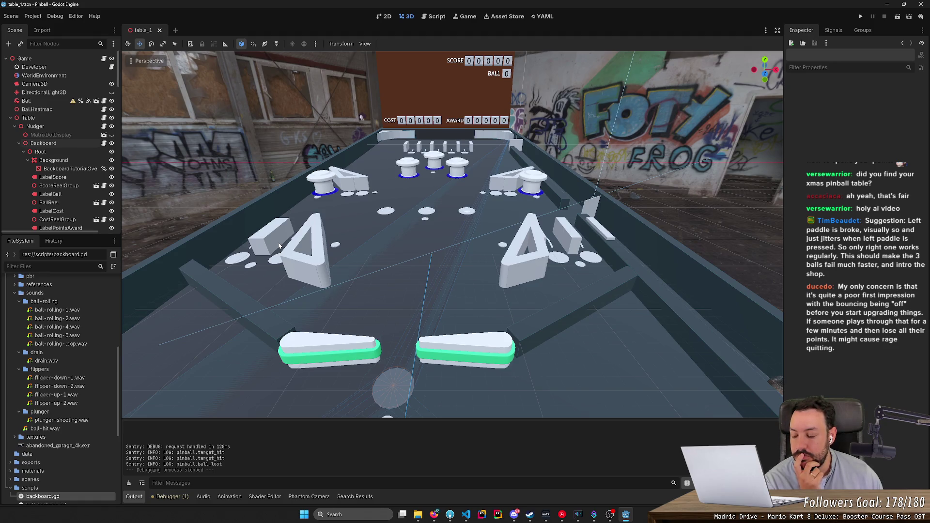
# - Run the project, start a New Game, and test both flippers and the plunger
pyautogui.click(860, 18)
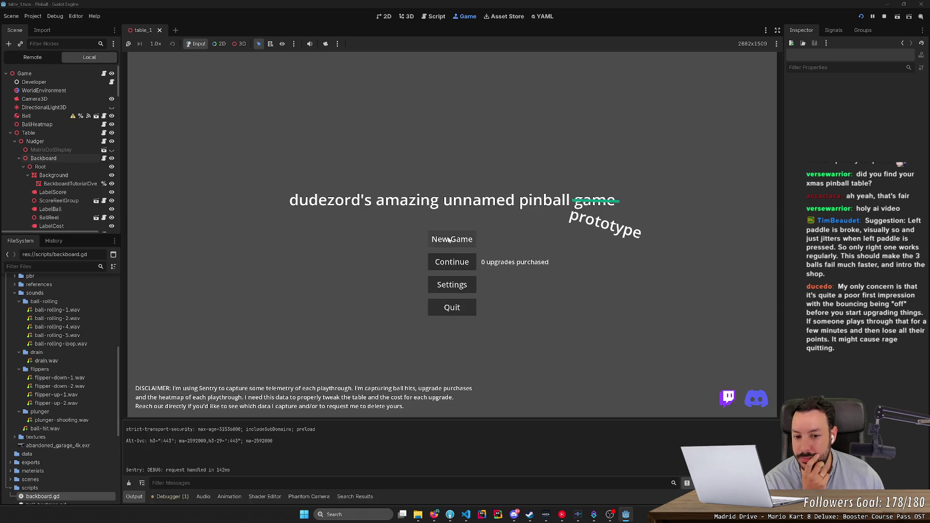
pyautogui.click(449, 240)
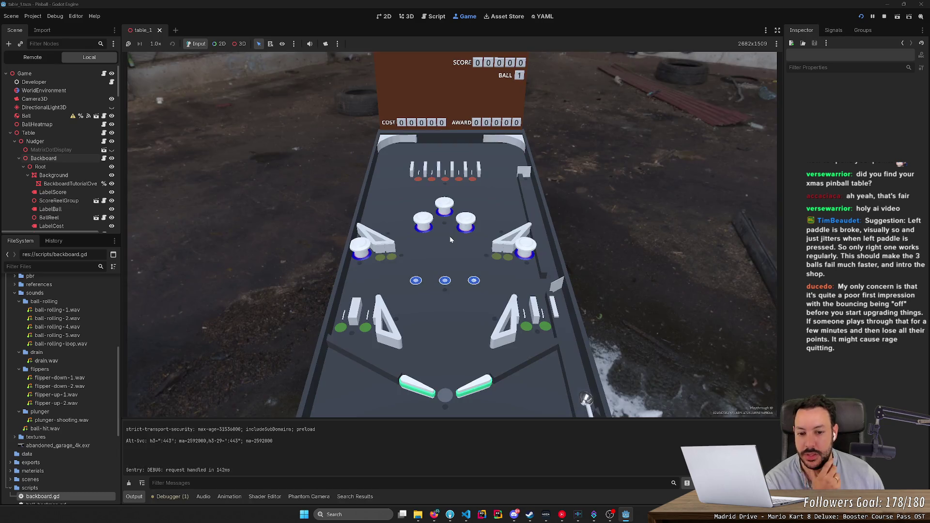
pyautogui.press('Left')
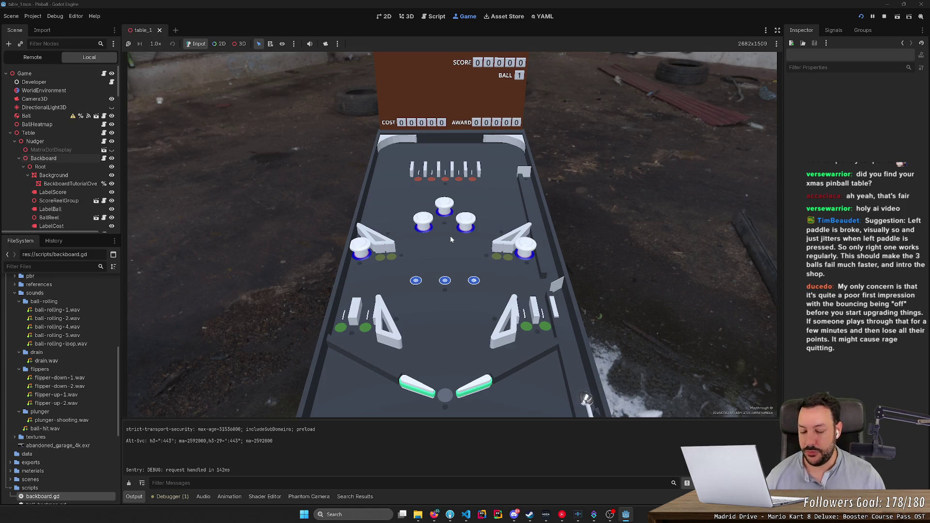
pyautogui.press('Left')
pyautogui.press('Right')
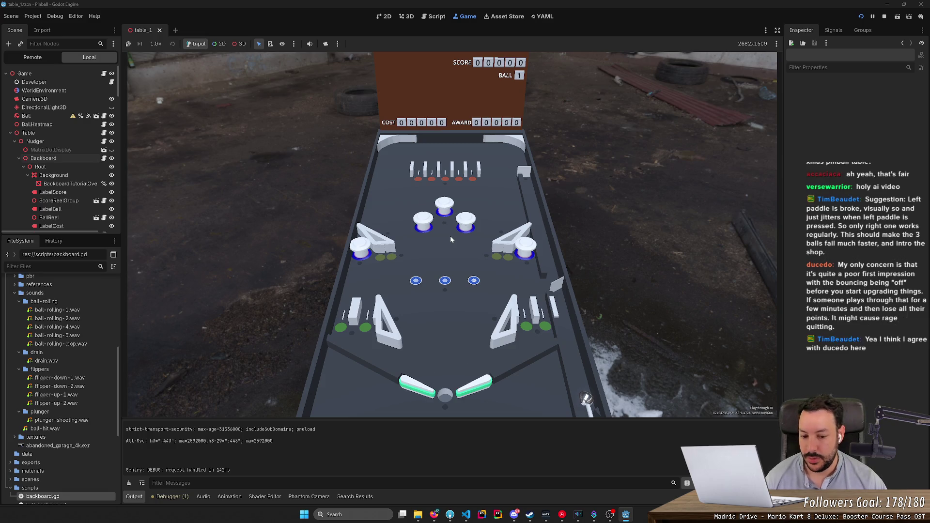
pyautogui.press('Left')
pyautogui.press('Right')
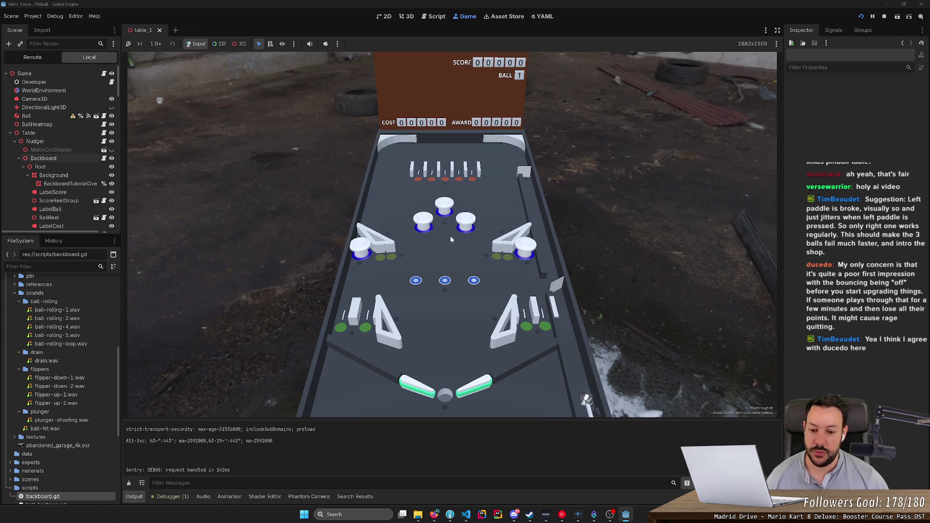
pyautogui.press('Left')
pyautogui.press('Left')
pyautogui.press('Right')
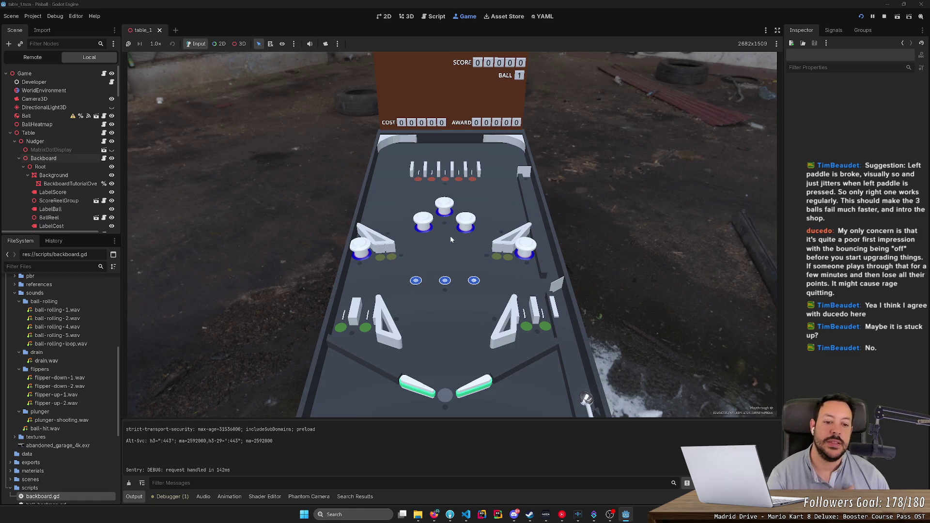
pyautogui.press('space')
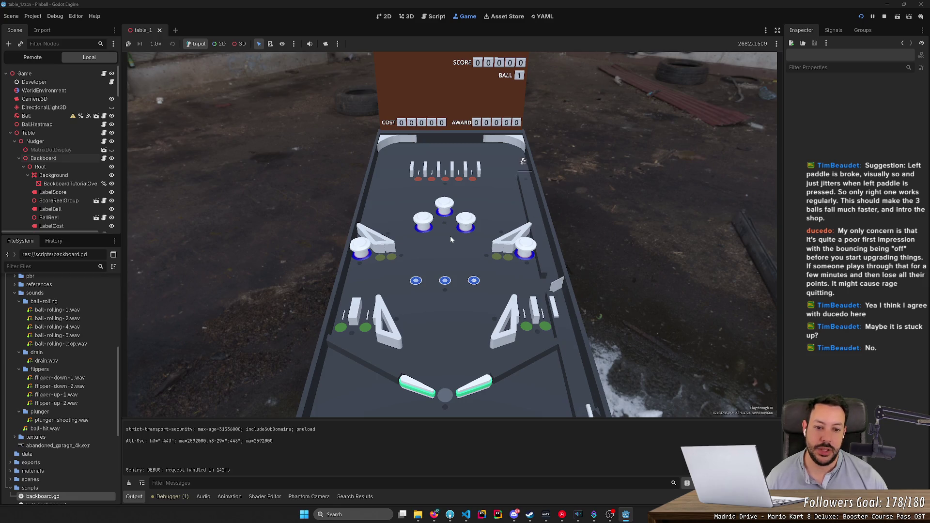
# - Launch the ball and keep it in play with the flippers, raising the score to 14
pyautogui.press('Right')
pyautogui.press('Right')
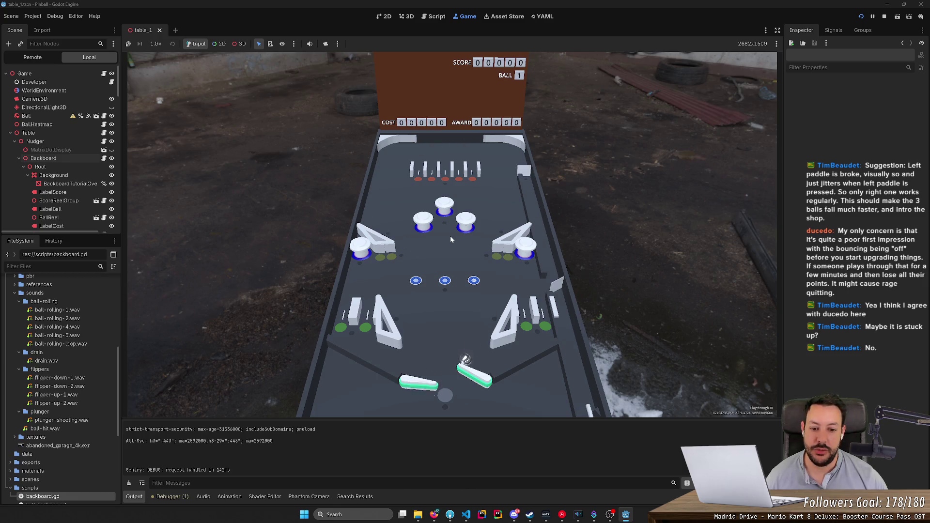
pyautogui.press('Right')
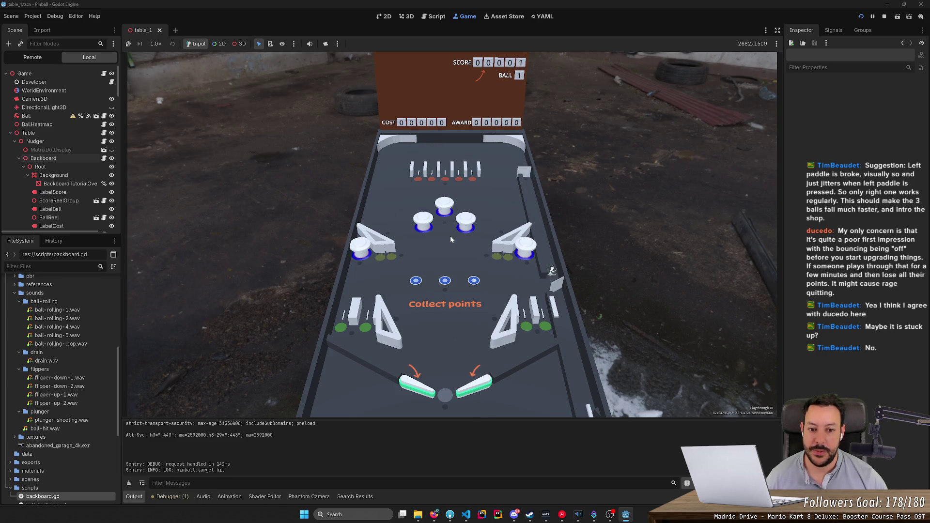
pyautogui.press('Left')
pyautogui.press('Left')
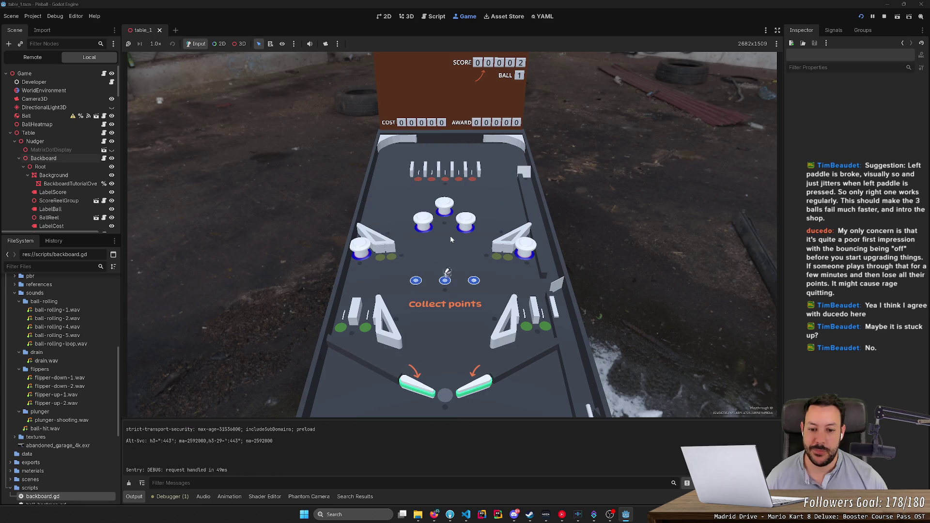
pyautogui.press('Right')
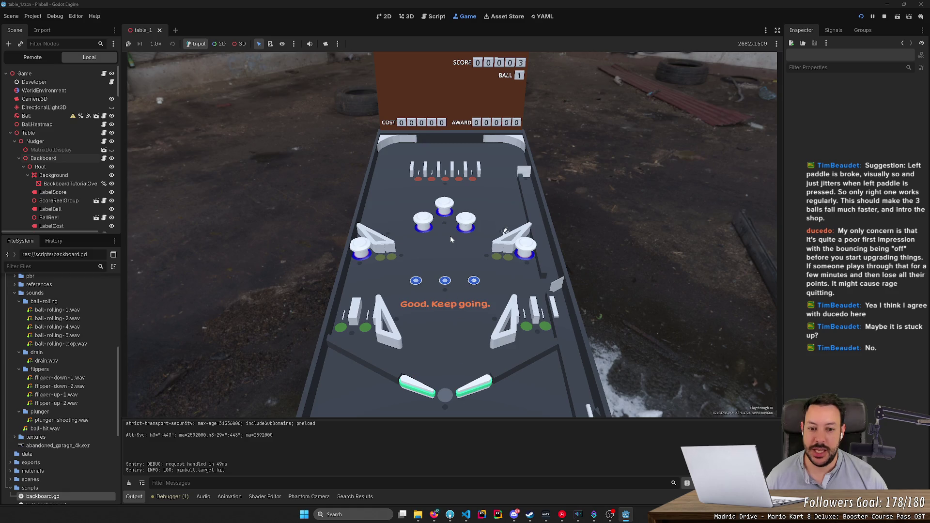
pyautogui.press('Left')
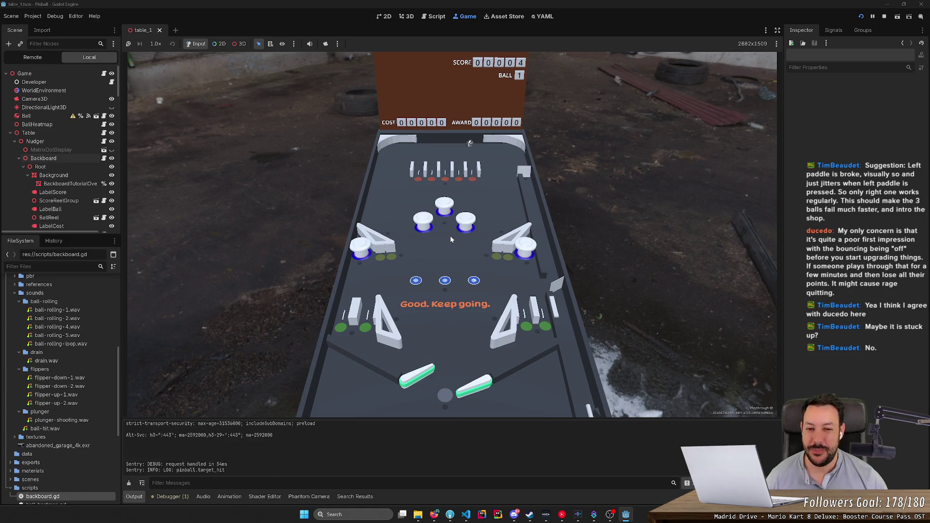
pyautogui.press('Left')
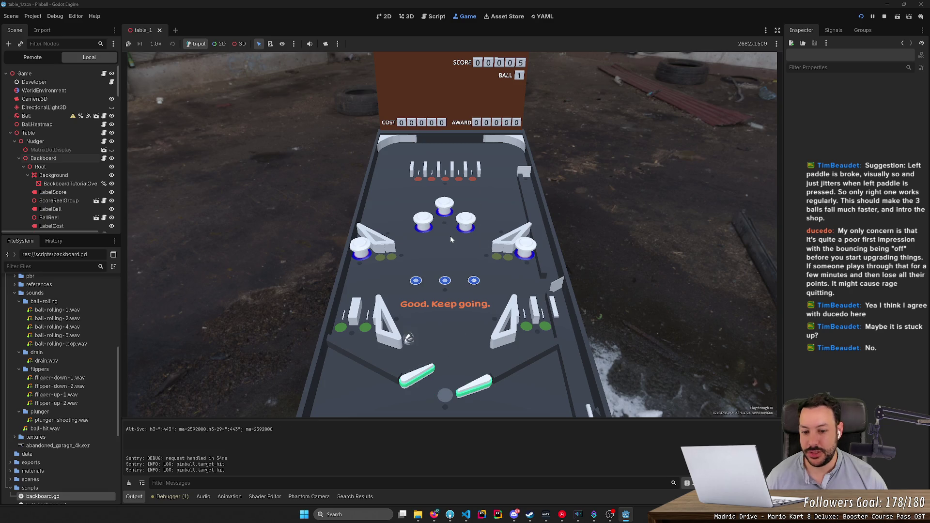
pyautogui.press('Left')
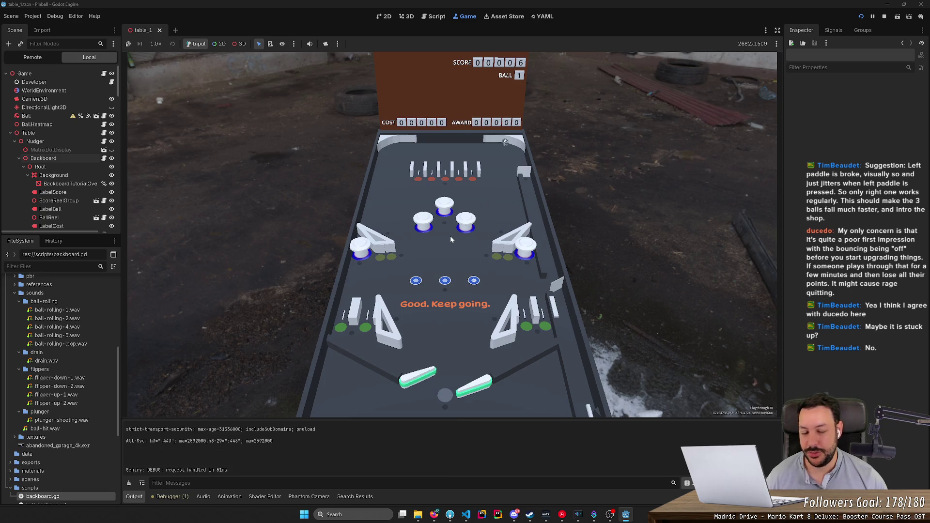
pyautogui.press('Right')
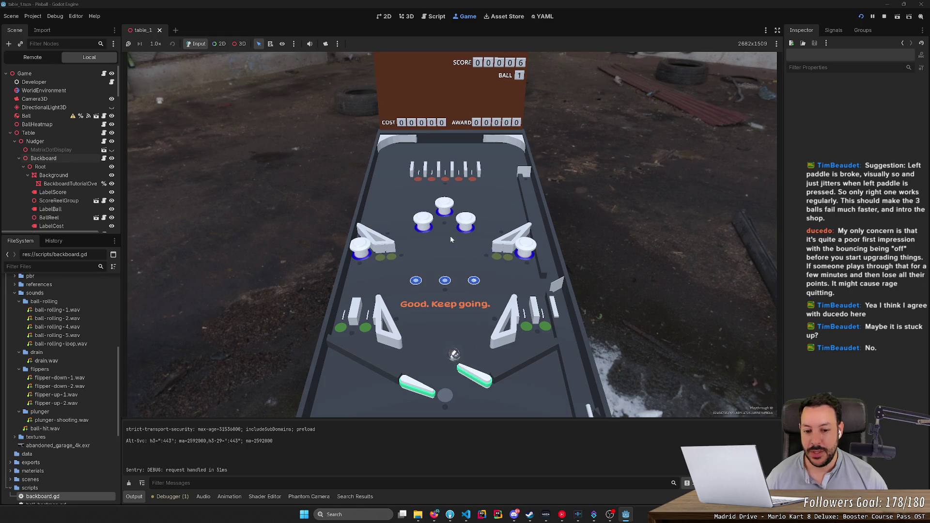
pyautogui.press('Left')
pyautogui.press('Right')
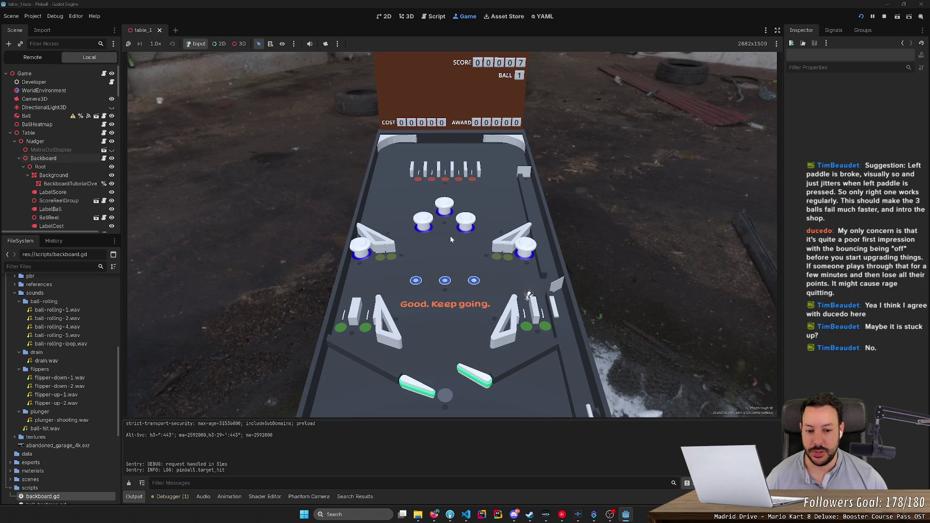
pyautogui.press('Right')
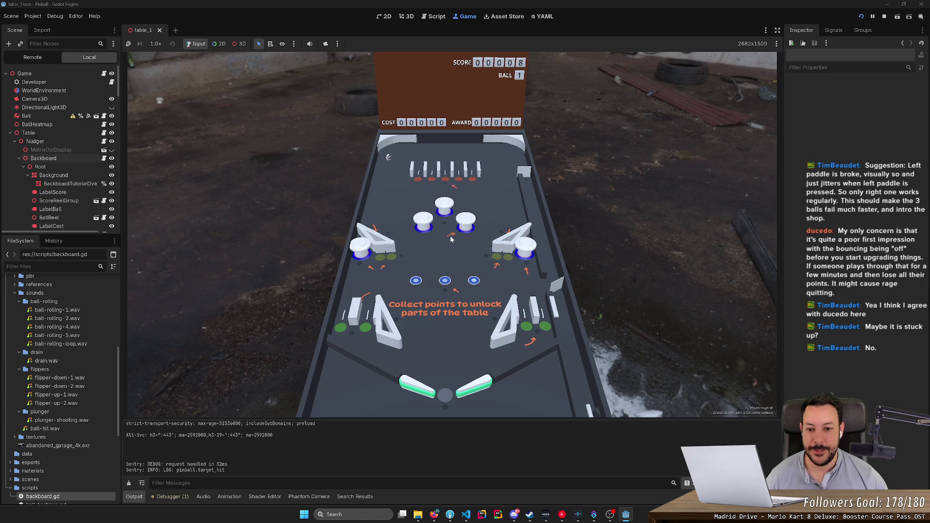
pyautogui.press('Right')
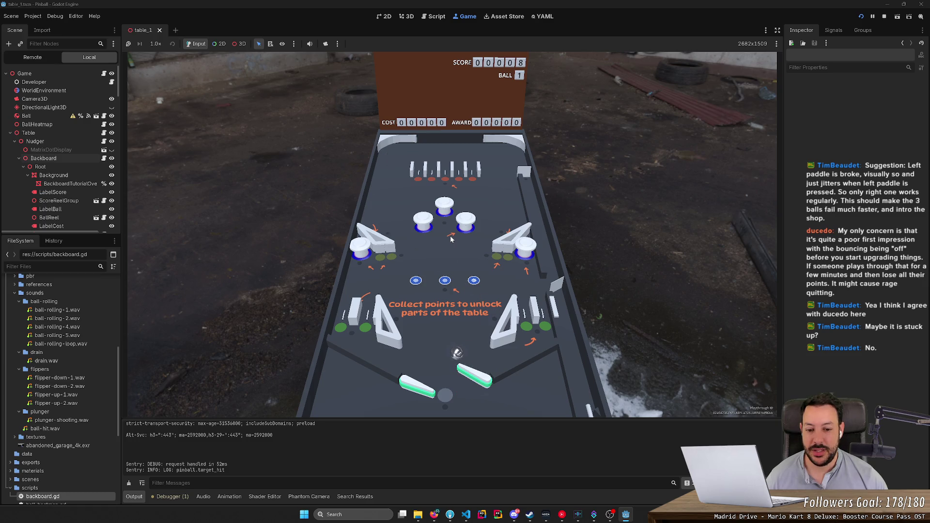
pyautogui.press('Left')
pyautogui.press('Right')
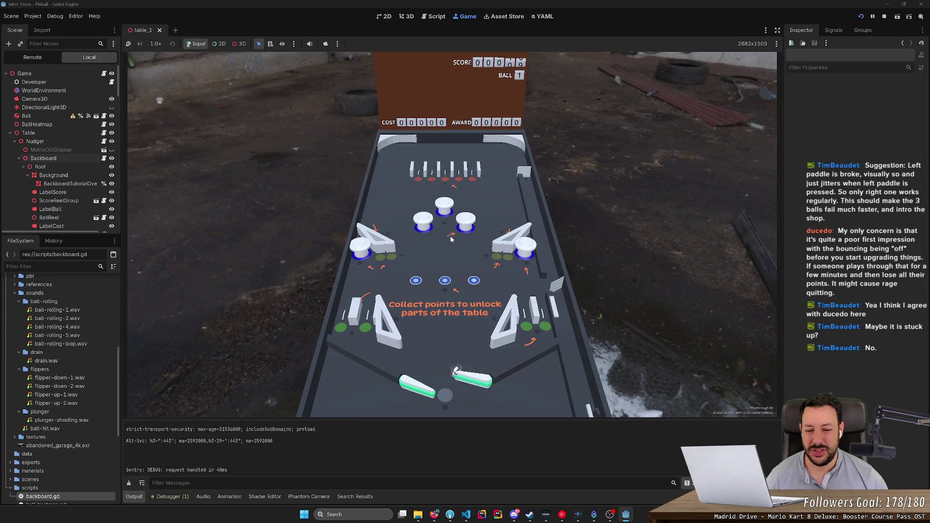
pyautogui.press('Left')
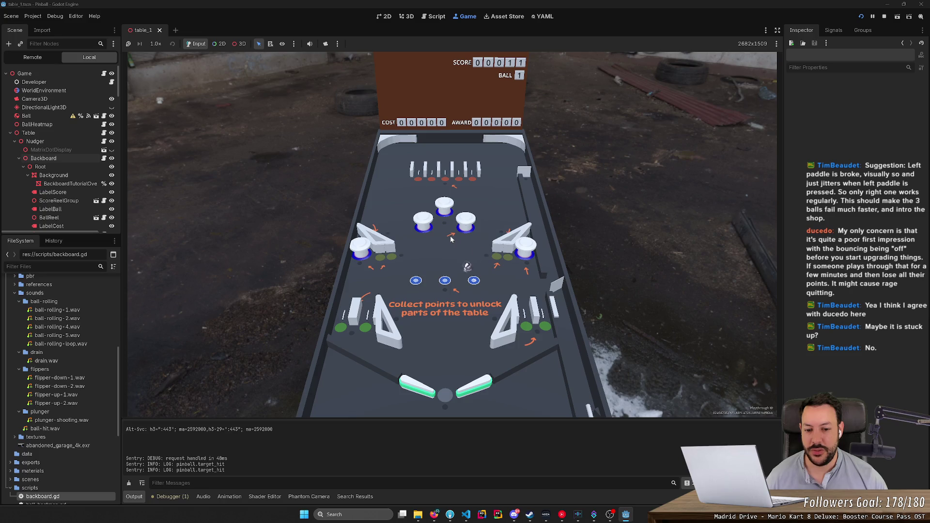
pyautogui.press('Left')
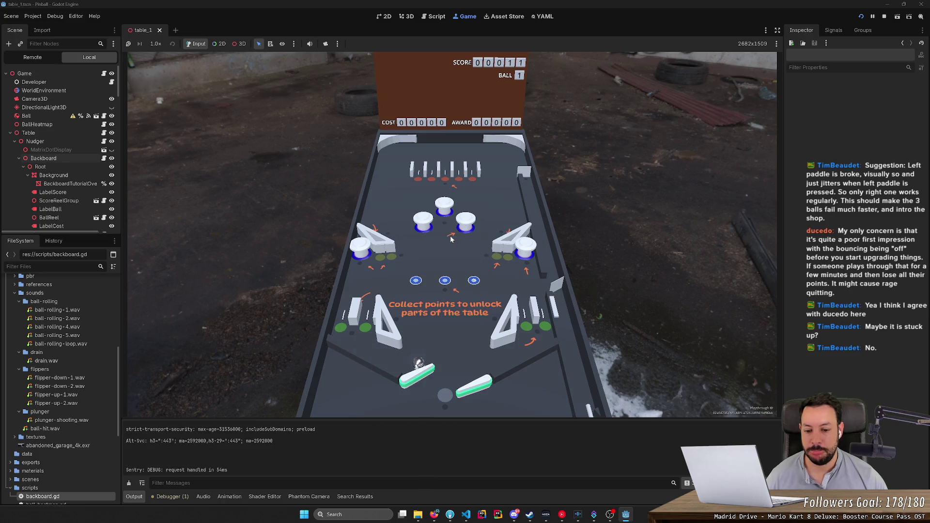
pyautogui.press('Left')
pyautogui.press('Right')
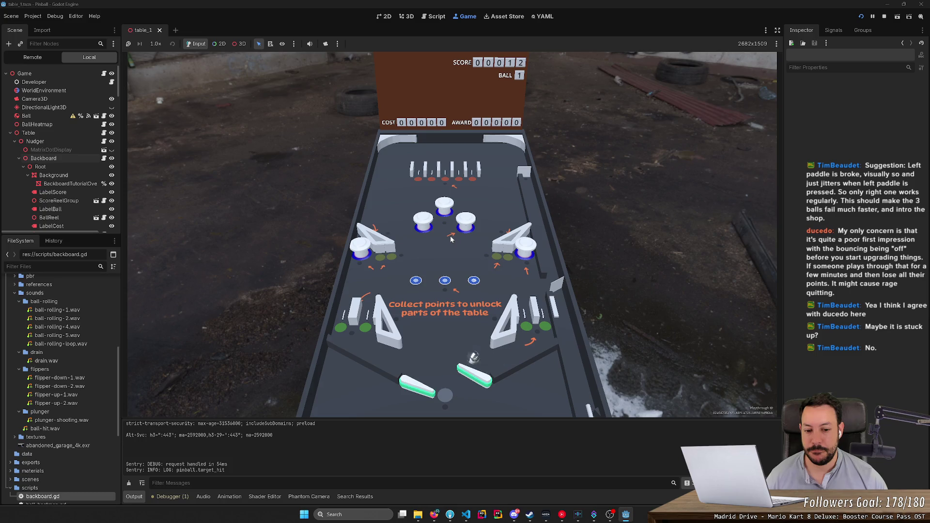
pyautogui.press('Left')
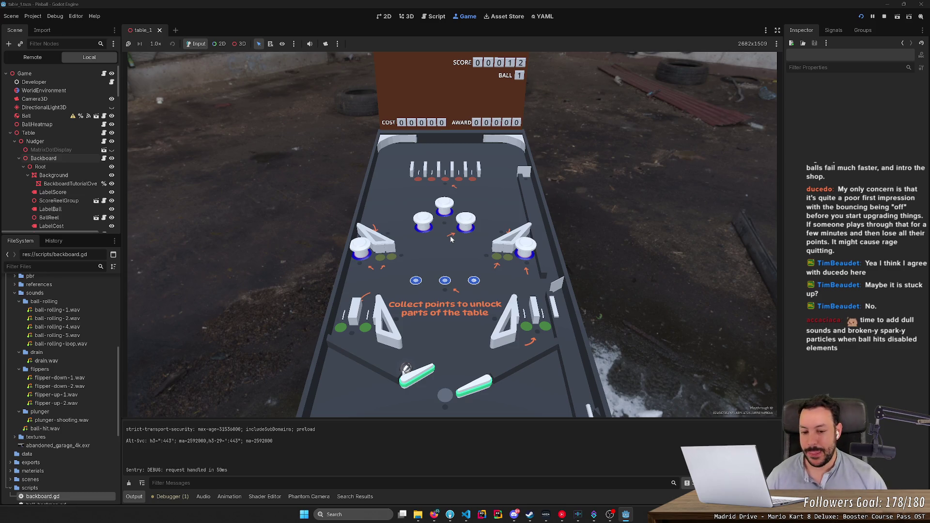
pyautogui.press('Left')
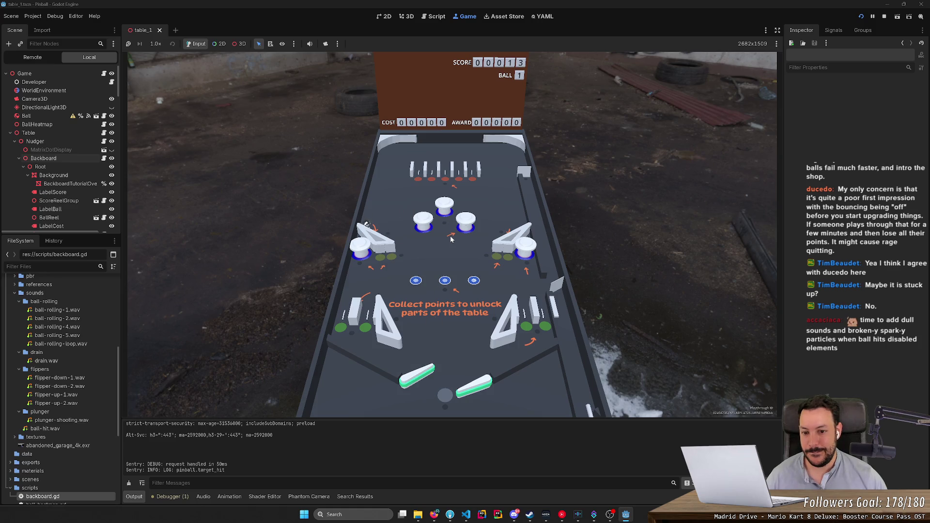
pyautogui.press('Right')
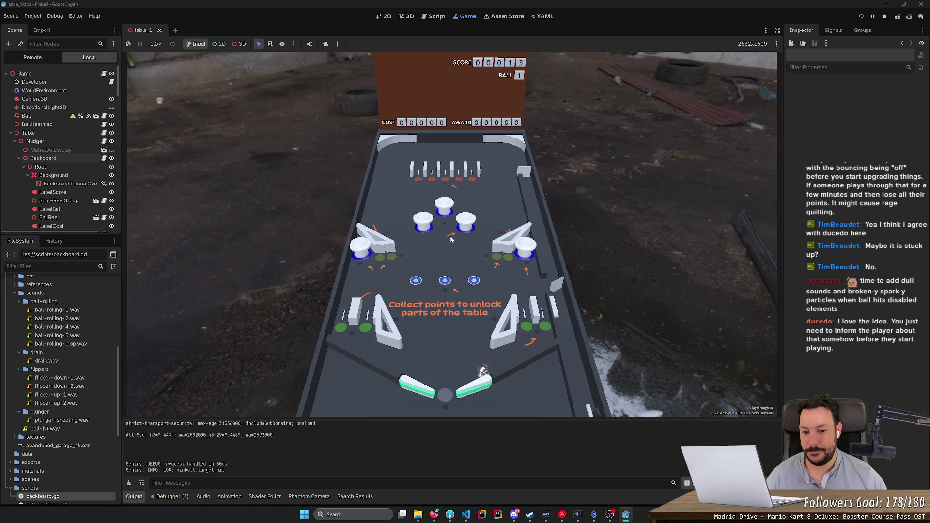
pyautogui.press('Right')
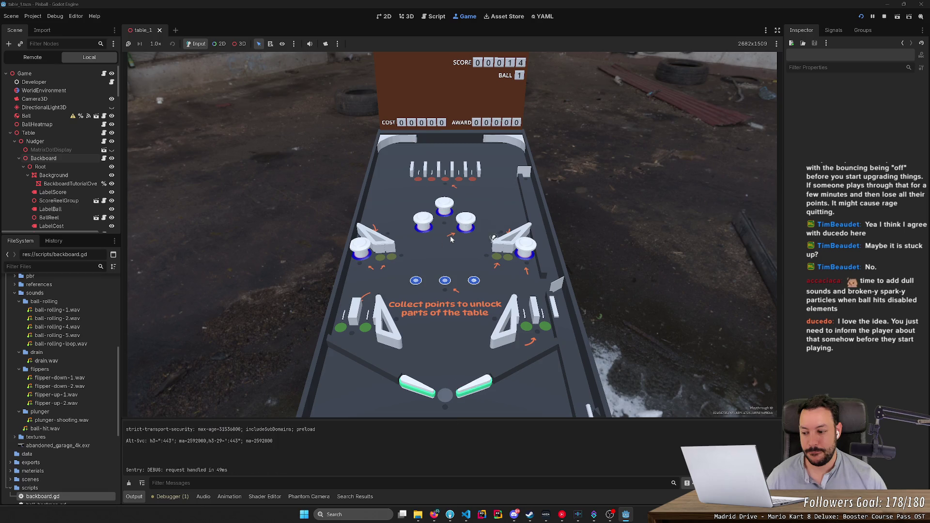
pyautogui.press('Left')
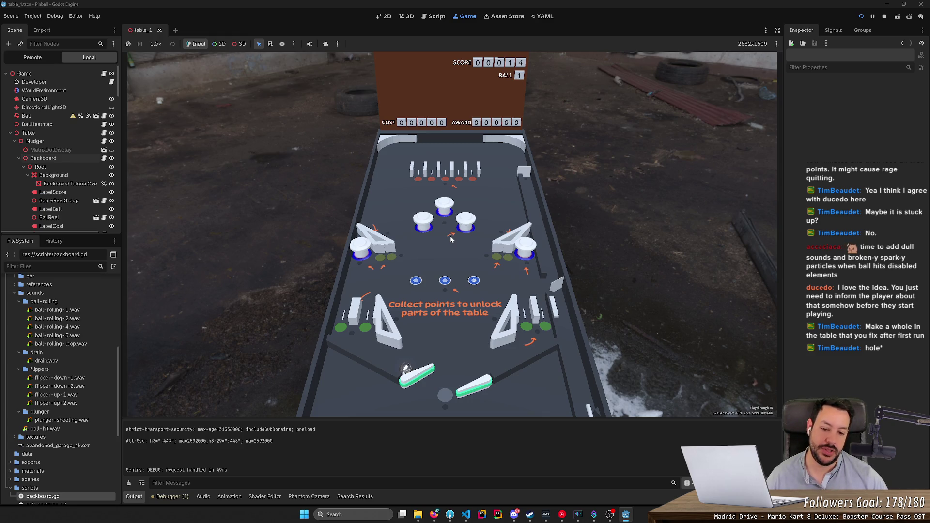
# - Keep flipping until balls drain to ball 3 at score 15, then drop a new ball onto the left flipper
pyautogui.press('Right')
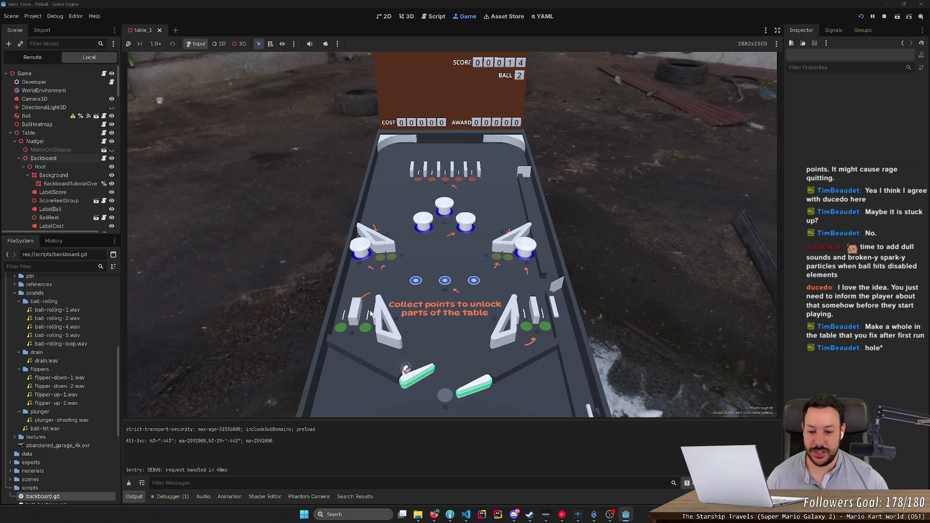
pyautogui.press('Left')
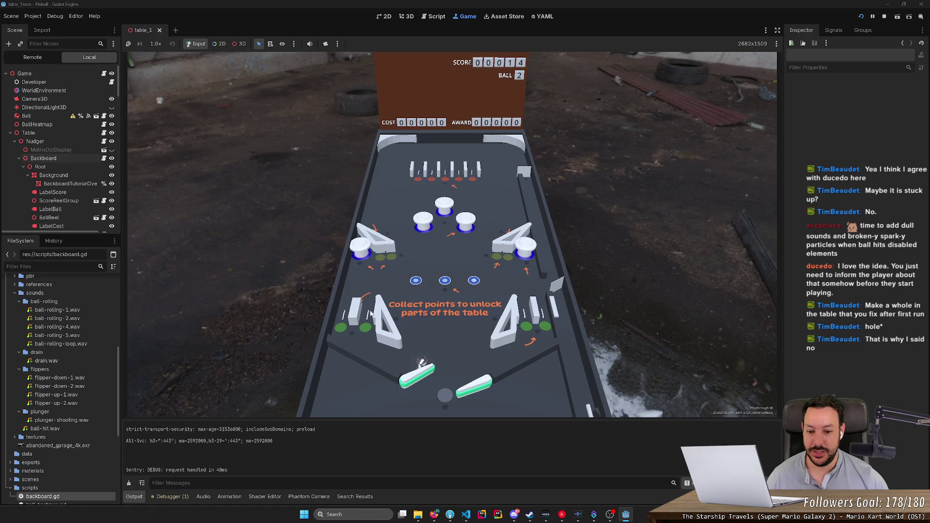
pyautogui.press('Left')
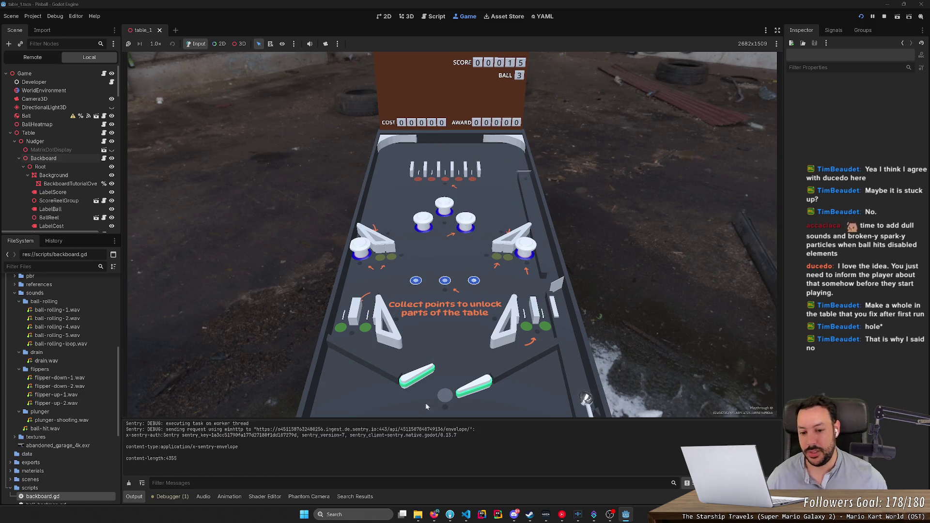
pyautogui.click(422, 362)
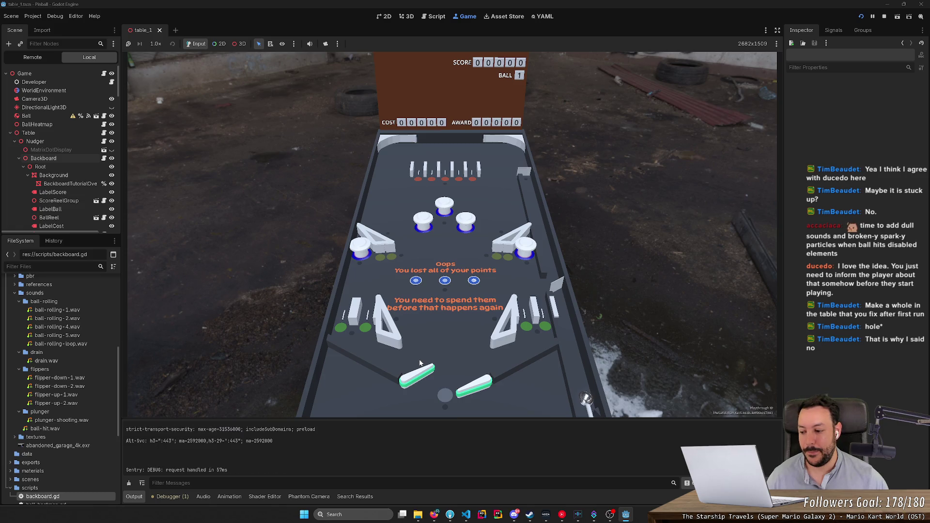
# - Drop another ball onto the left flipper while the lost-points warning shows at score 0
pyautogui.click(419, 362)
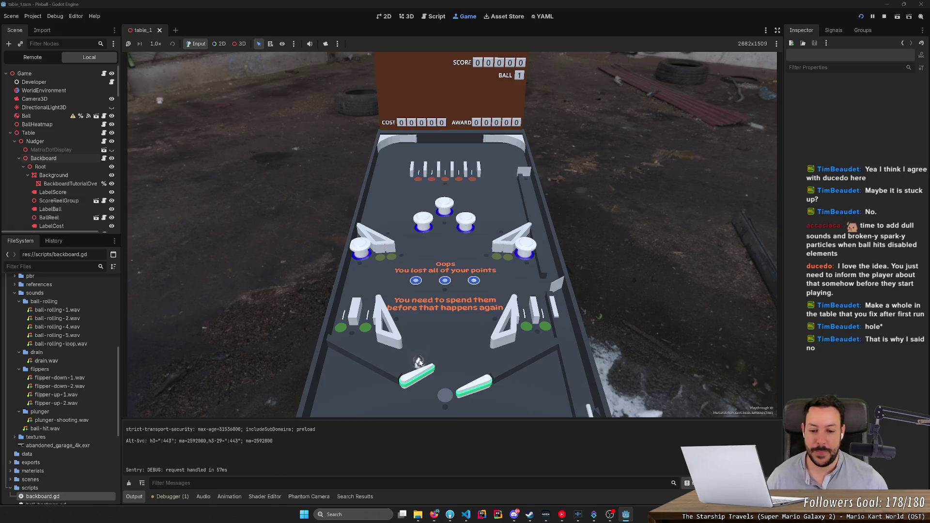